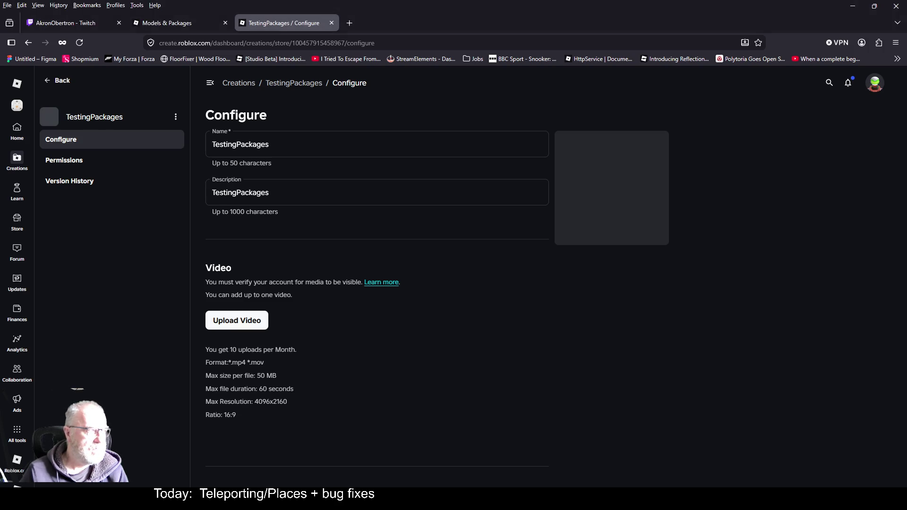
Step: Switch to the AkronObertron Twitch tab and restore the browser to a smaller window
click(58, 26)
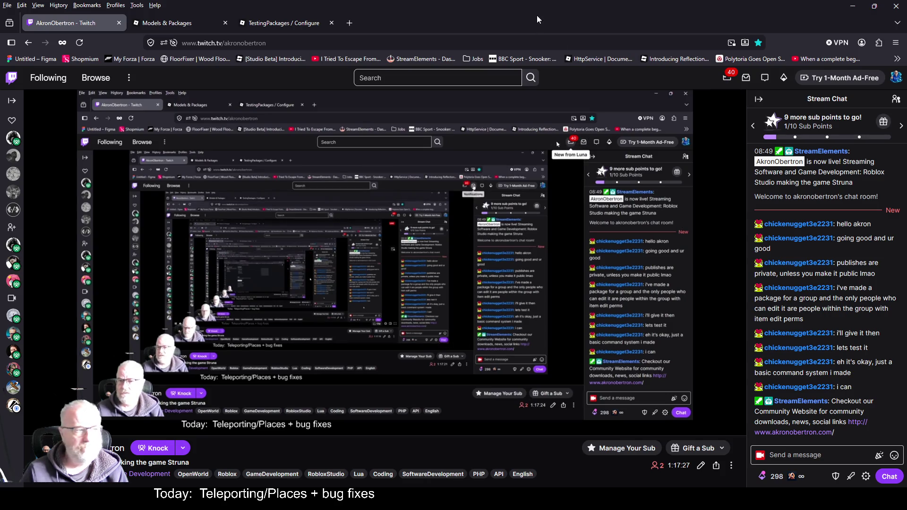
double_click(489, 19)
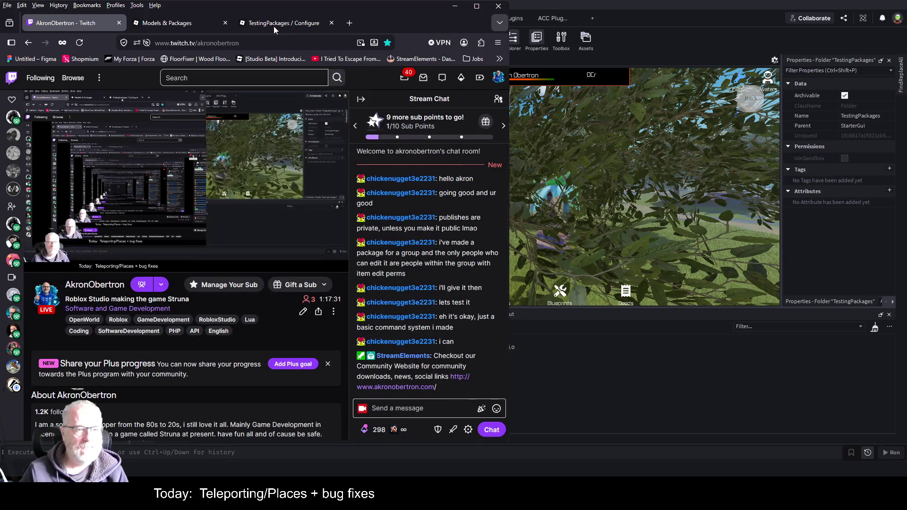
Step: Go back to the TestingPackages Configure tab, then bring Roblox Studio to the front
click(273, 23)
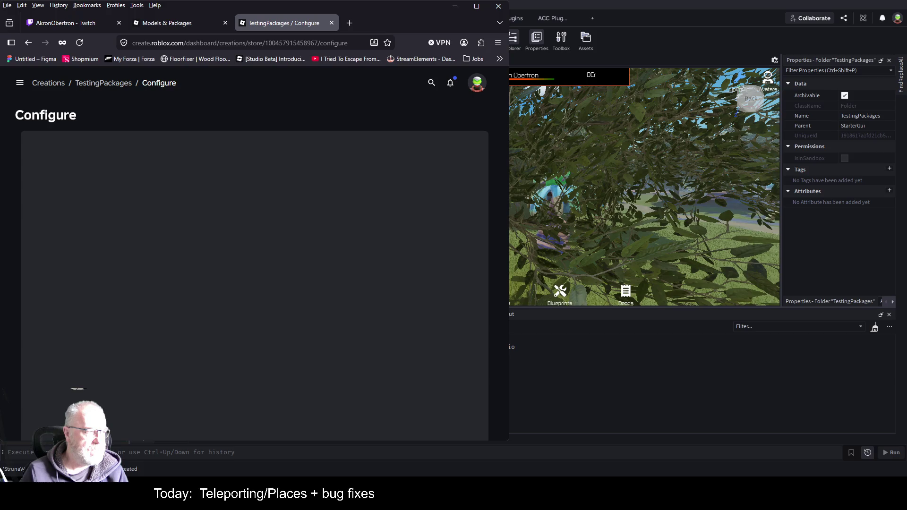
key(alt+Tab)
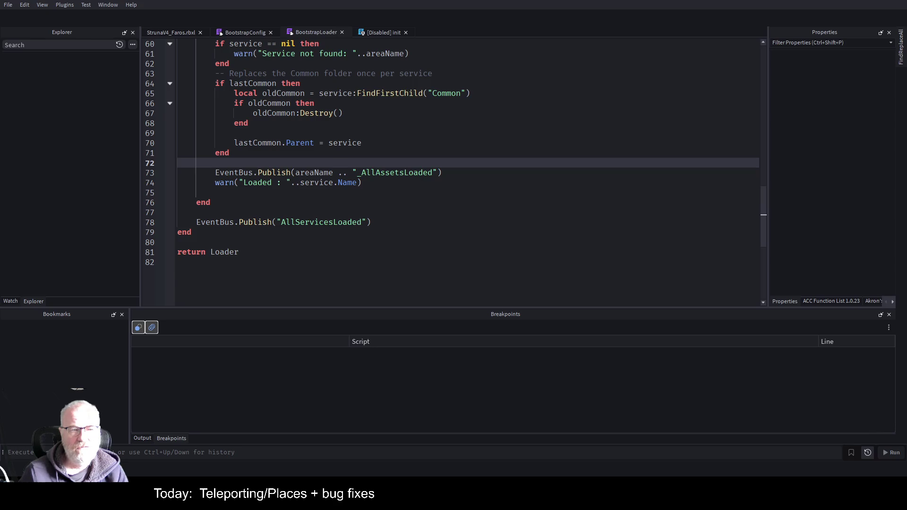
Step: Switch from the BootstrapLoader script to the StrunaV4_Faros.rbxl place's 3D view
click(160, 60)
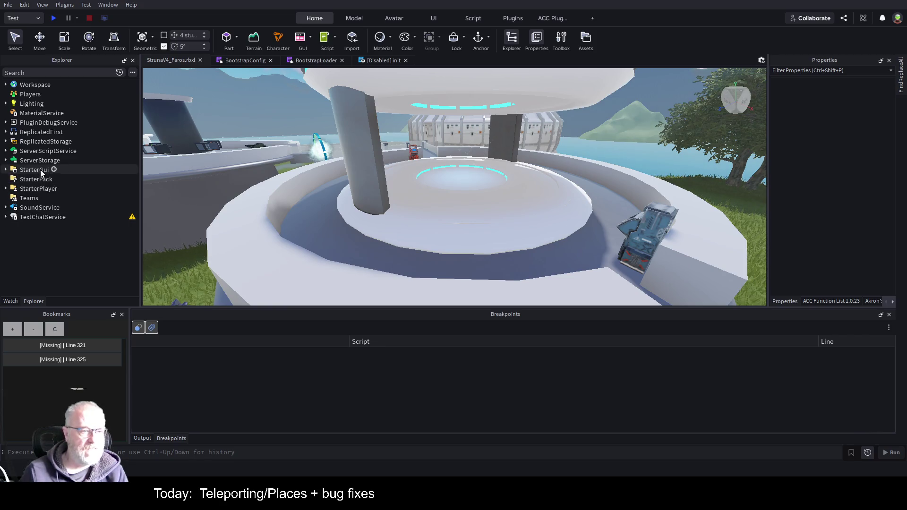
Step: Select StarterGui to show its properties, then bring up the Toolbox with Ctrl+T
click(54, 171)
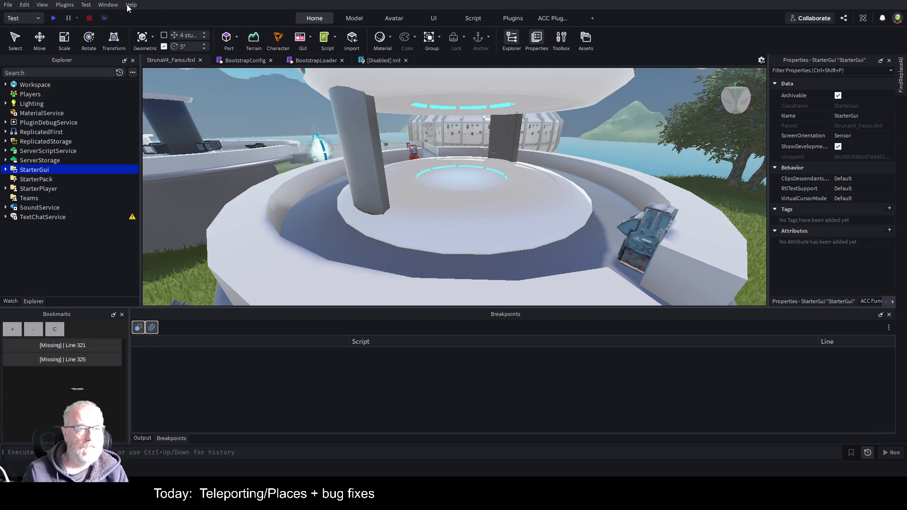
key(ctrl+t)
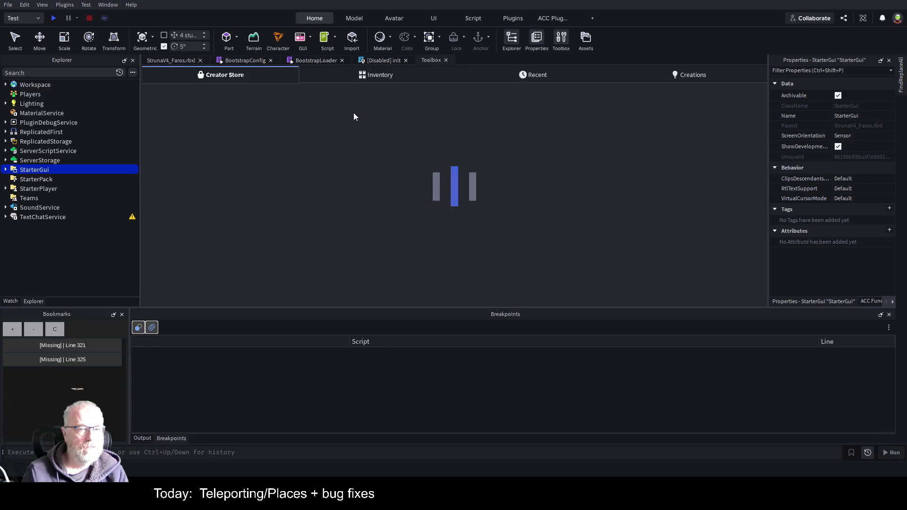
Step: Look for the new package in Toolbox Inventory under My Packages and in Creations, finding nothing
click(397, 76)
click(699, 75)
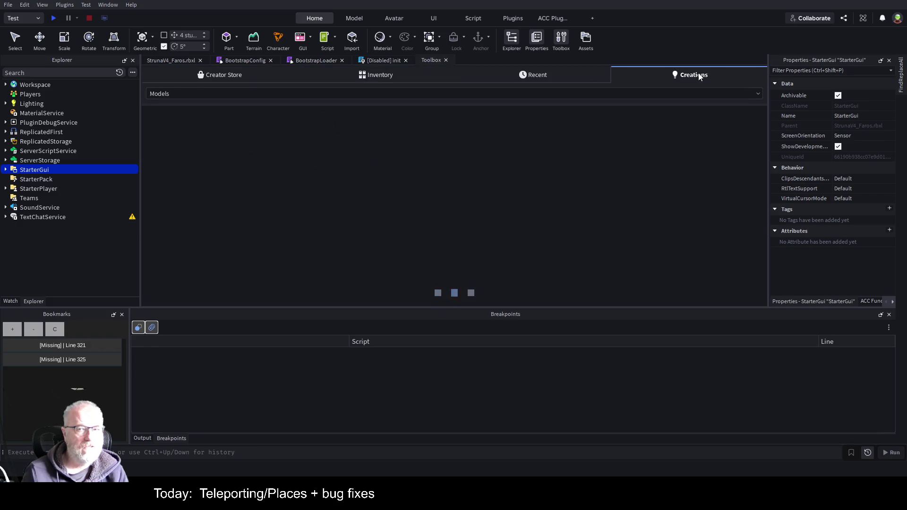
click(758, 93)
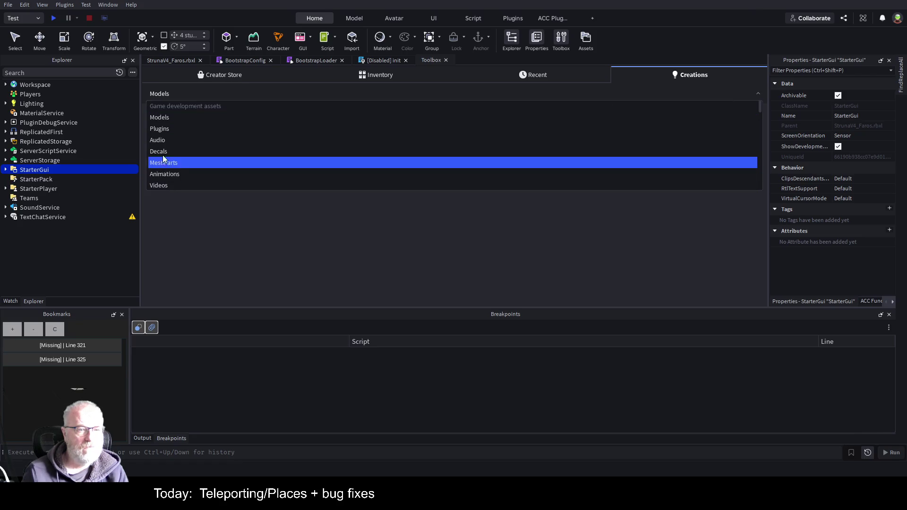
click(241, 73)
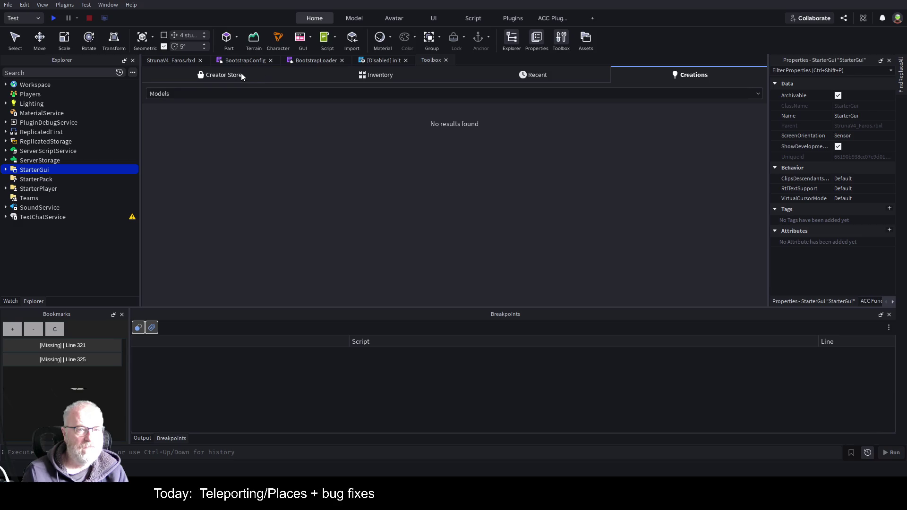
click(241, 73)
click(373, 76)
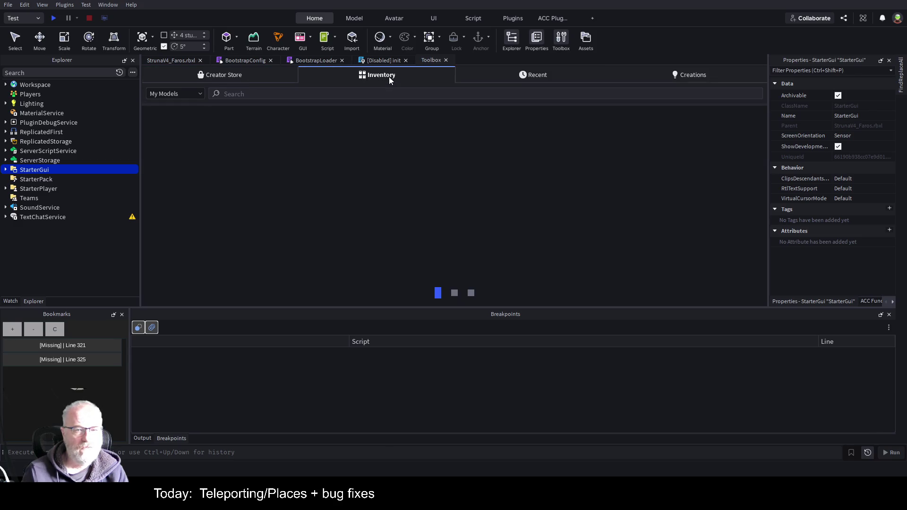
click(202, 93)
click(173, 164)
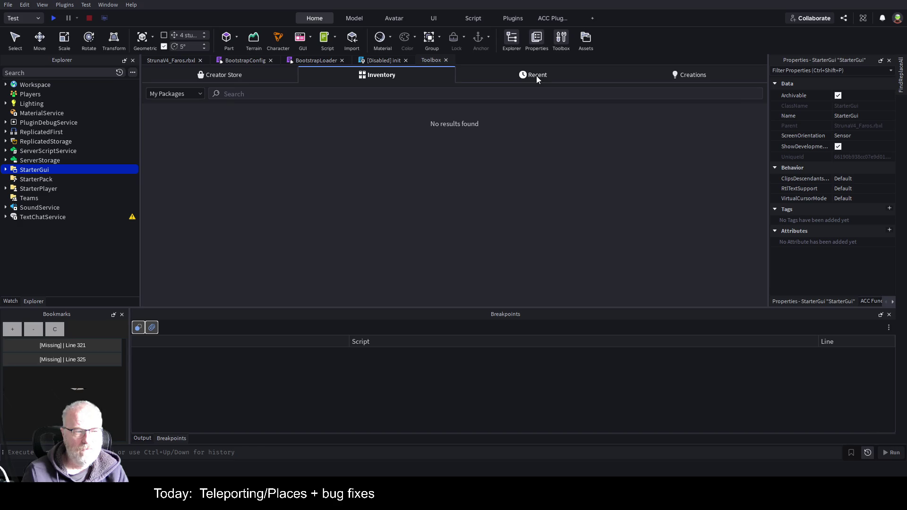
click(681, 72)
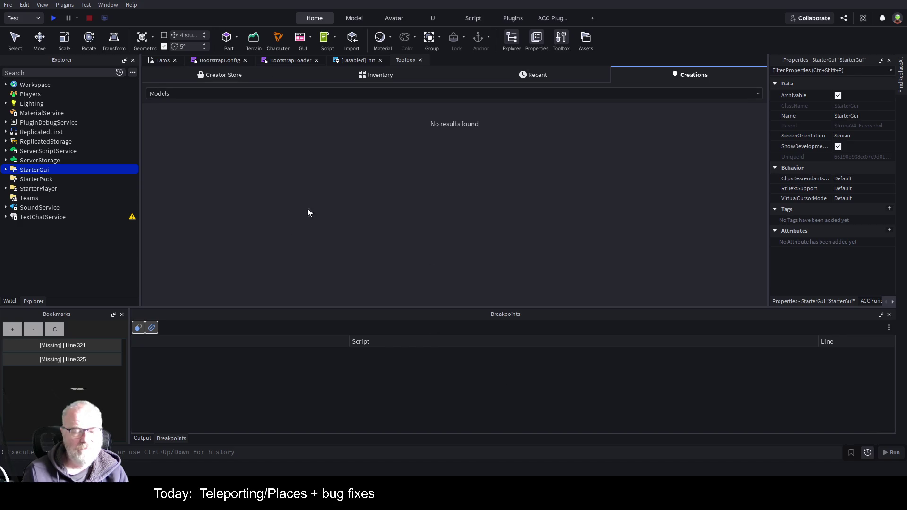
Step: Expand StarterGui and keep the Toolbox Creations filter on Models
click(5, 169)
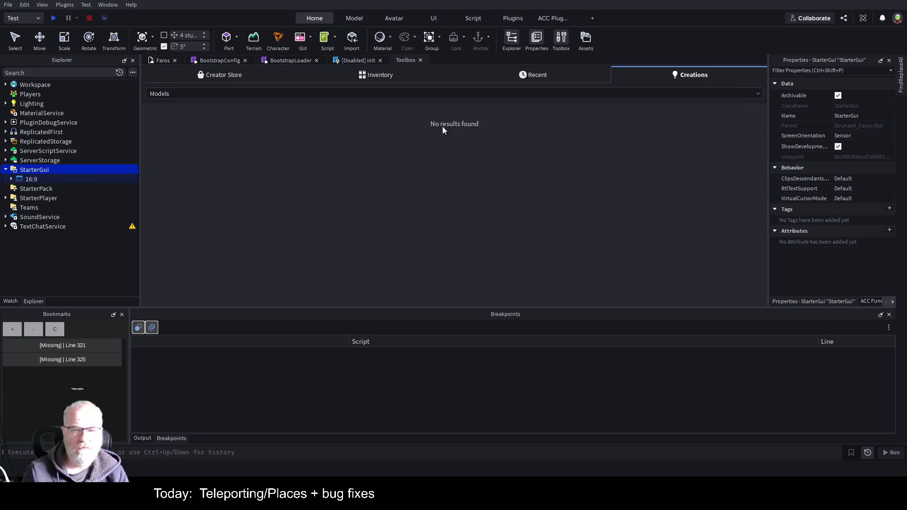
click(745, 93)
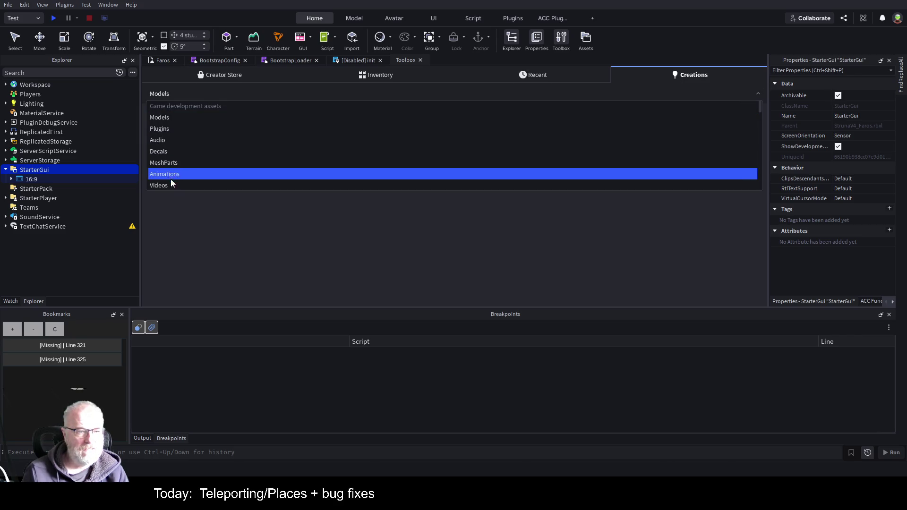
click(177, 116)
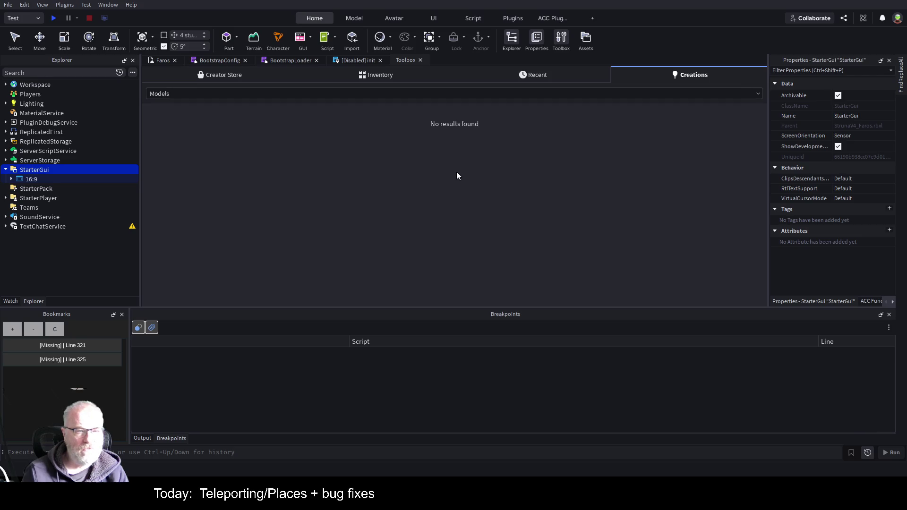
click(581, 94)
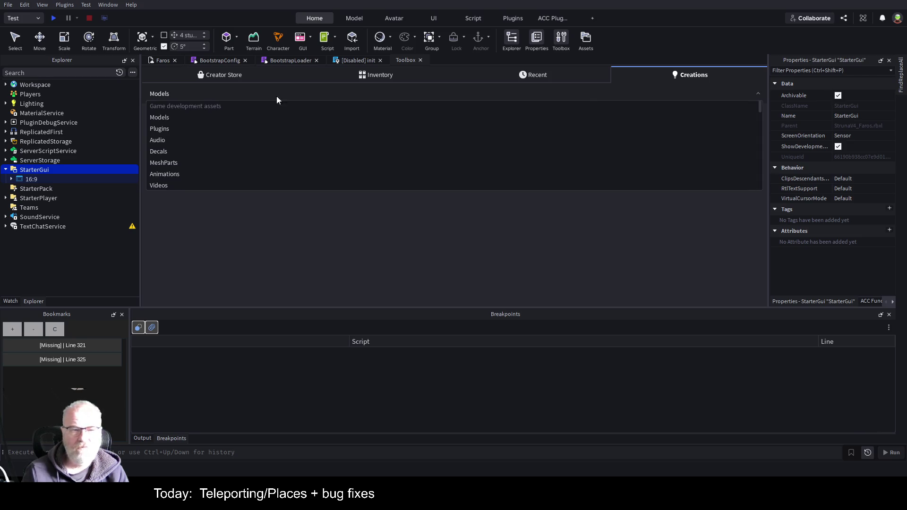
click(287, 266)
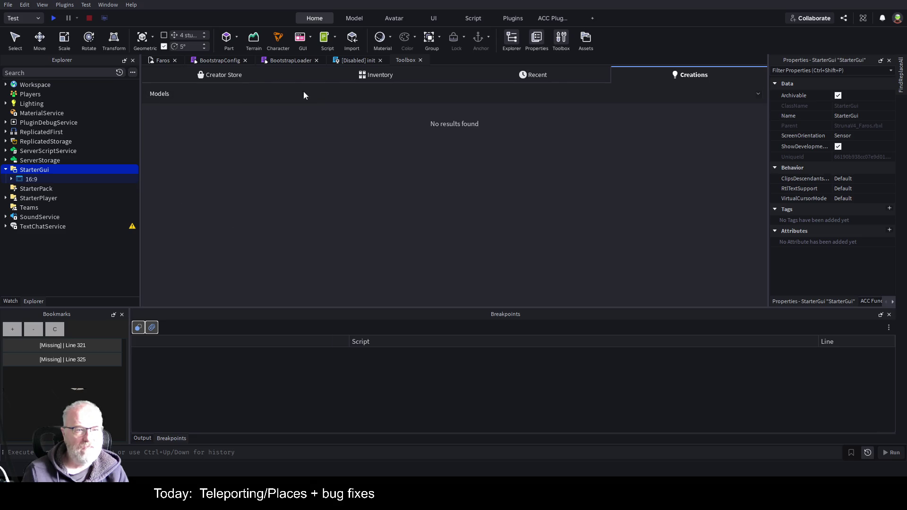
Step: Check the Toolbox Inventory filtered to My Packages for the package
click(220, 77)
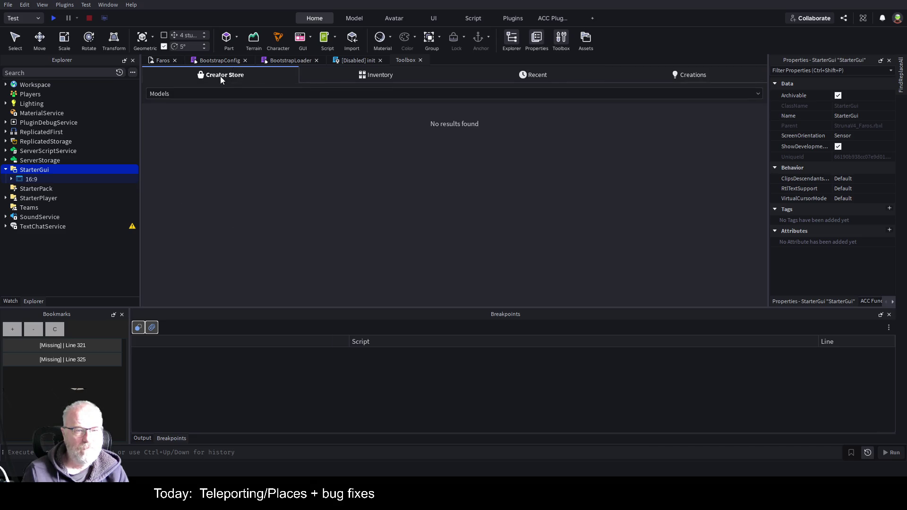
click(386, 78)
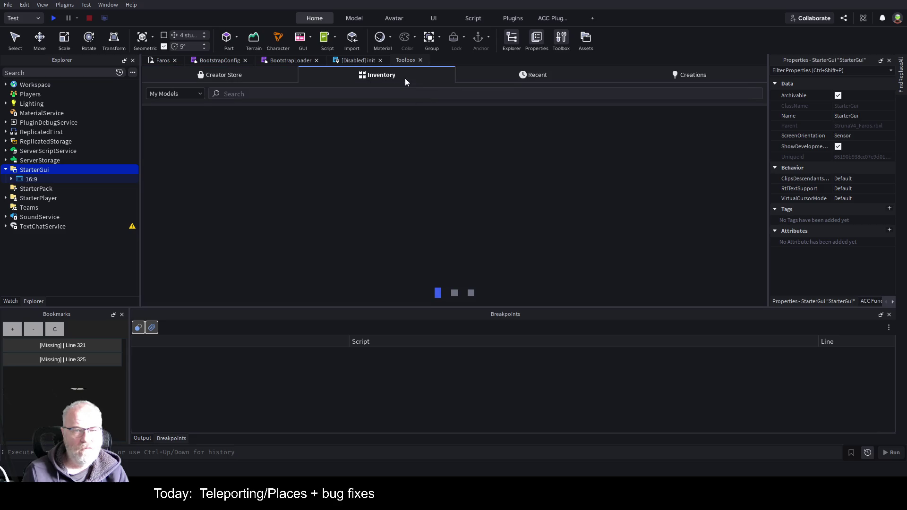
click(198, 95)
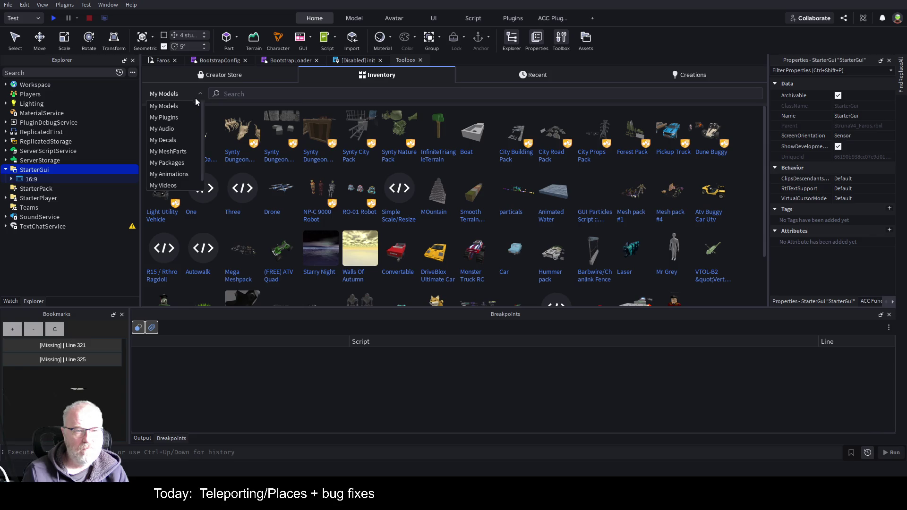
scroll(184, 137, down, 1)
scroll(184, 152, up, 1)
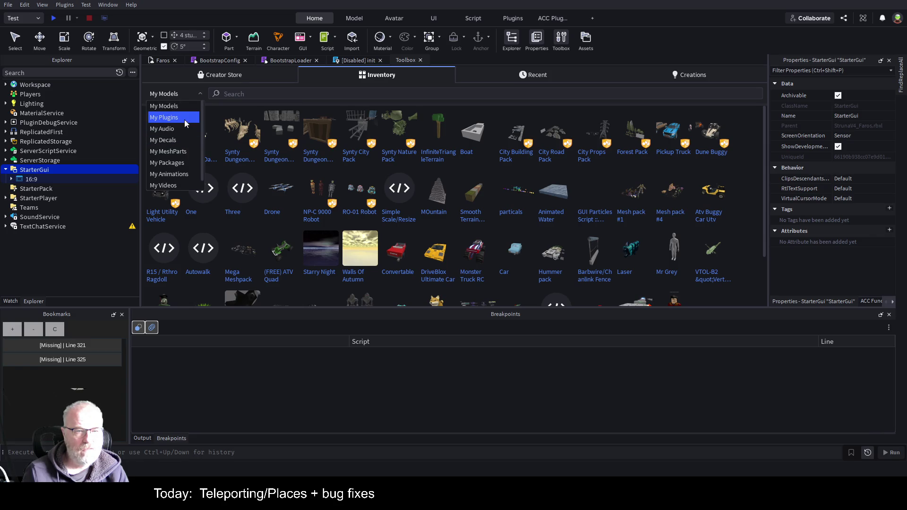
scroll(184, 179, down, 1)
click(174, 151)
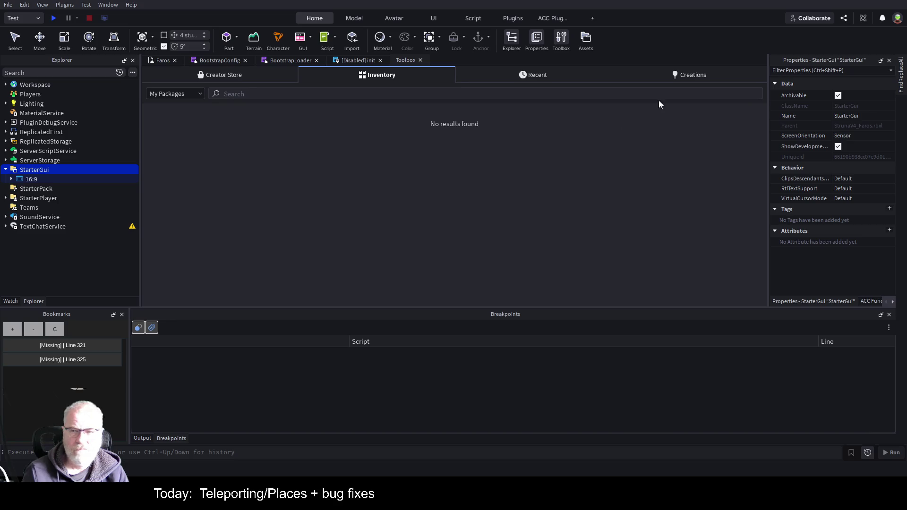
Step: View Recent models, then reload Creations, which still shows no results
click(526, 77)
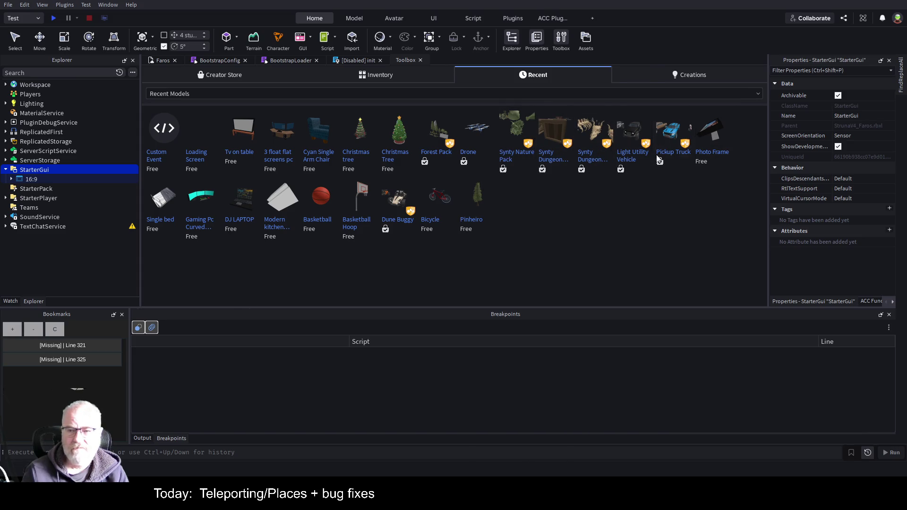
click(690, 74)
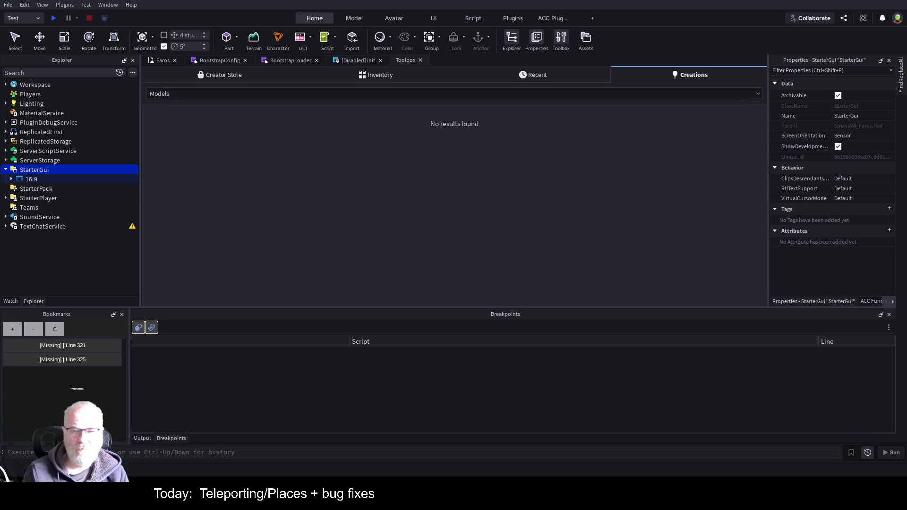
mouse_move(34, 171)
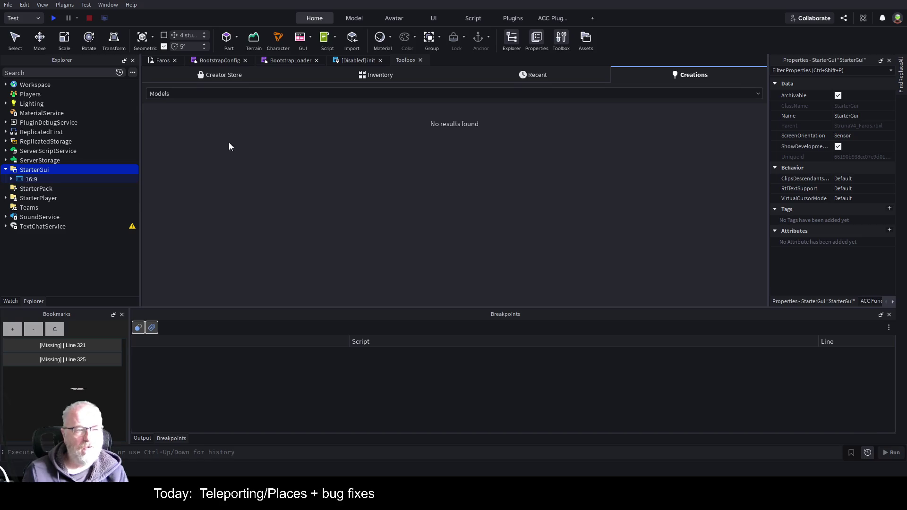
click(683, 71)
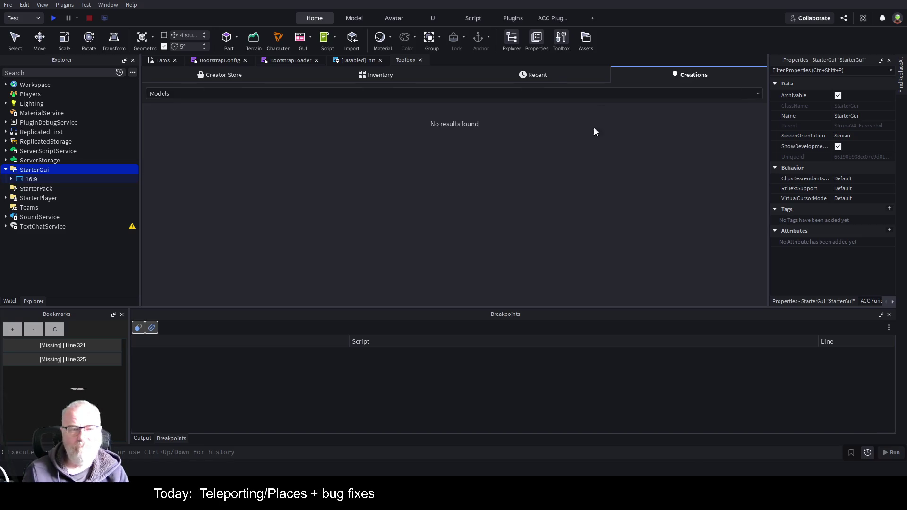
click(693, 77)
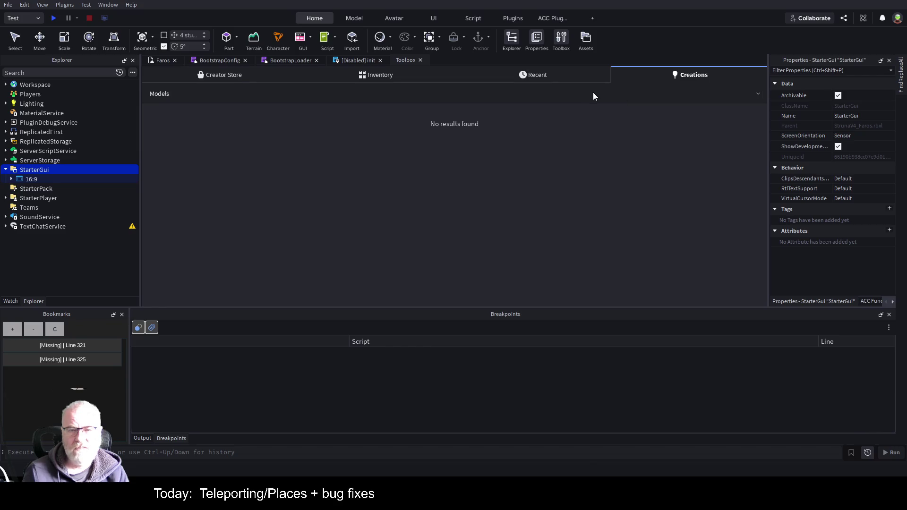
Step: Filter Toolbox Creations to Group Packages for the Struna Inc group, which shows no results
click(588, 95)
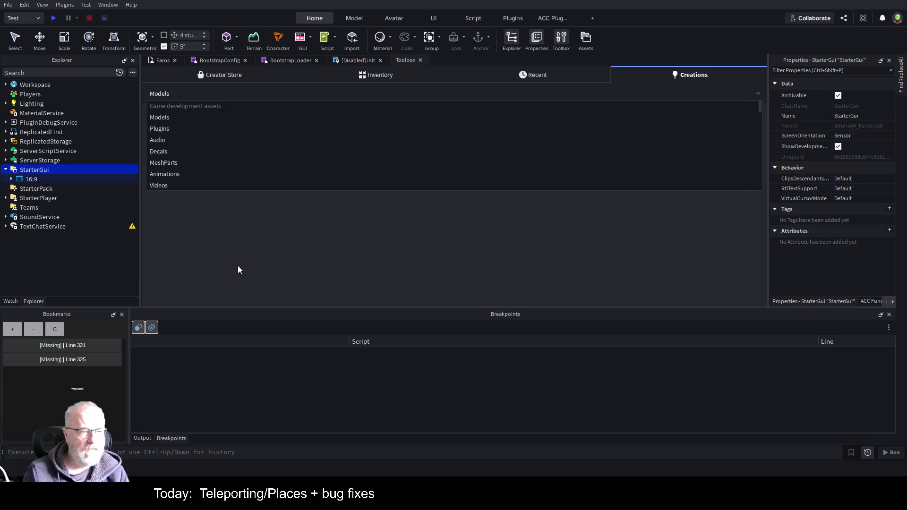
scroll(206, 170, down, 5)
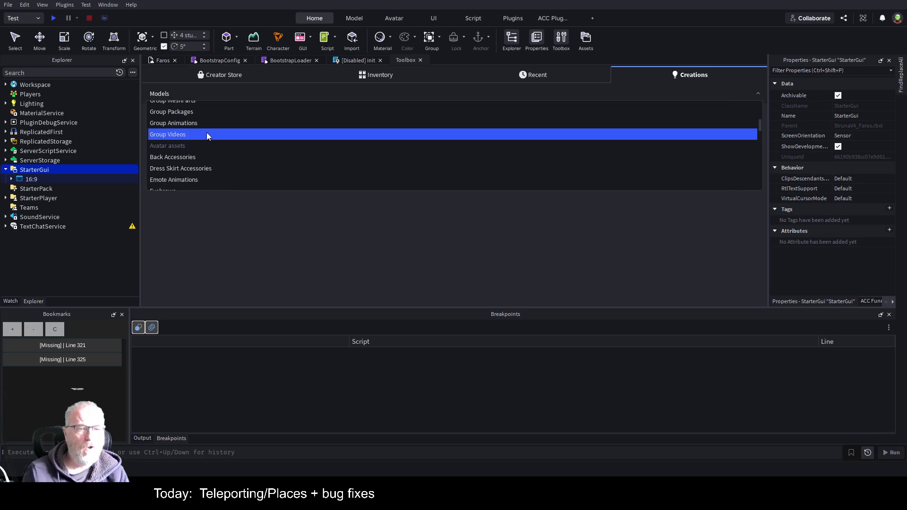
click(199, 111)
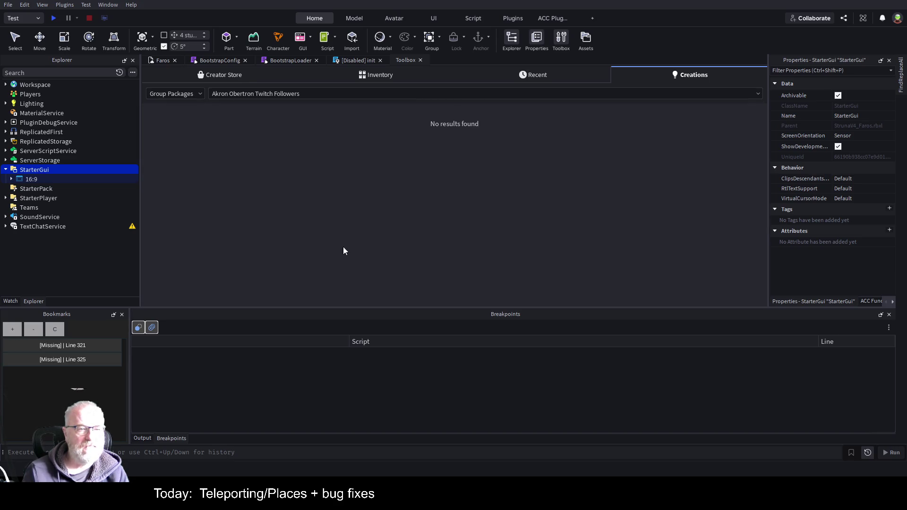
click(291, 94)
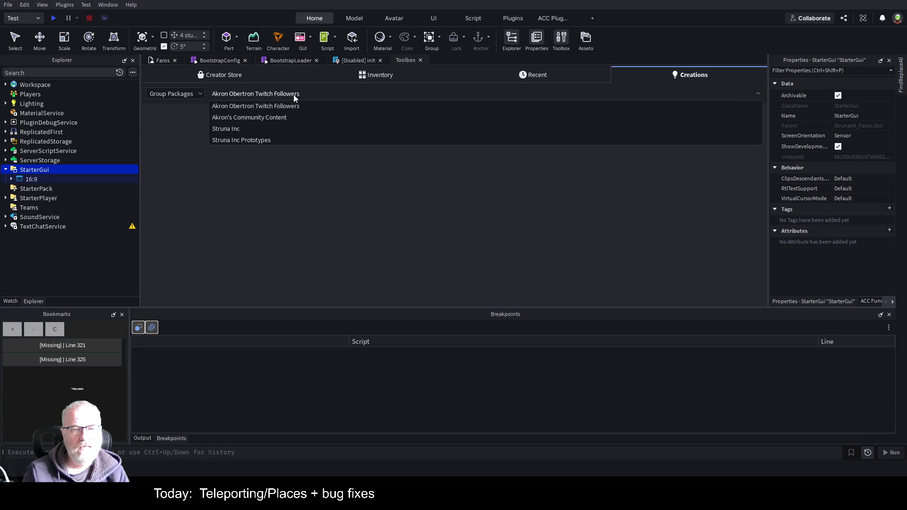
click(258, 137)
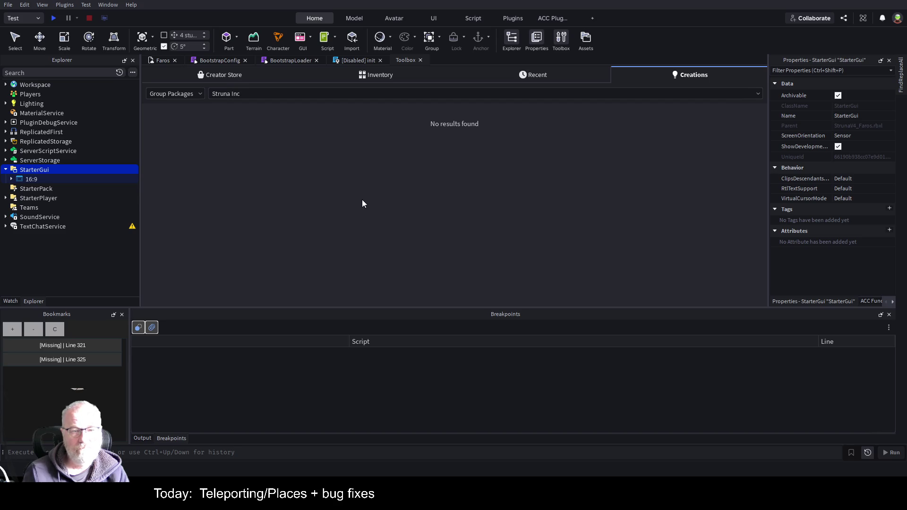
Step: Keep Struna Inc as the group and look through the asset type list without changing it
click(602, 95)
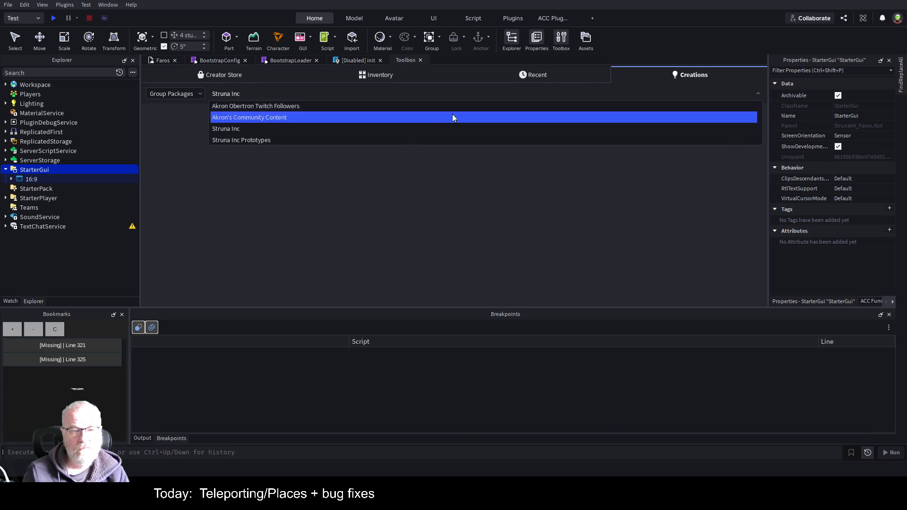
click(271, 131)
click(175, 92)
scroll(181, 152, down, 6)
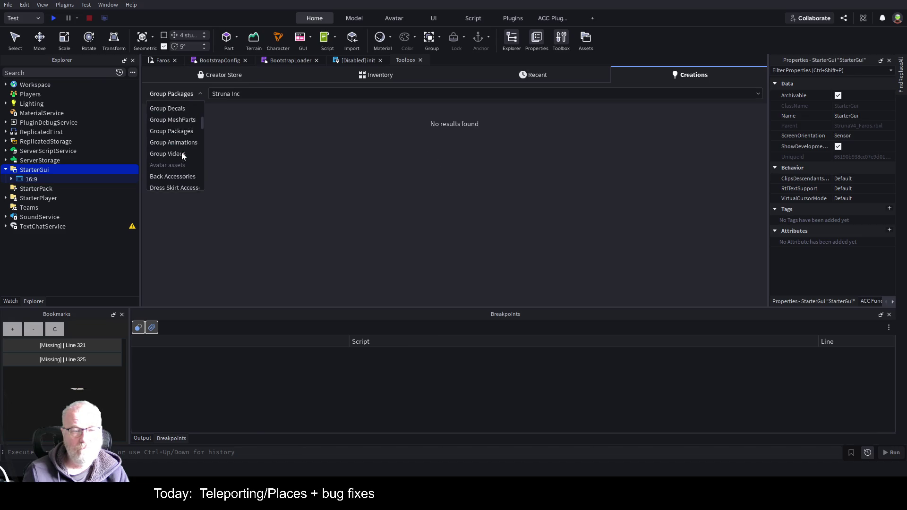
scroll(189, 152, down, 10)
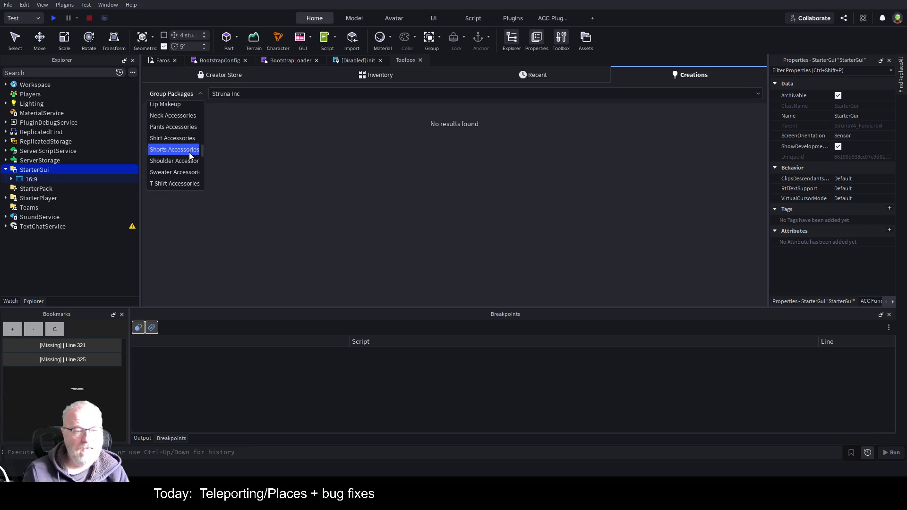
scroll(173, 160, up, 10)
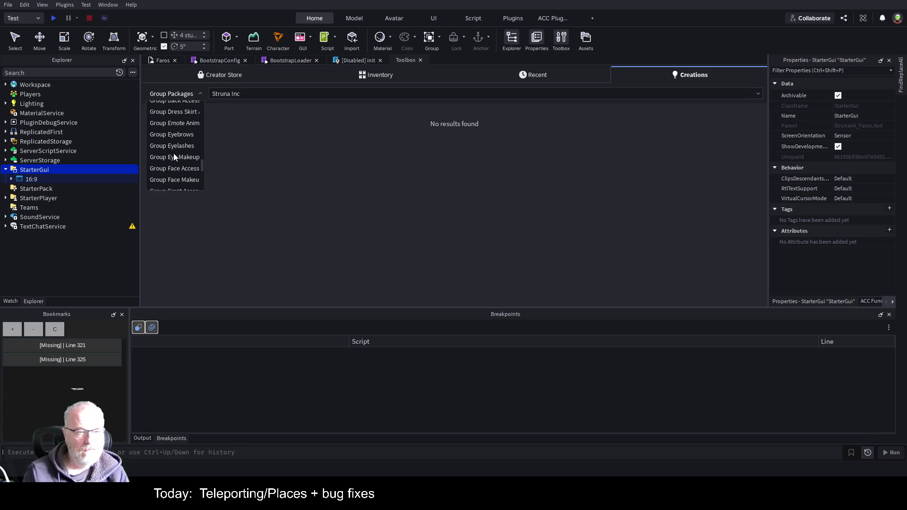
scroll(173, 152, up, 3)
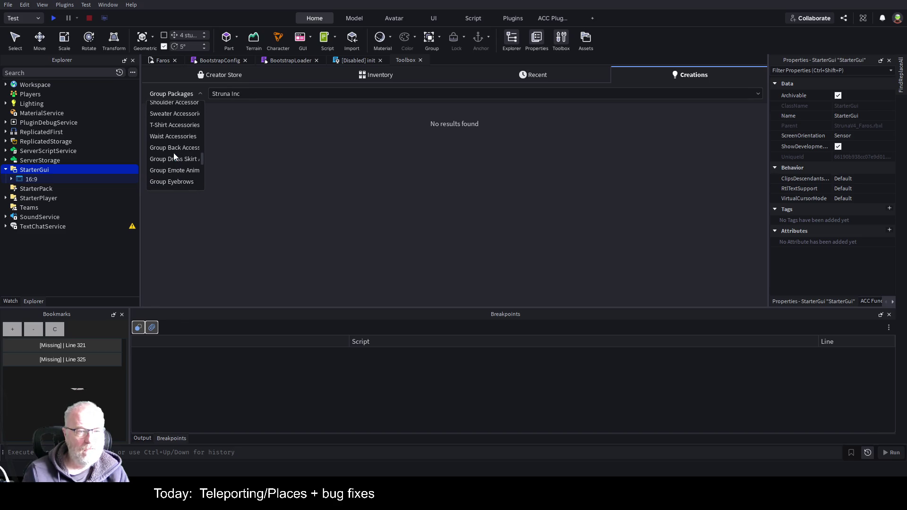
scroll(179, 140, up, 3)
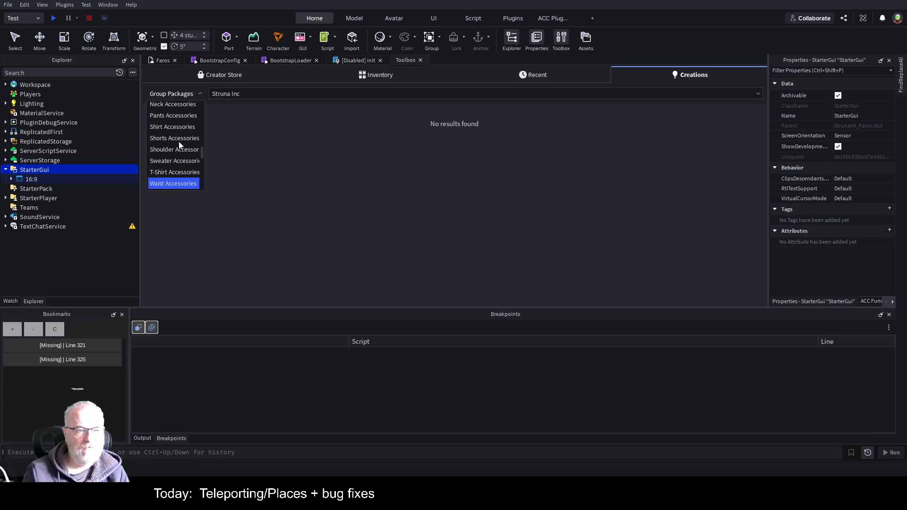
scroll(179, 140, up, 3)
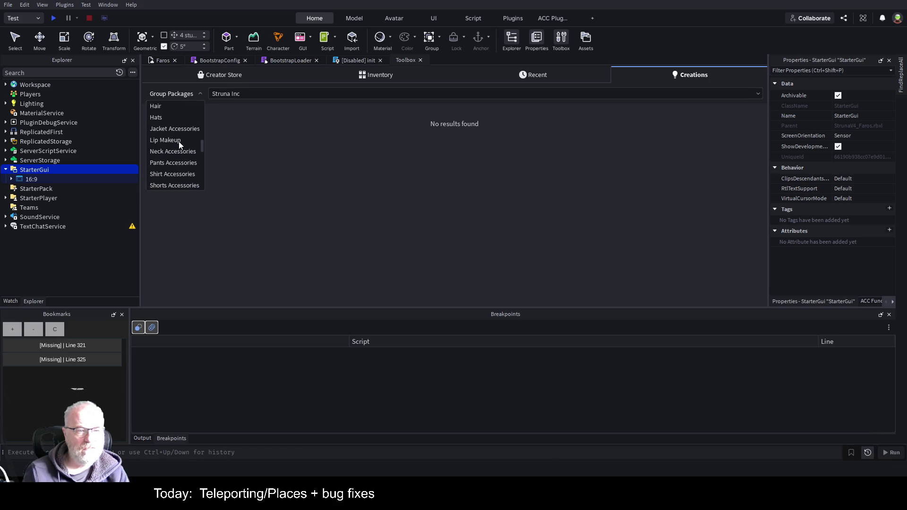
click(288, 135)
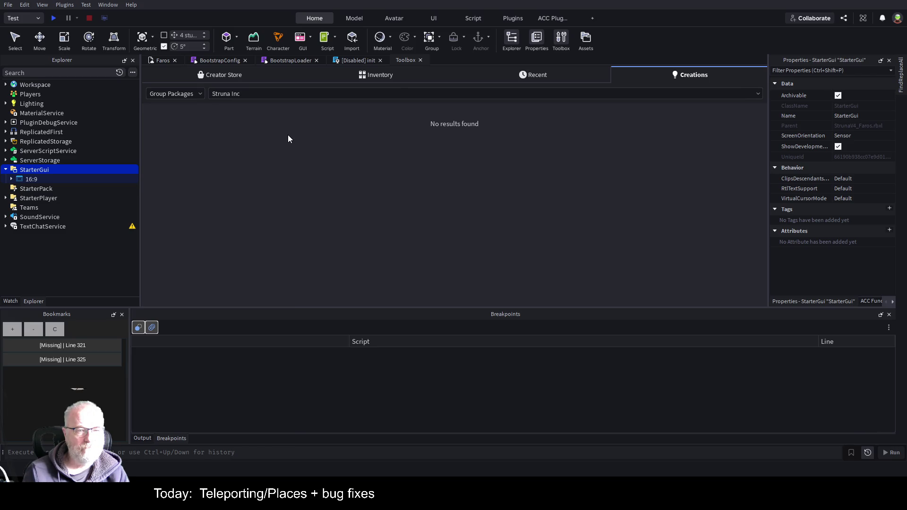
Step: Show the Struna Inc group's Group Models
click(330, 93)
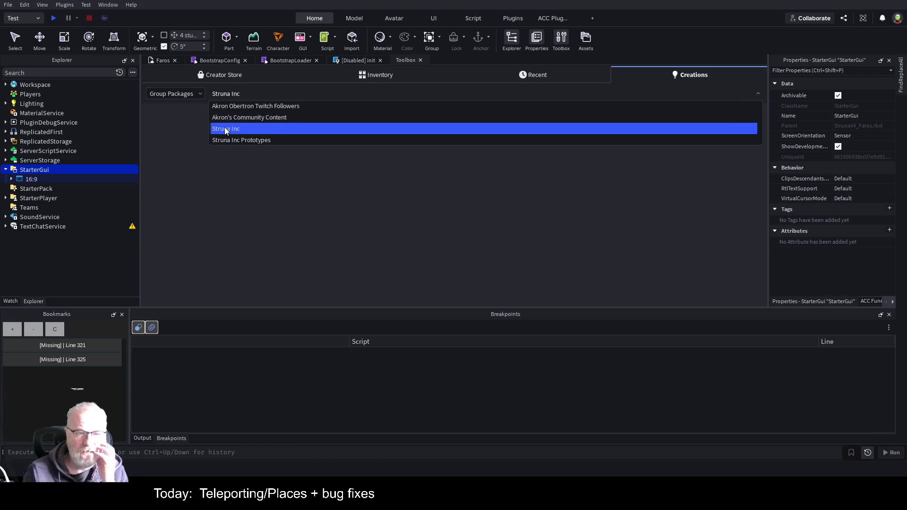
click(246, 129)
click(187, 94)
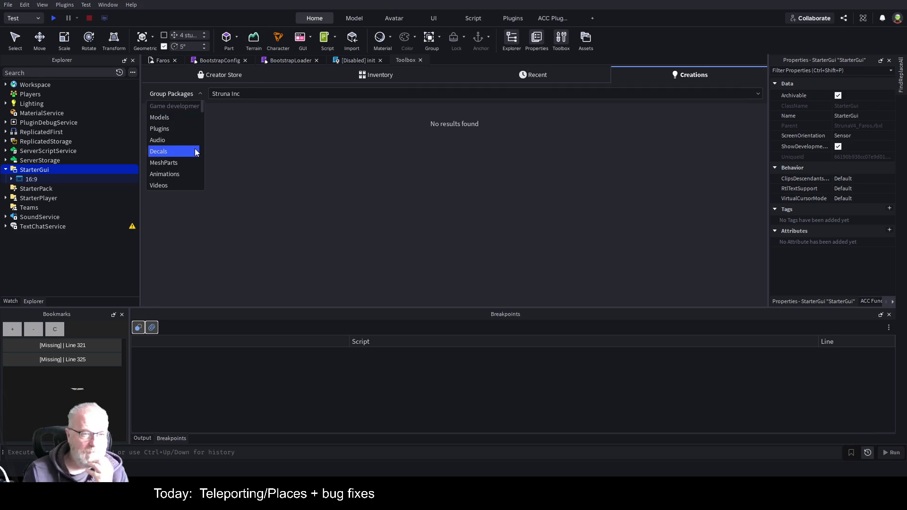
scroll(194, 149, down, 2)
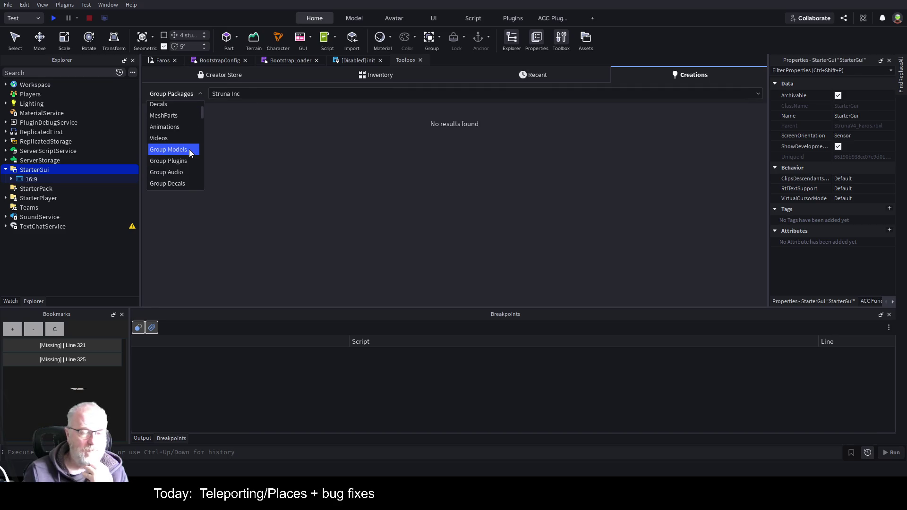
scroll(187, 152, down, 3)
scroll(185, 153, up, 5)
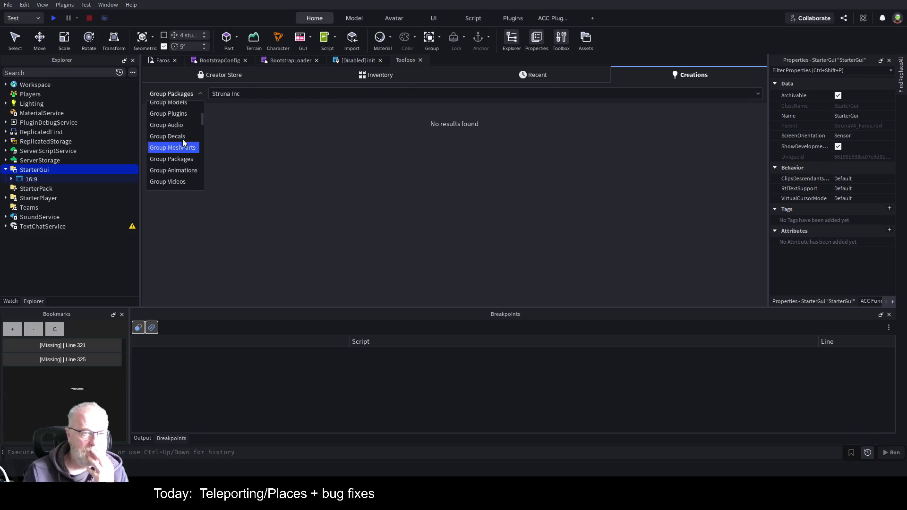
click(177, 104)
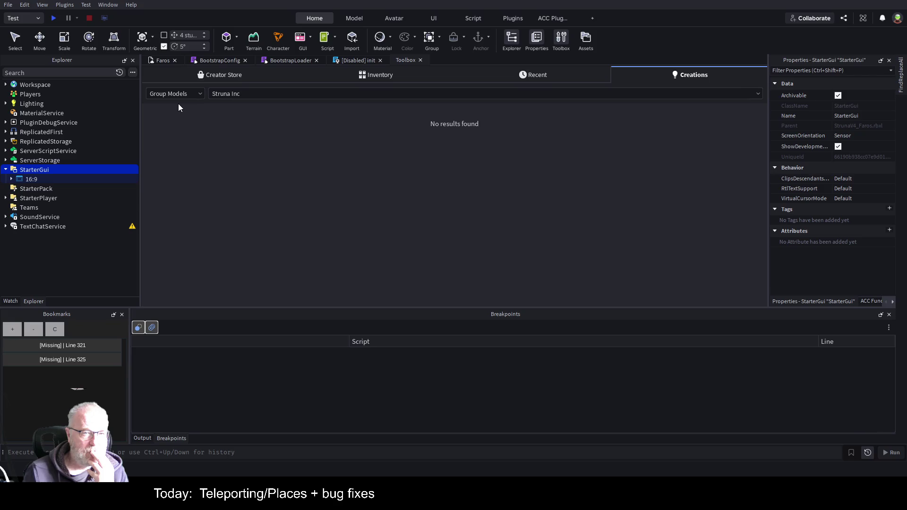
Step: Check group models of Akron Obertron Twitch Followers and Akron's Community Content, then return to Struna Inc
click(387, 98)
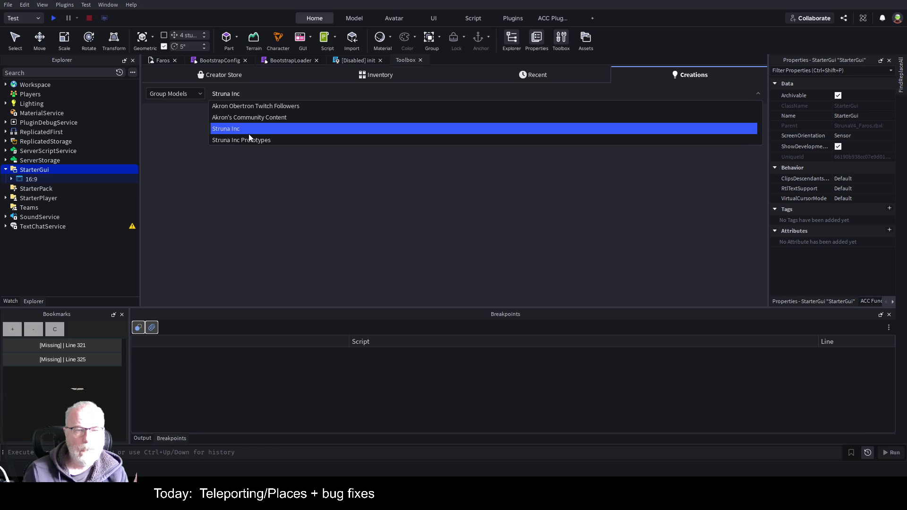
click(277, 108)
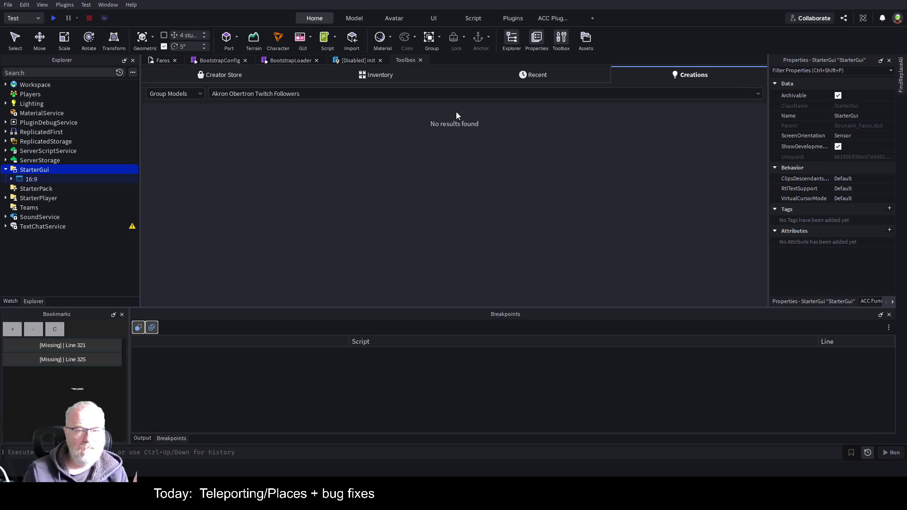
click(280, 94)
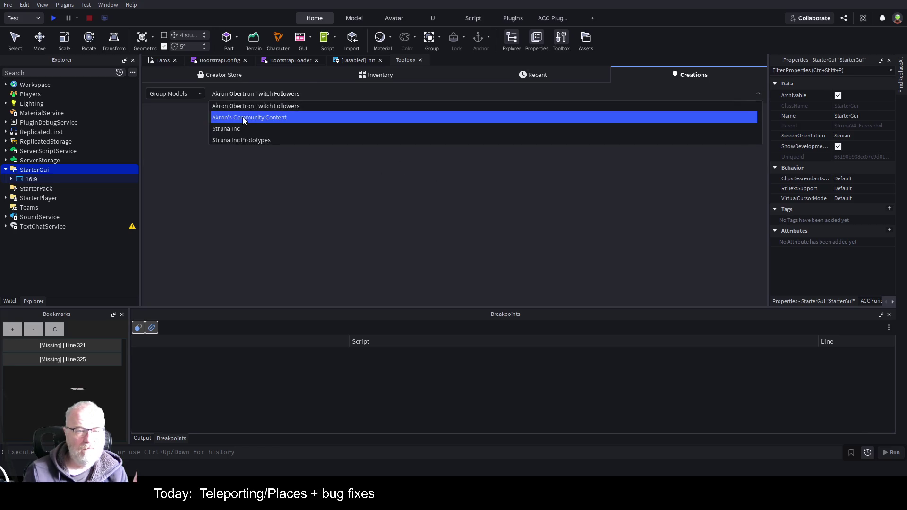
click(242, 117)
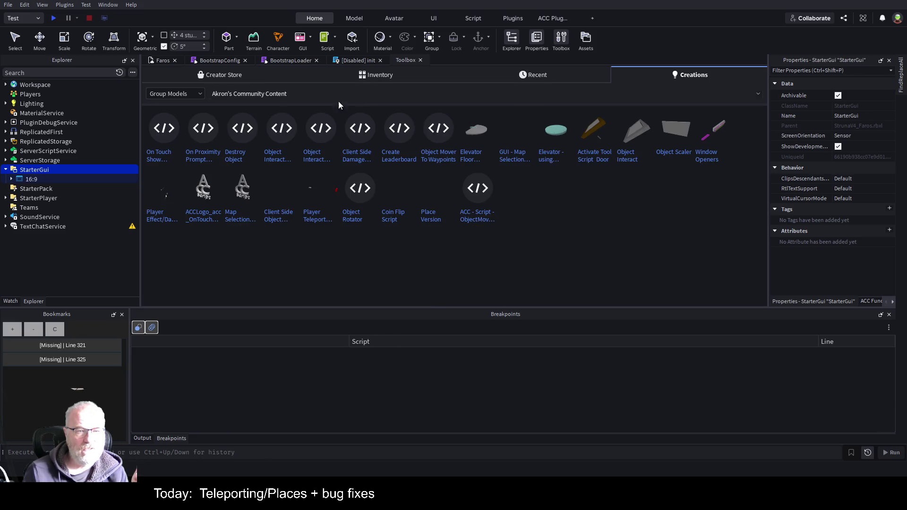
click(296, 94)
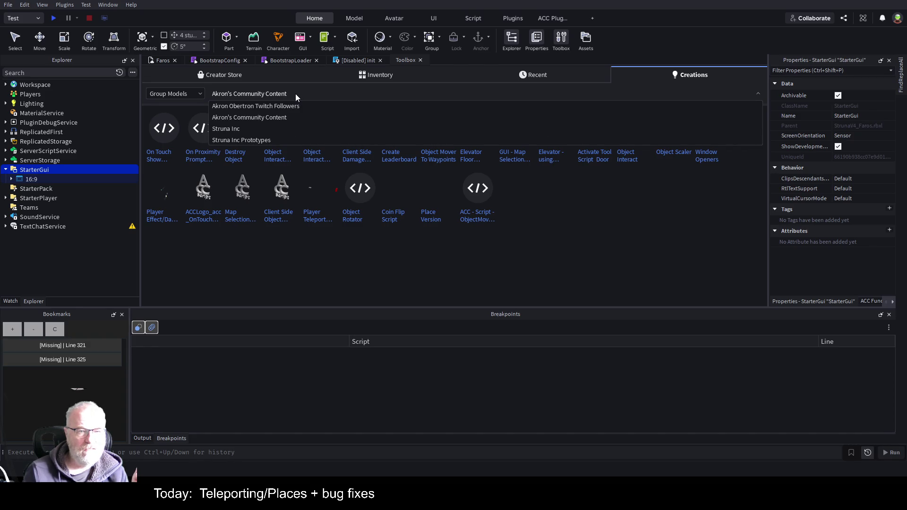
click(242, 129)
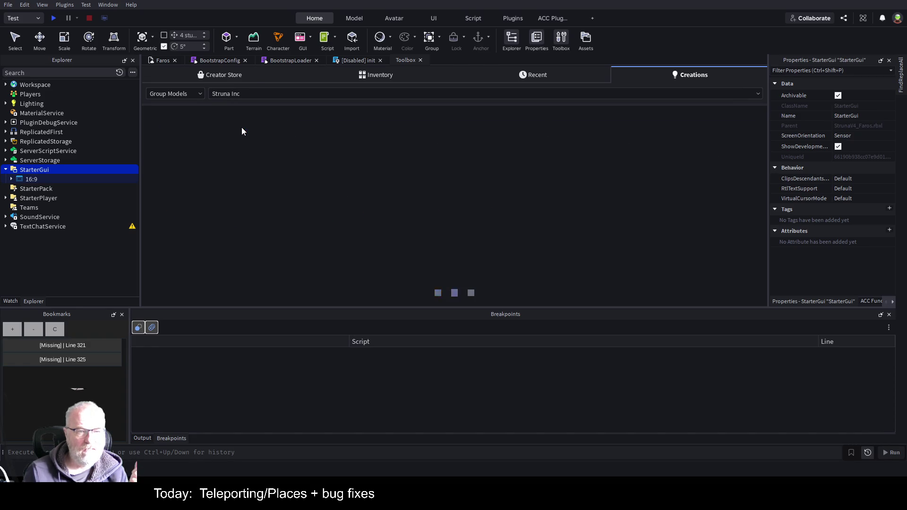
Step: Switch the Struna Inc creations filter to Group MeshParts
click(192, 94)
scroll(184, 136, down, 1)
scroll(184, 136, down, 2)
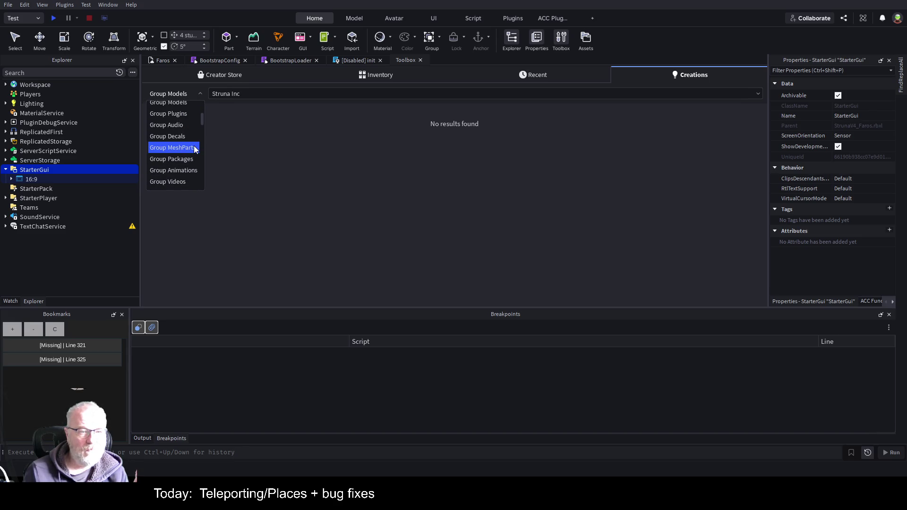
click(195, 148)
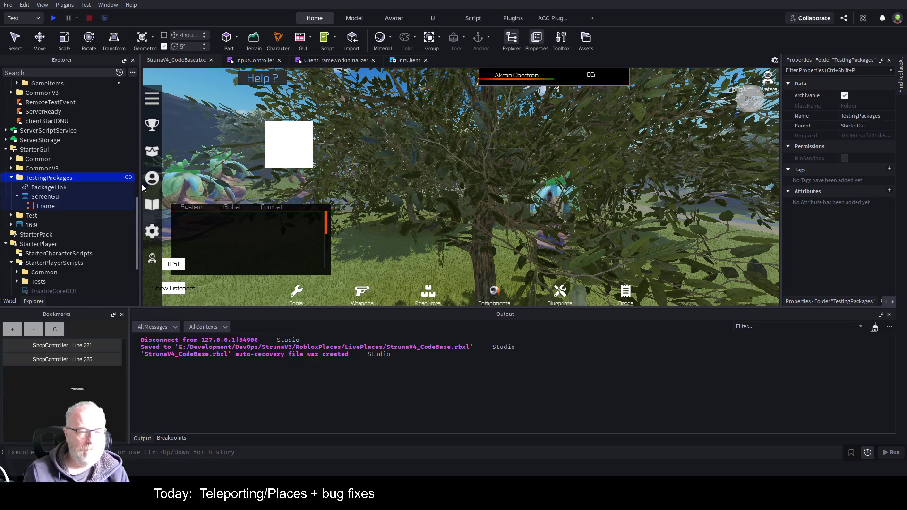
Step: Select the TestingPackages PackageLink, widen the Properties panel, and tick AutoUpdate
click(36, 188)
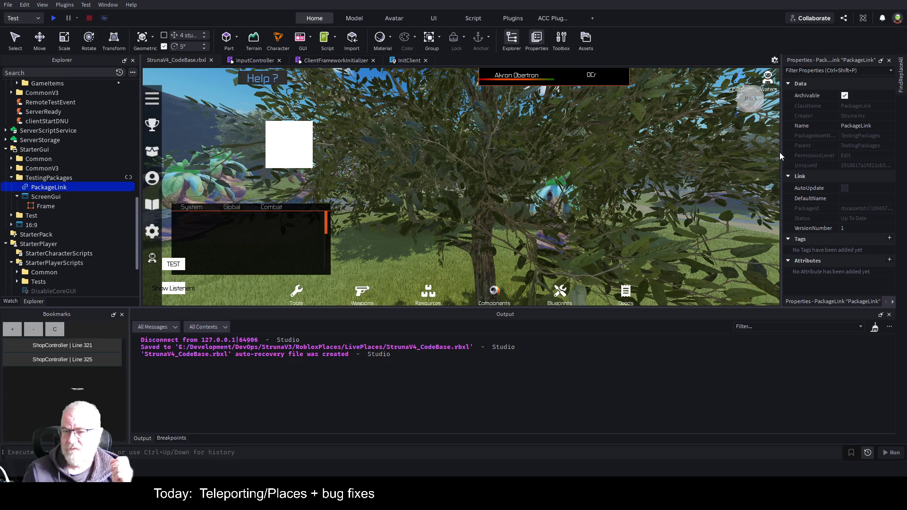
drag(780, 157, 457, 160)
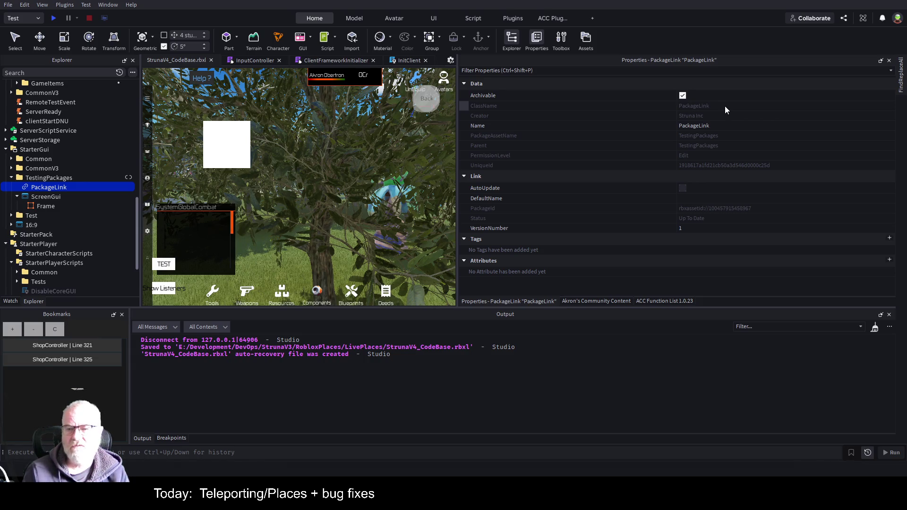
click(682, 188)
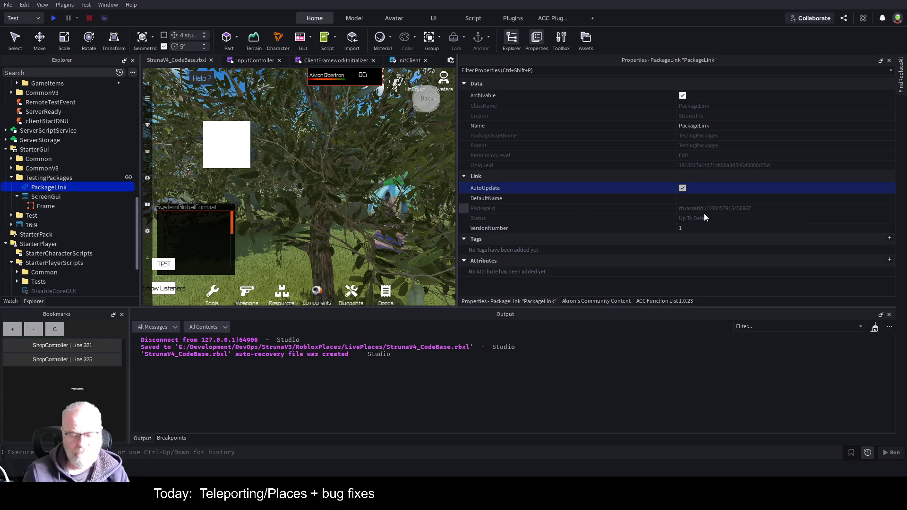
Step: Delete Frame1 from the TestingPackages ScreenGui, then delete the whole TestingPackages folder
click(66, 182)
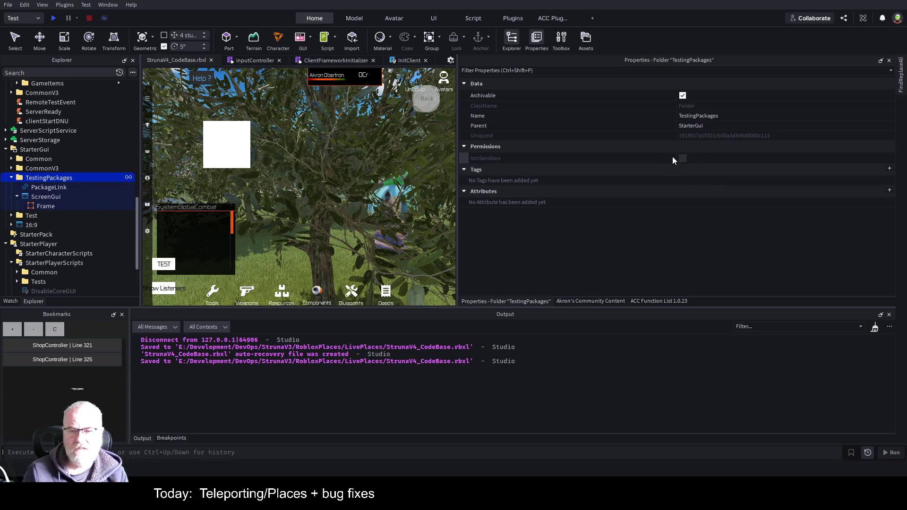
click(46, 188)
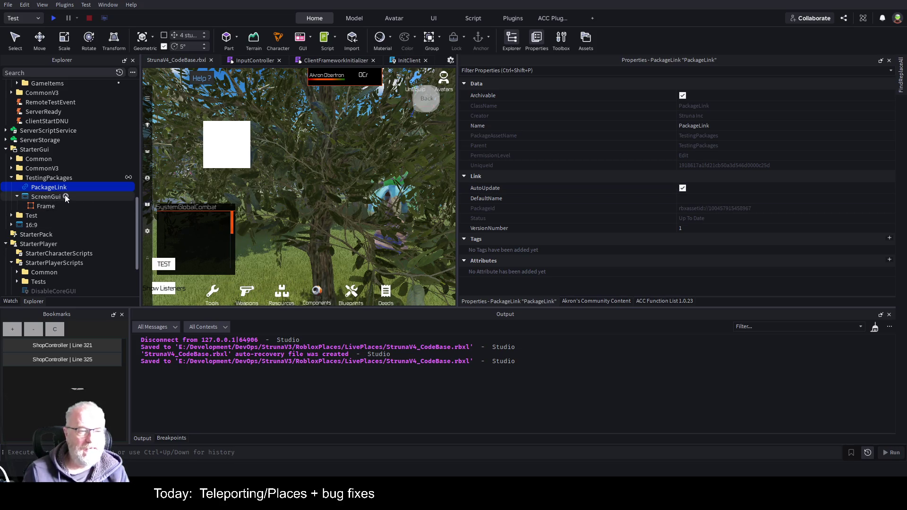
click(66, 196)
key(ctrl+v)
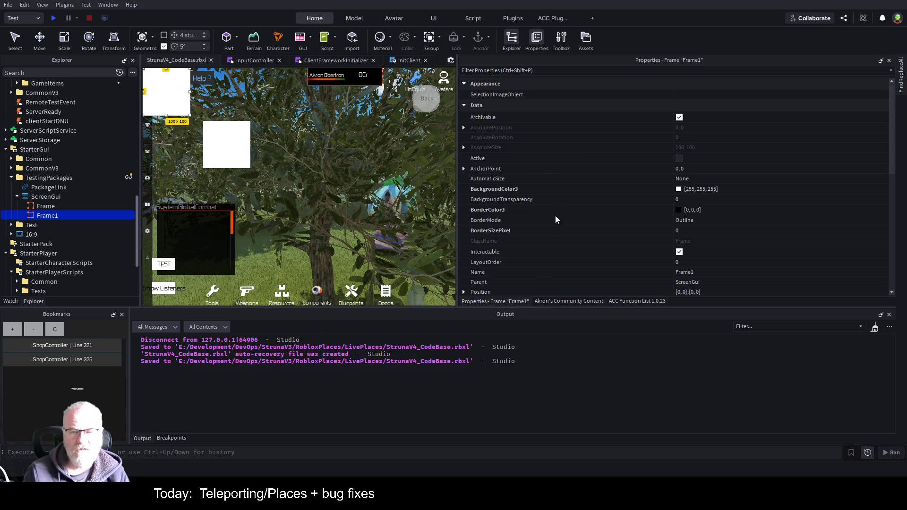
key(Delete)
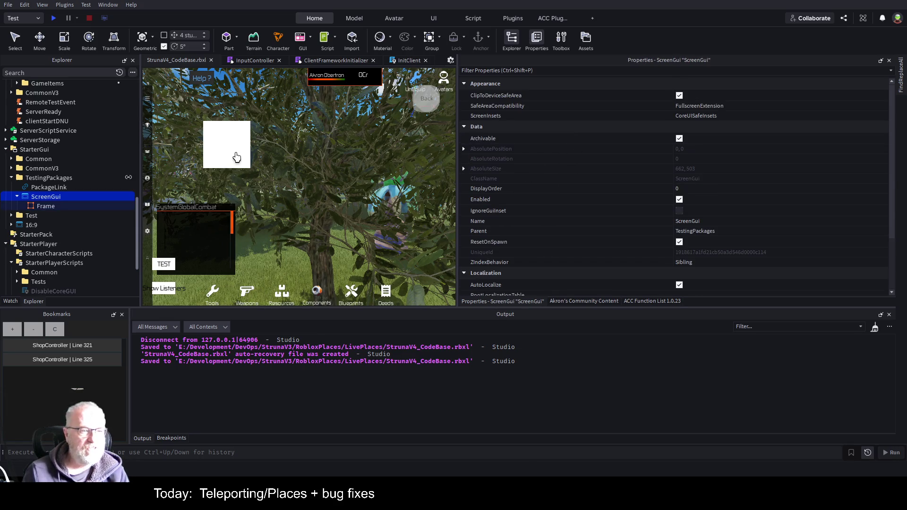
click(48, 179)
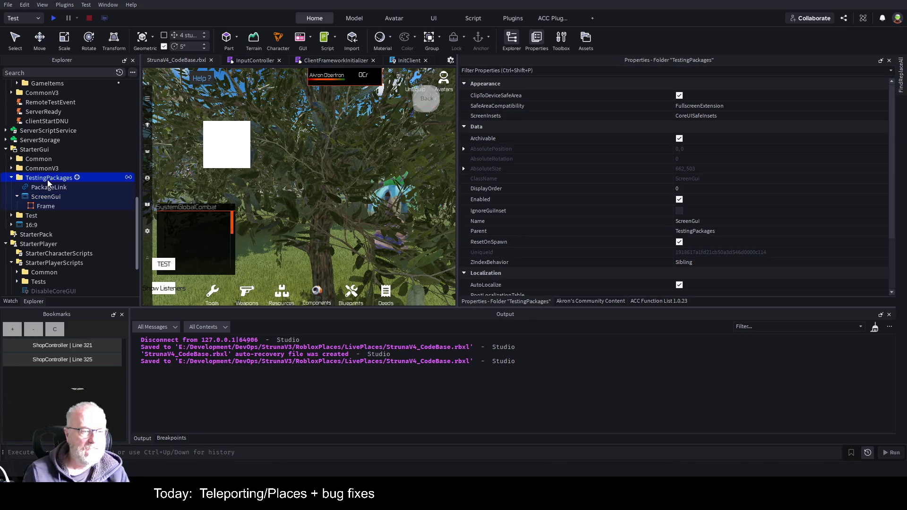
key(Delete)
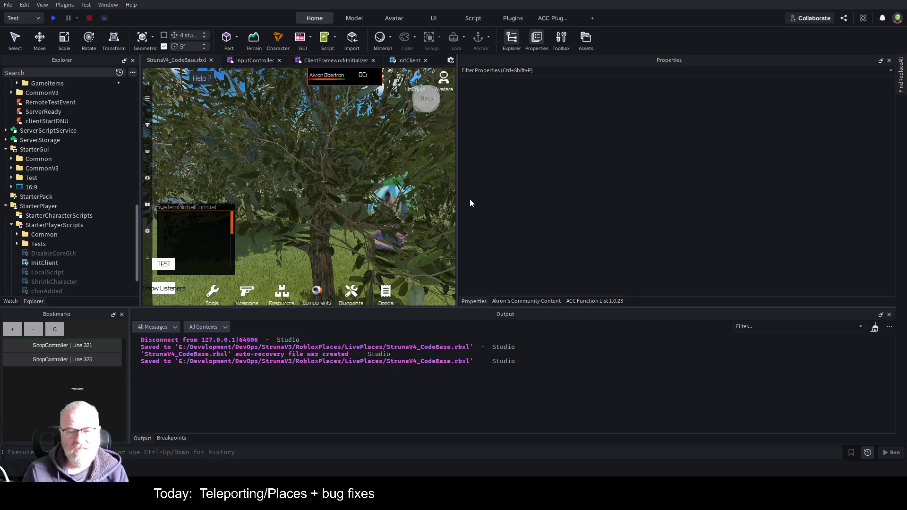
Step: Enlarge the game view by moving the Properties splitter right and the Output splitter down
drag(457, 193, 751, 201)
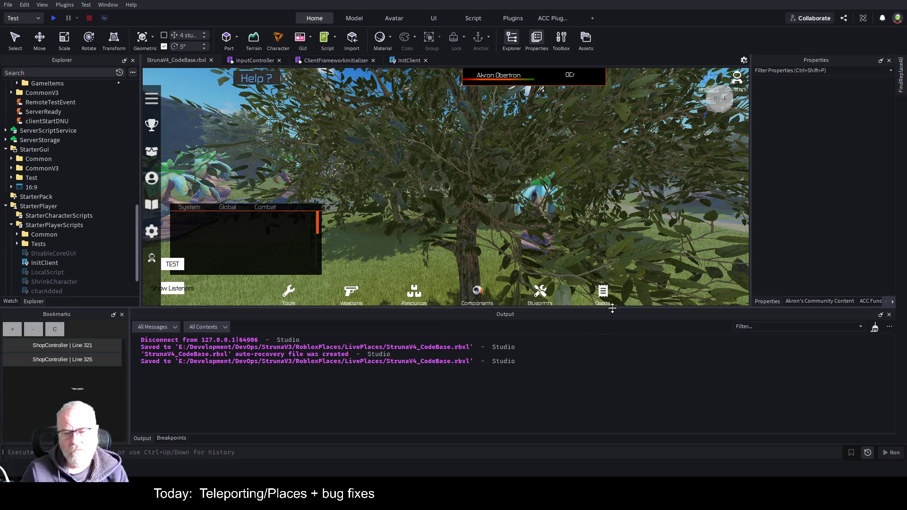
drag(608, 308, 621, 347)
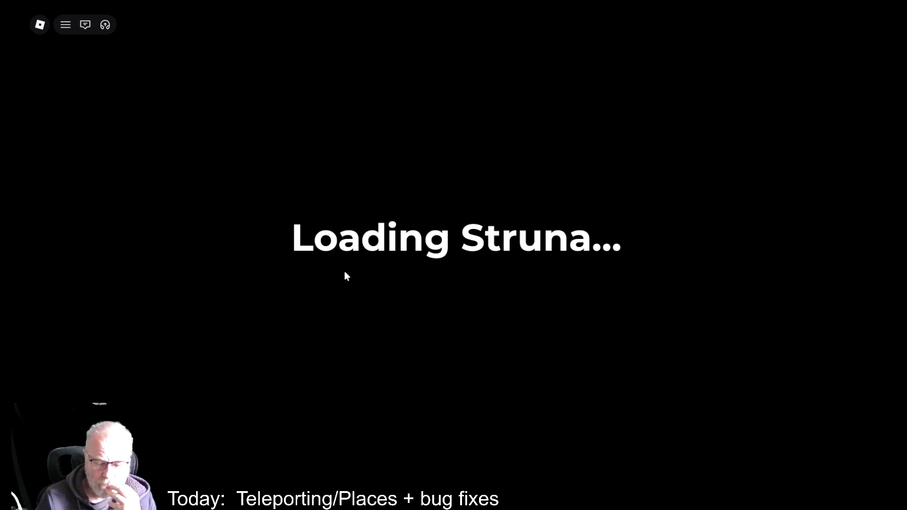
Step: Check the Developer Console's Server and Client logs while Struna loads, then close the console
key(F9)
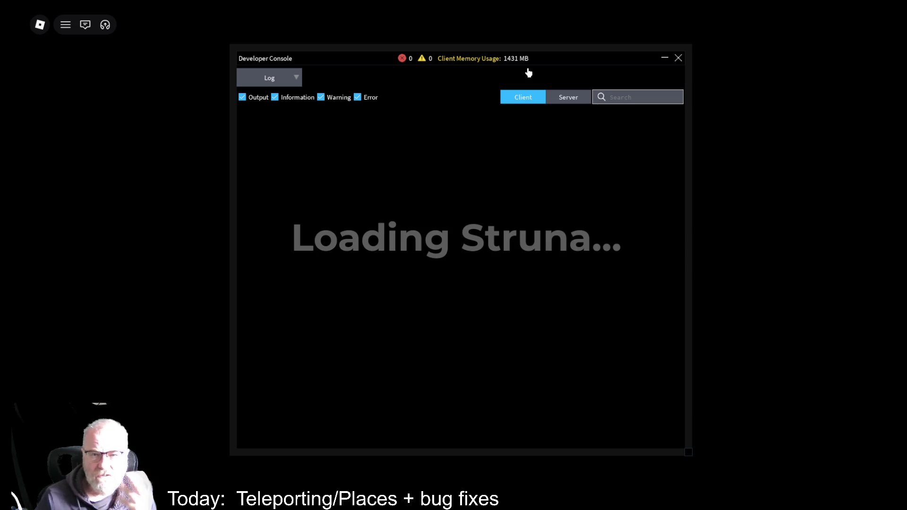
click(568, 97)
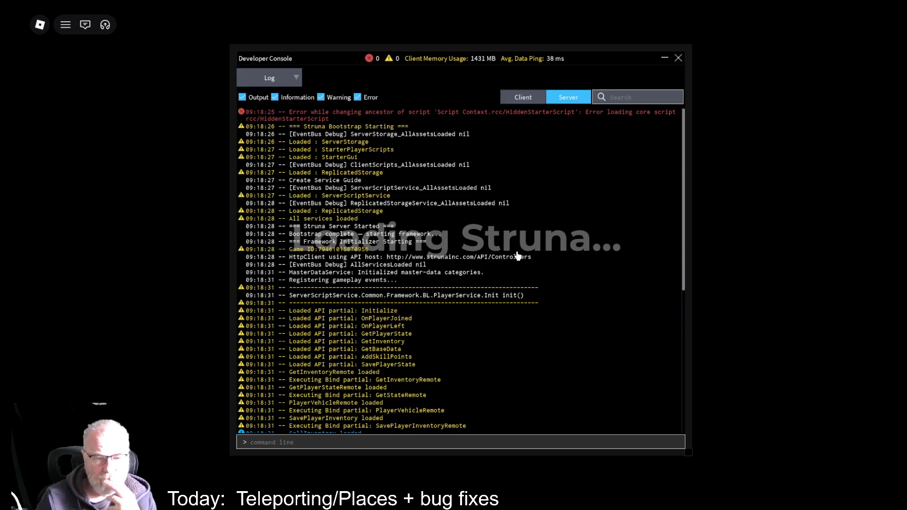
scroll(513, 260, down, 10)
scroll(512, 261, up, 15)
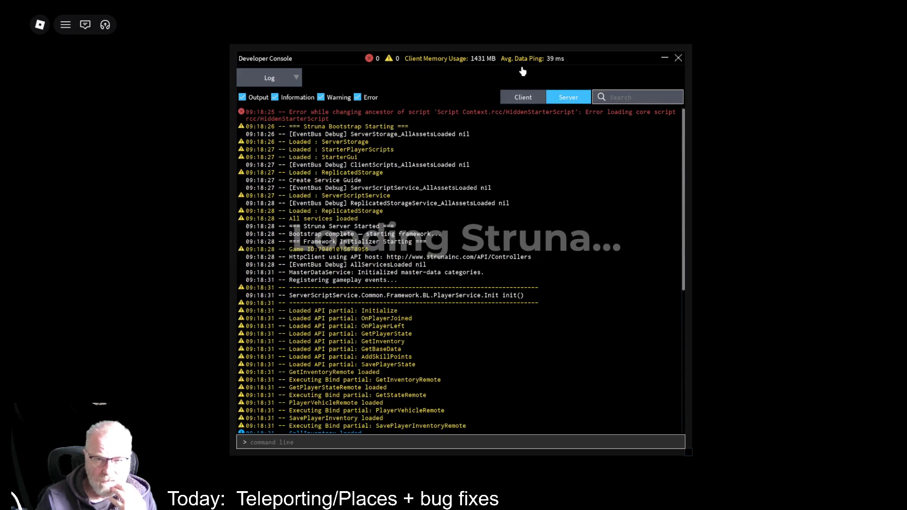
click(524, 99)
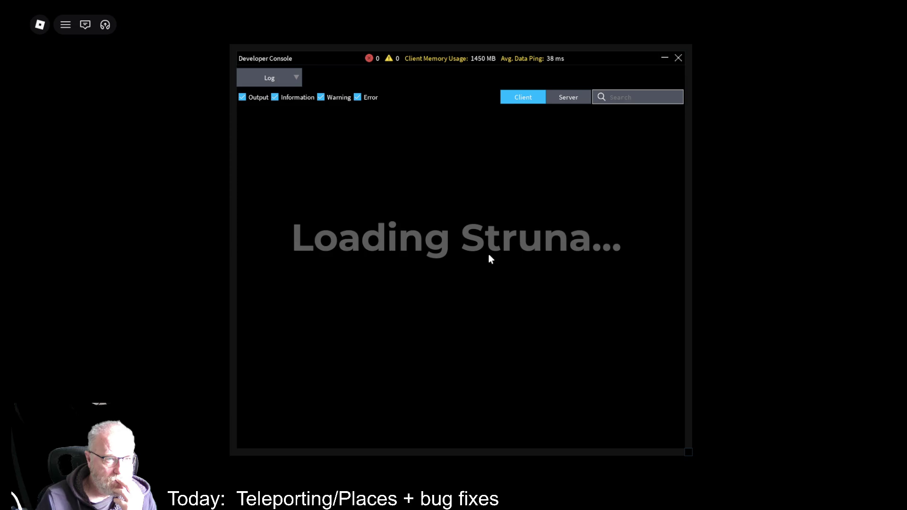
click(679, 59)
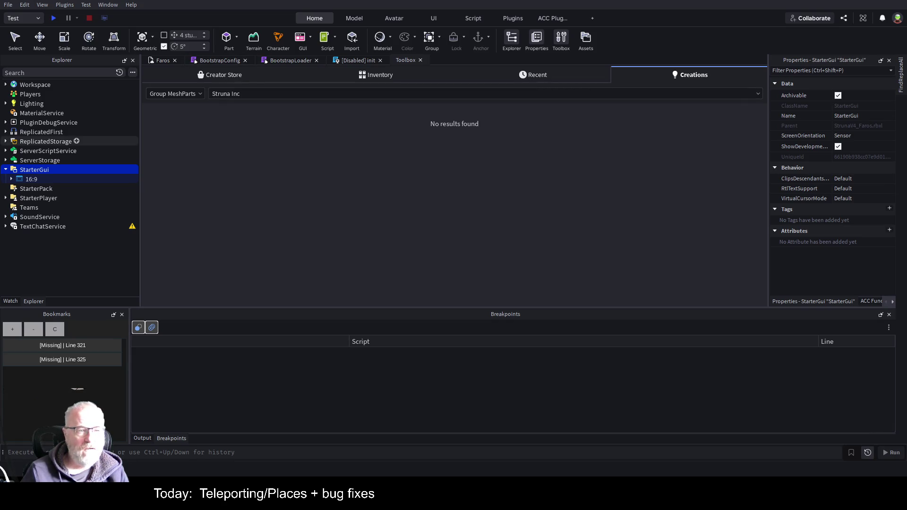
Step: Expand StarterPlayerScripts, select the disabled init script, and run a quick playtest
click(70, 265)
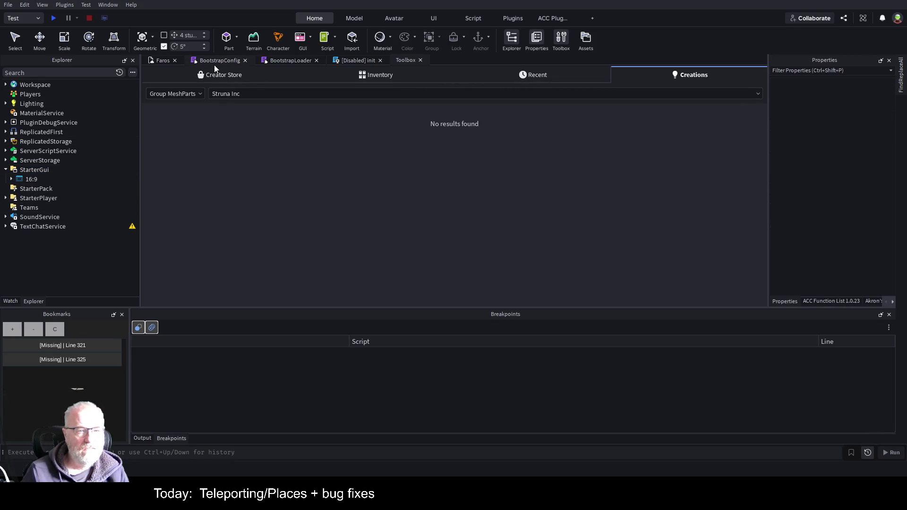
click(167, 60)
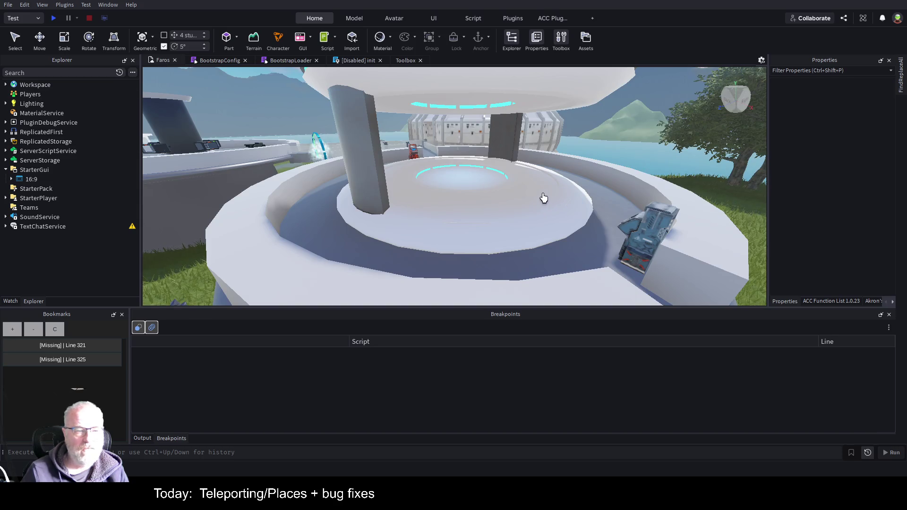
click(6, 198)
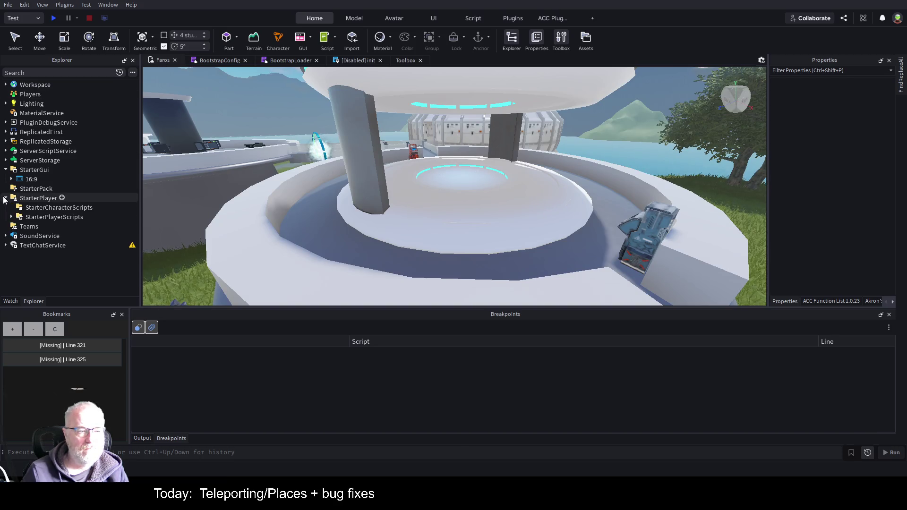
click(12, 217)
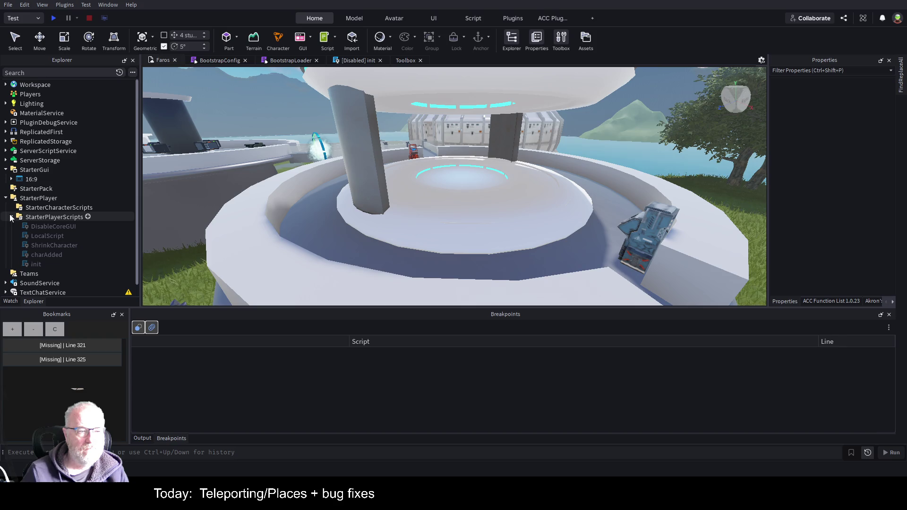
click(36, 265)
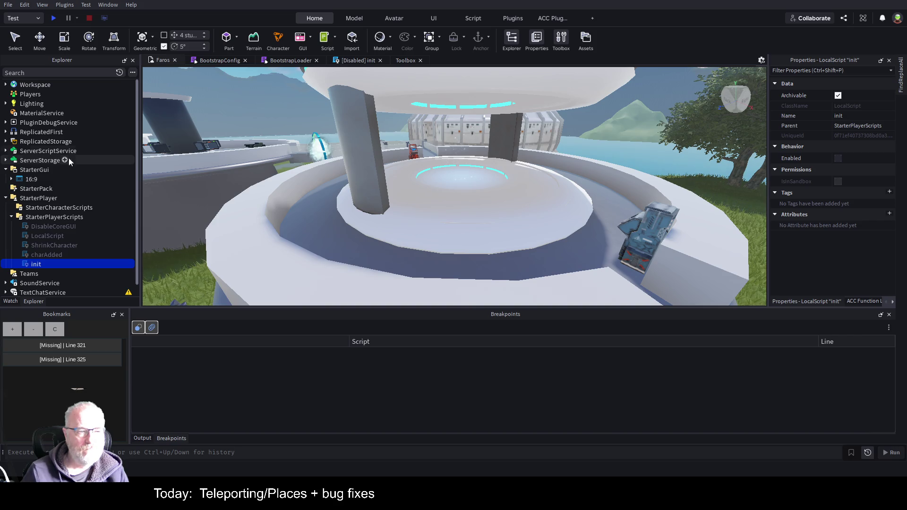
click(54, 18)
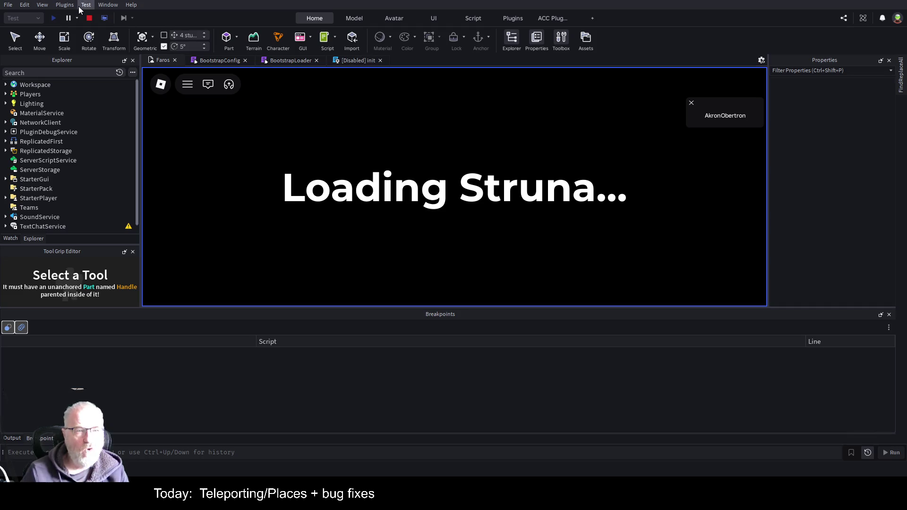
click(90, 19)
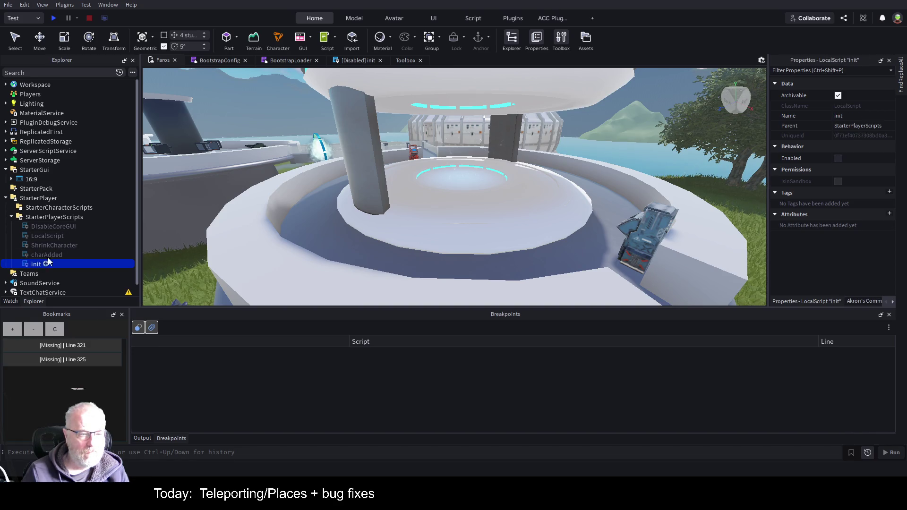
Step: Replace init with the pasted InitClient script in StarterPlayerScripts and check Output
key(Delete)
click(63, 219)
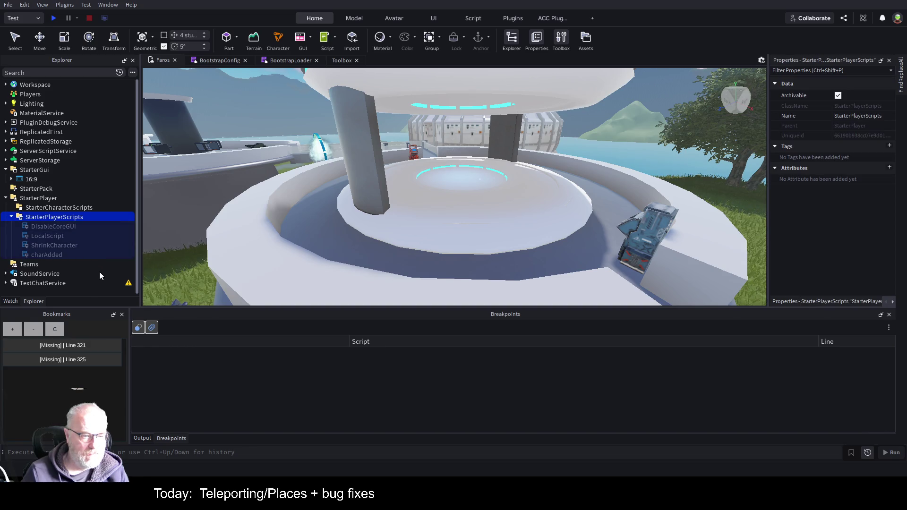
key(ctrl+shift+v)
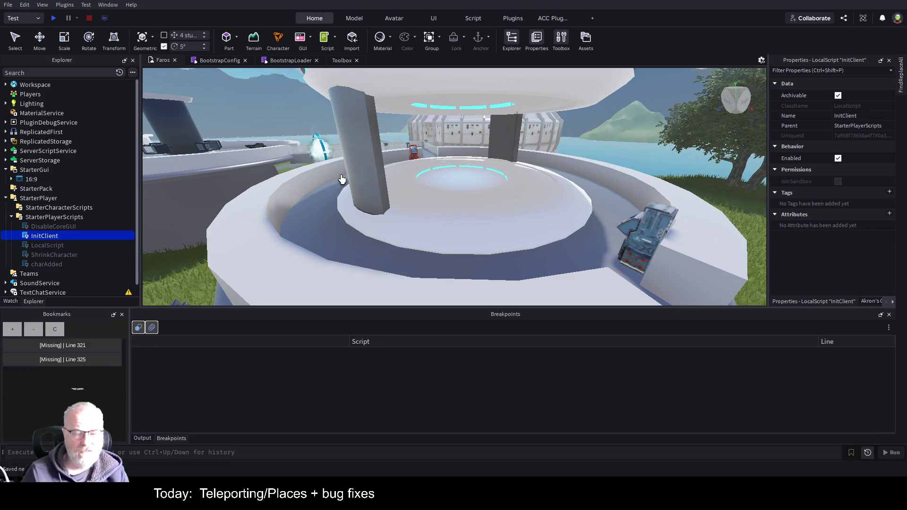
click(141, 439)
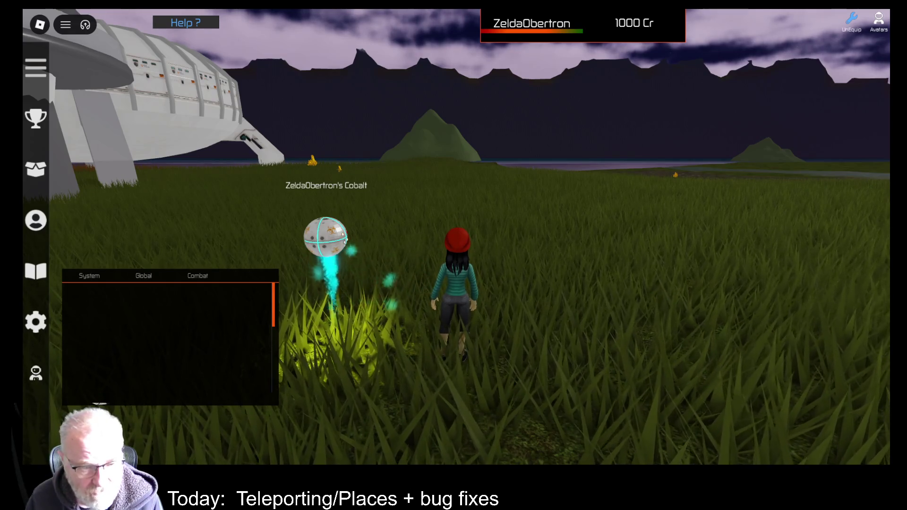
Step: Turn the camera left around the base, then close Roblox from the game menu
scroll(226, 342, down, 5)
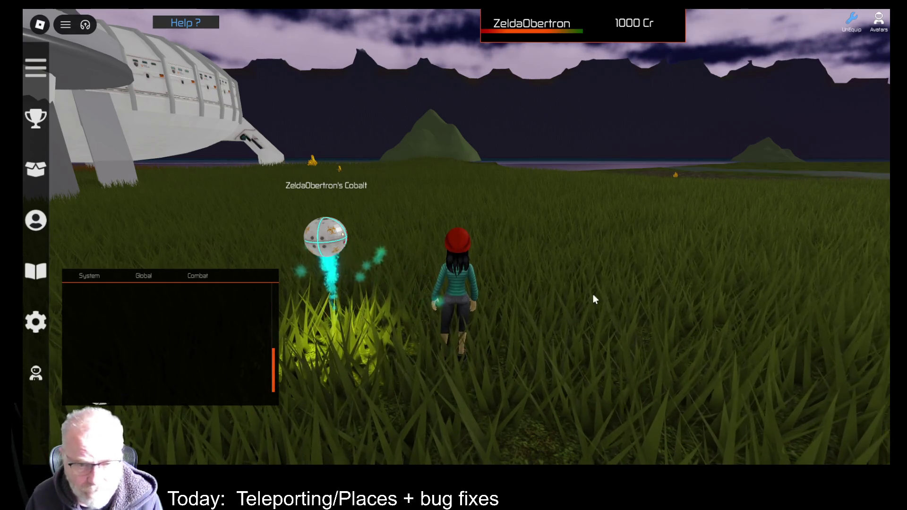
key(Left)
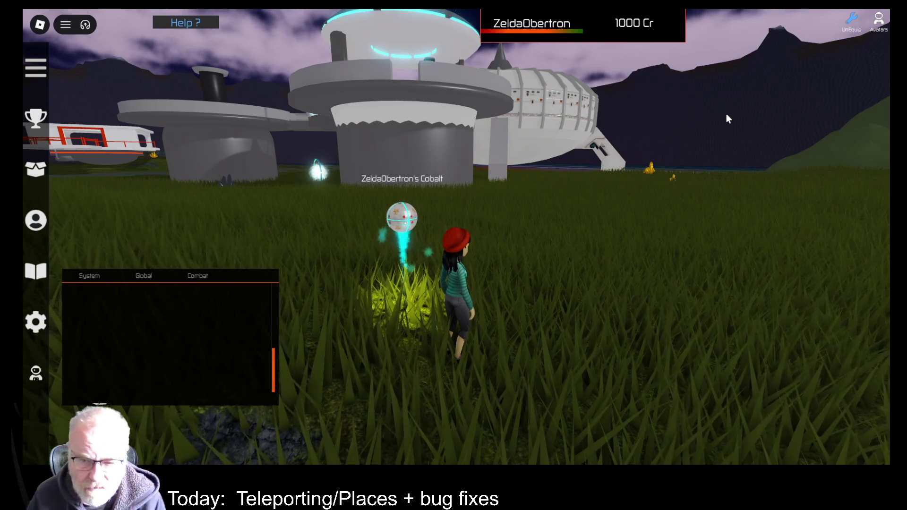
key(Left)
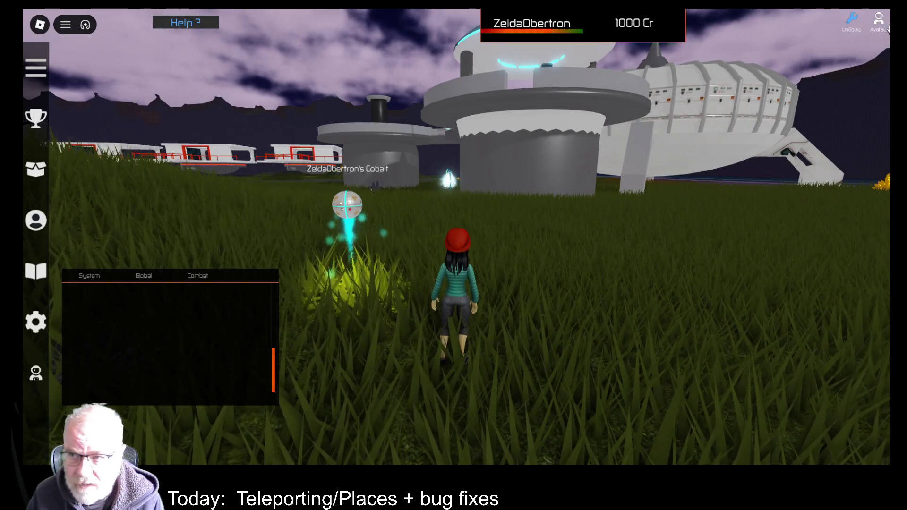
click(754, 84)
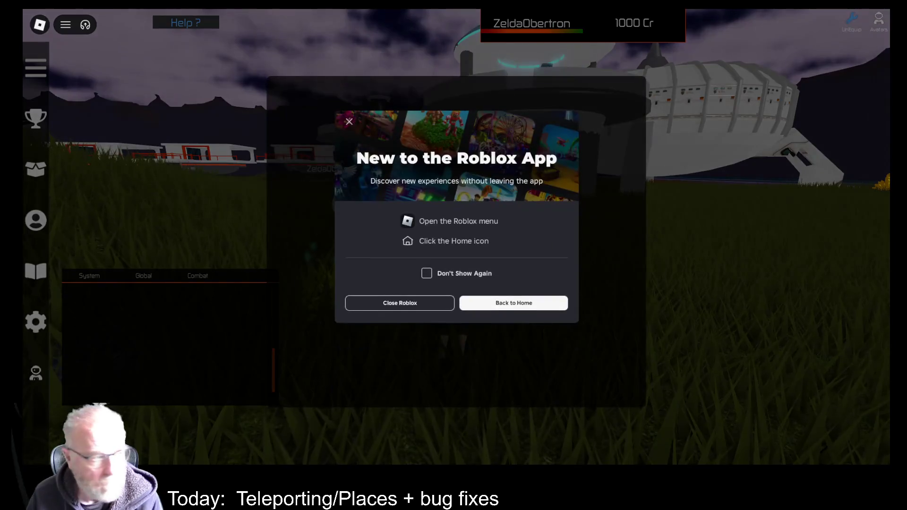
click(410, 306)
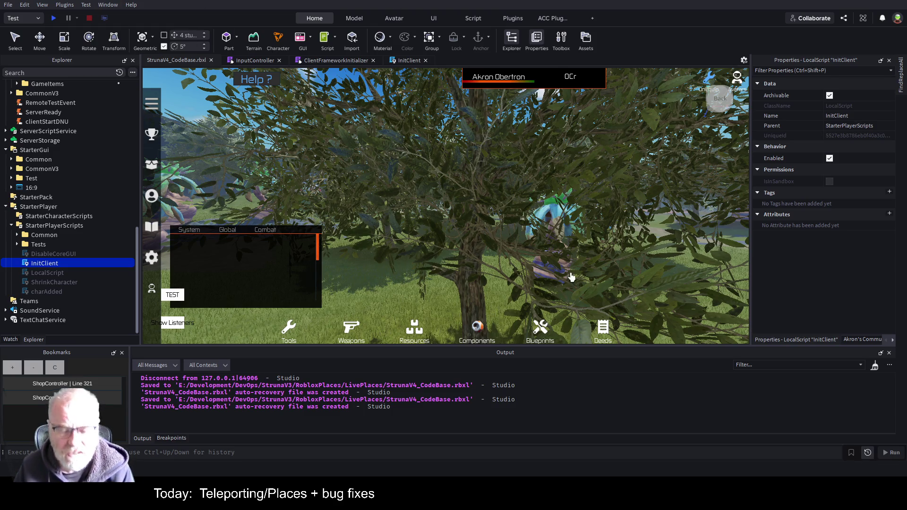
Step: Select the teleport pad's Effect sphere, then start a Play test with F5
scroll(567, 237, down, 3)
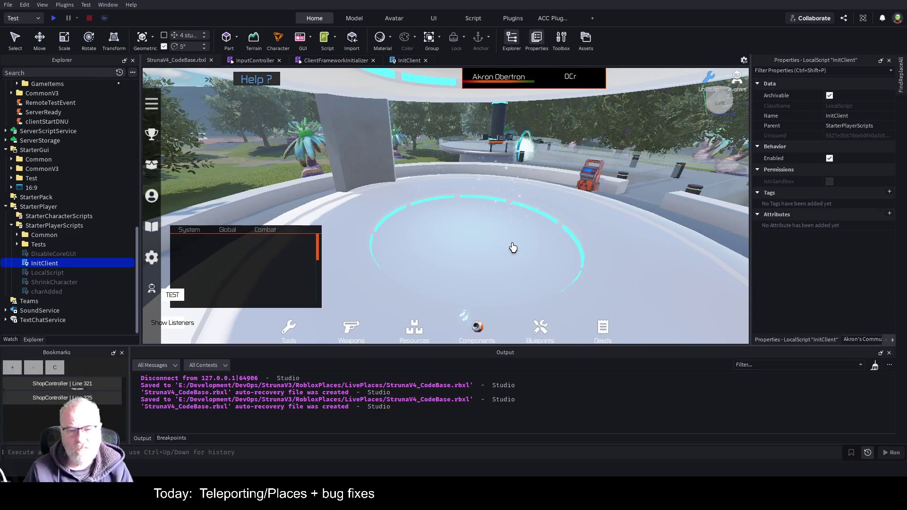
click(15, 38)
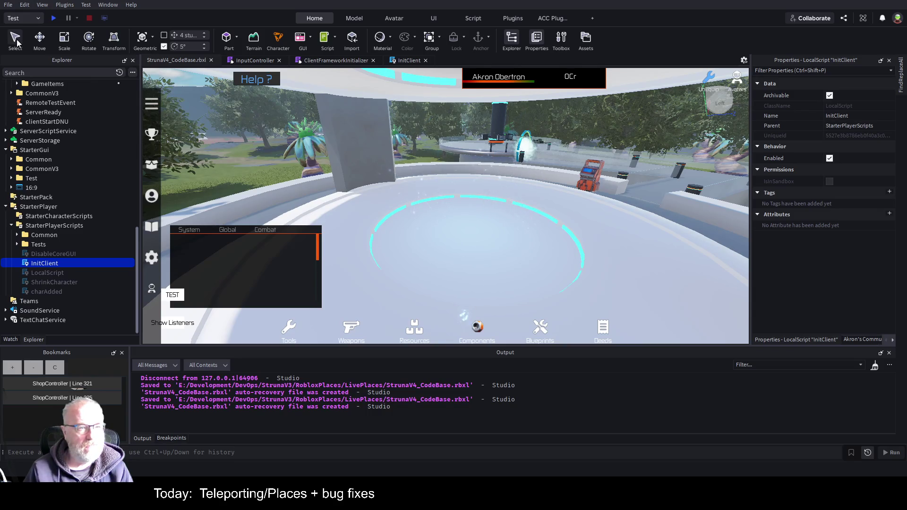
click(507, 243)
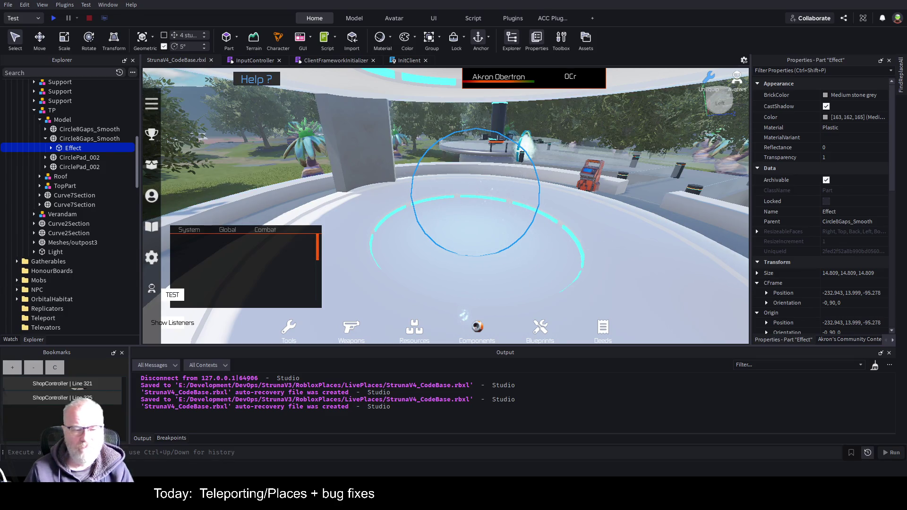
key(F5)
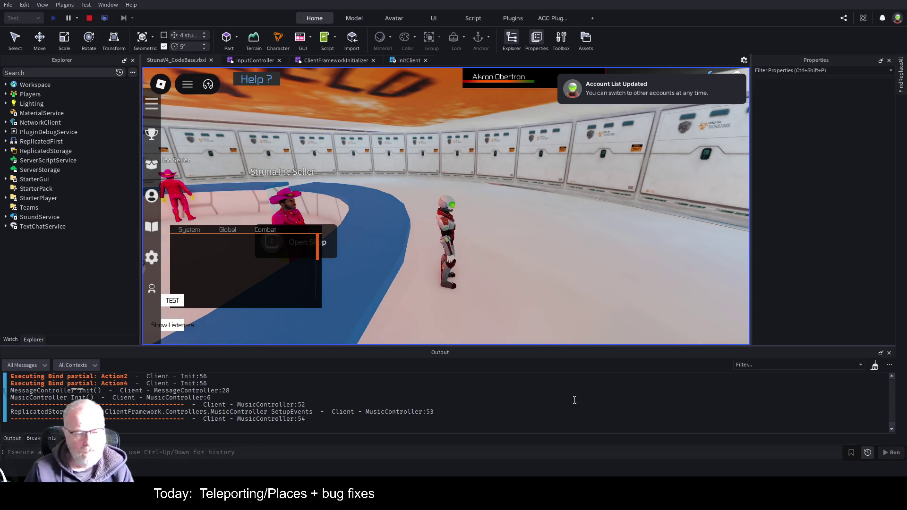
Step: Walk the character from the hall onto the teleport pad, then open TouchScript at line 13
key(w)
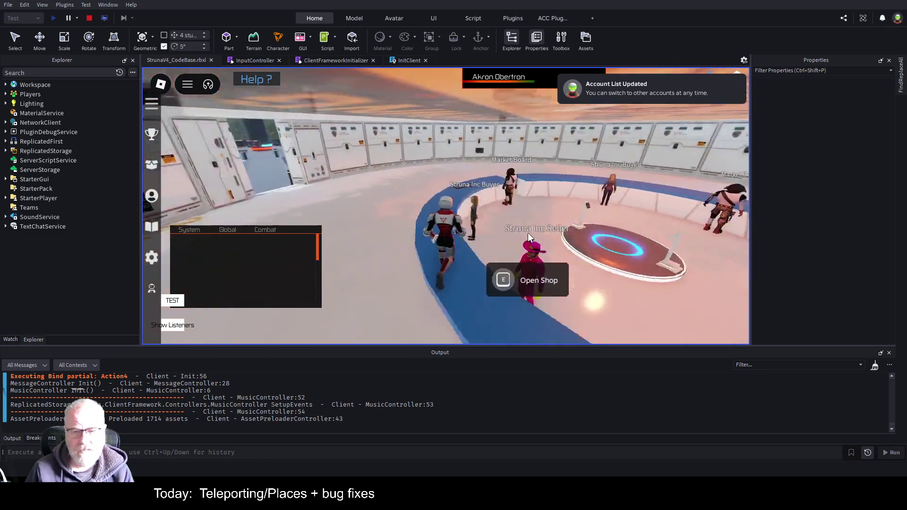
key(a)
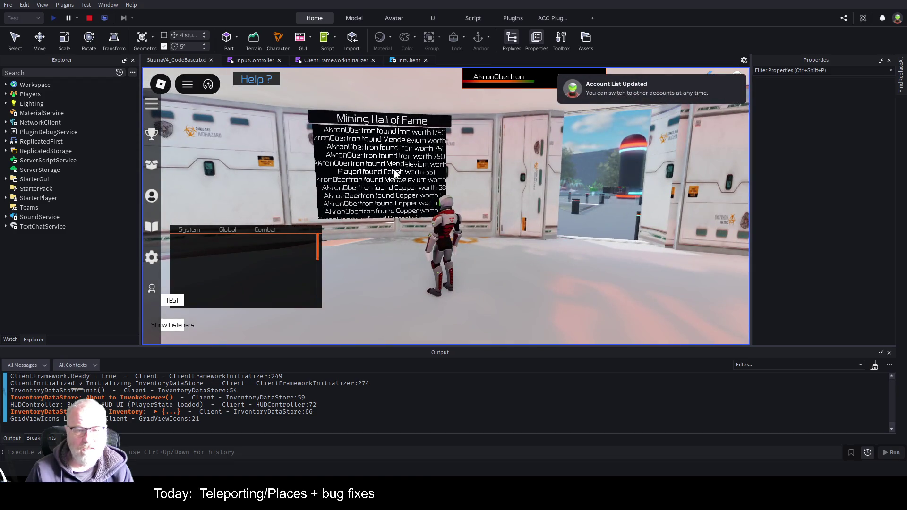
key(a)
key(w)
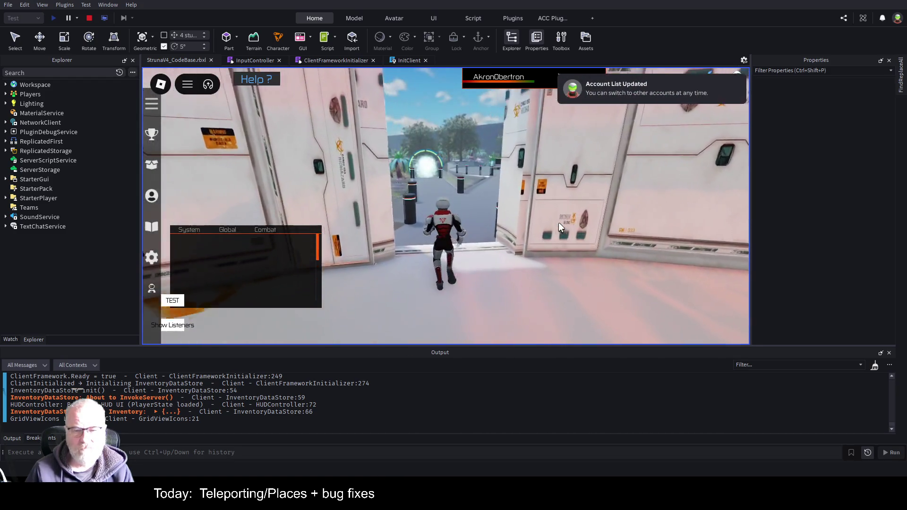
key(a)
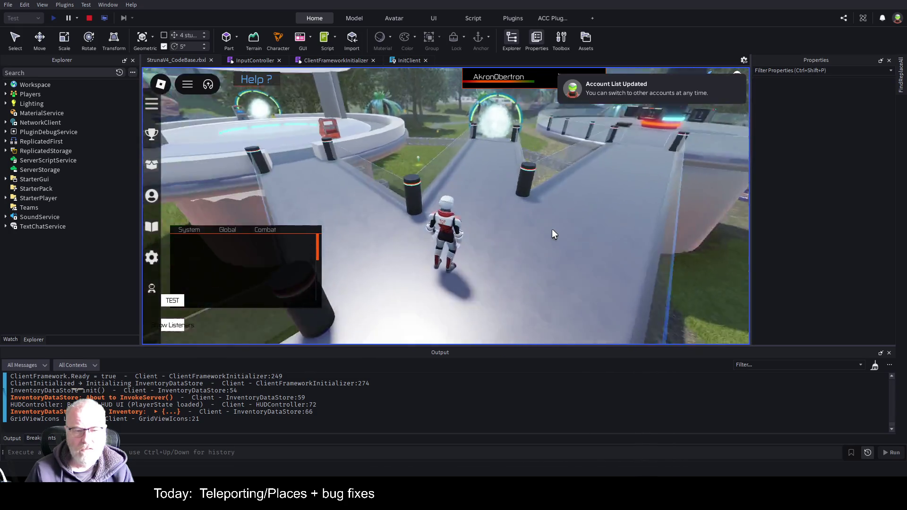
key(w)
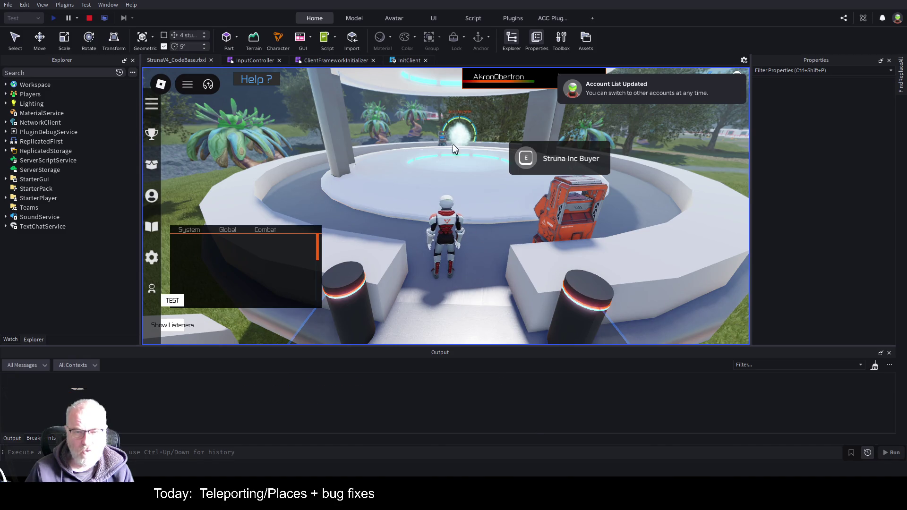
key(Left)
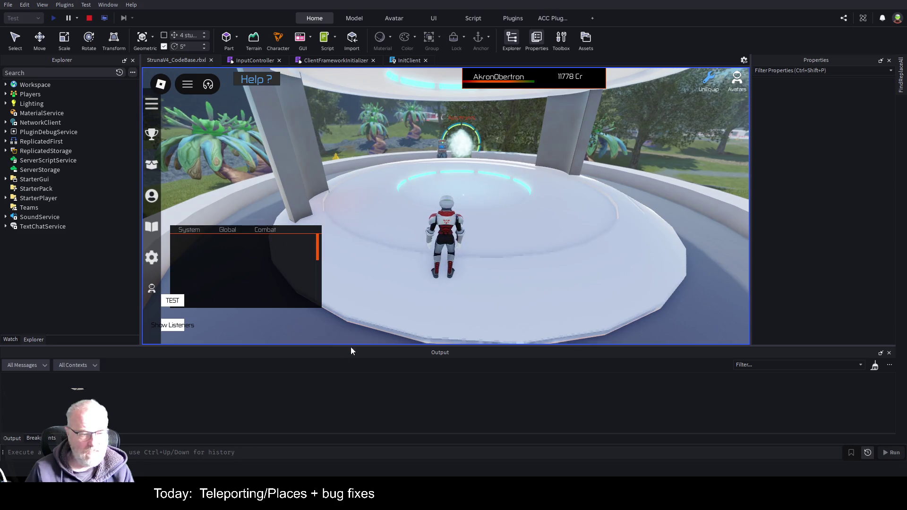
key(w)
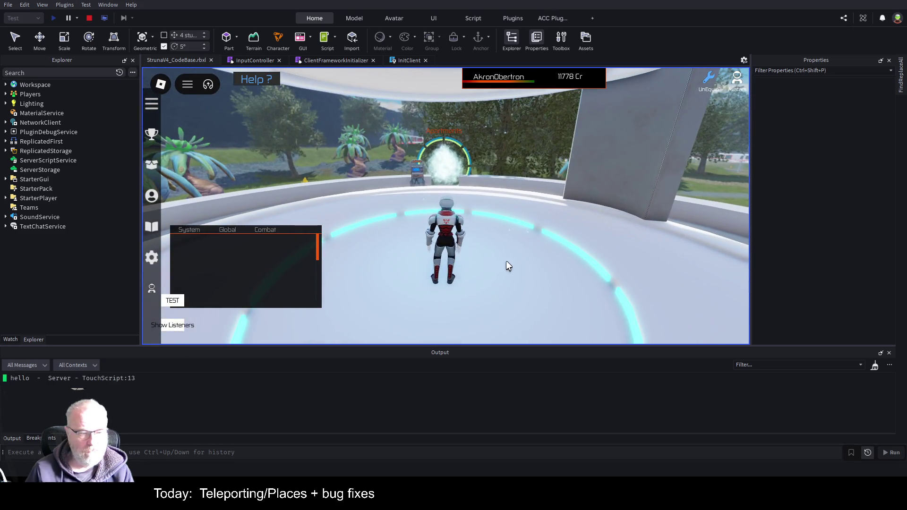
click(129, 376)
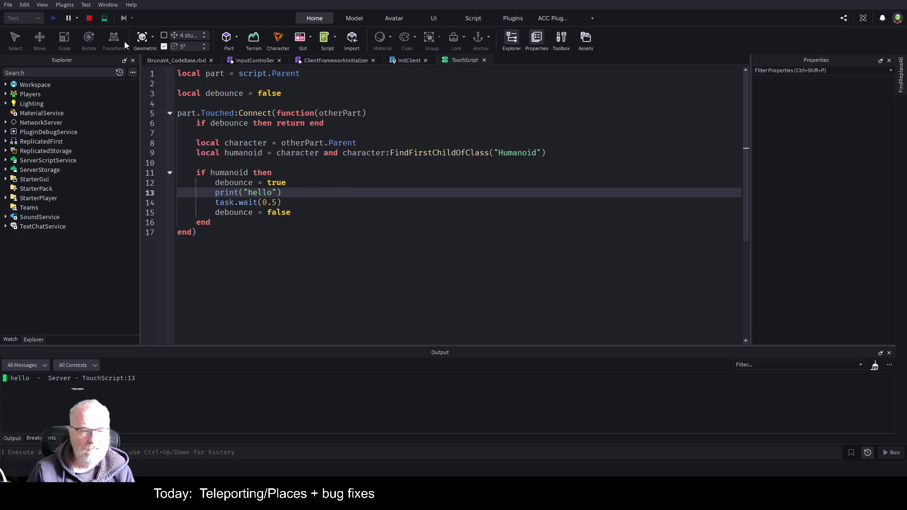
Step: Stop the playtest, open the disabled and enabled TouchScript copies, then replay with F5
click(92, 19)
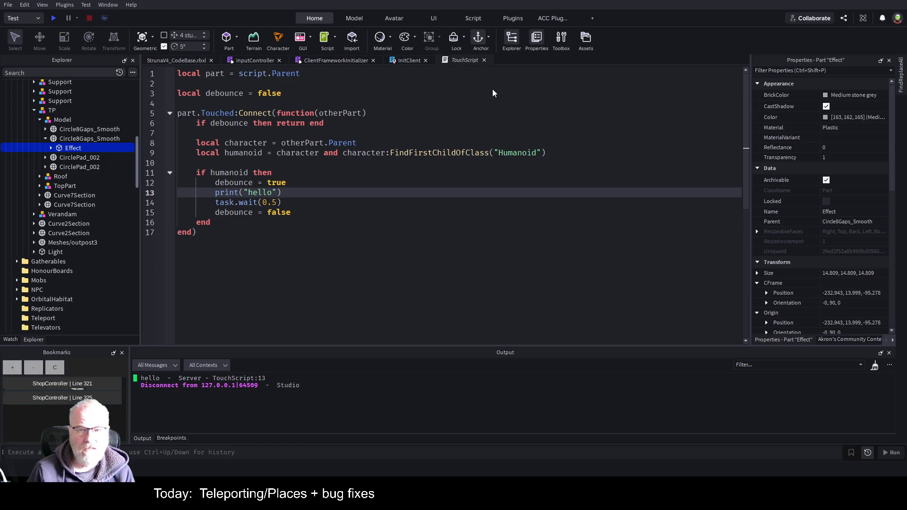
scroll(93, 189, up, 2)
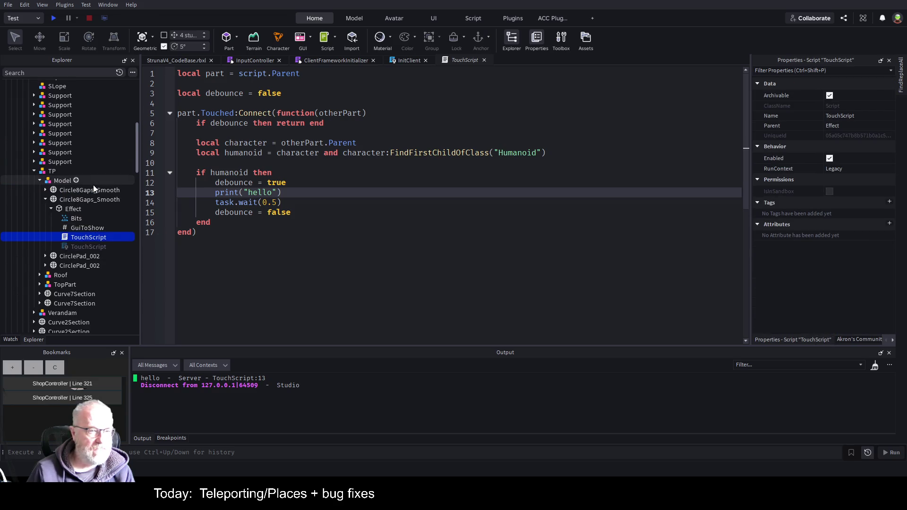
scroll(89, 187, down, 3)
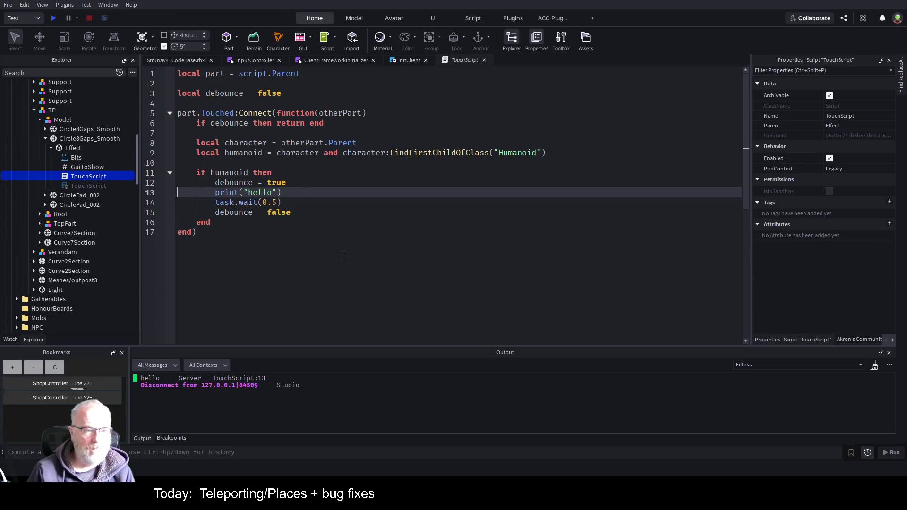
double_click(84, 187)
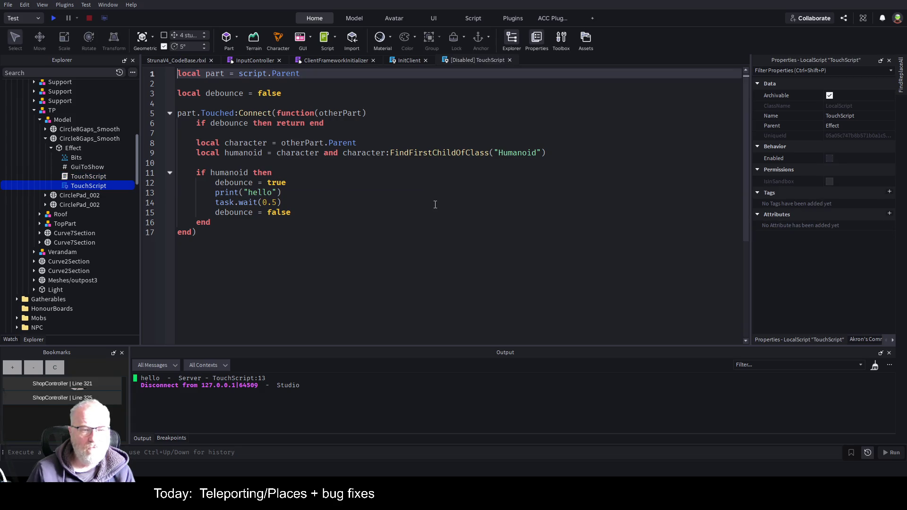
double_click(78, 176)
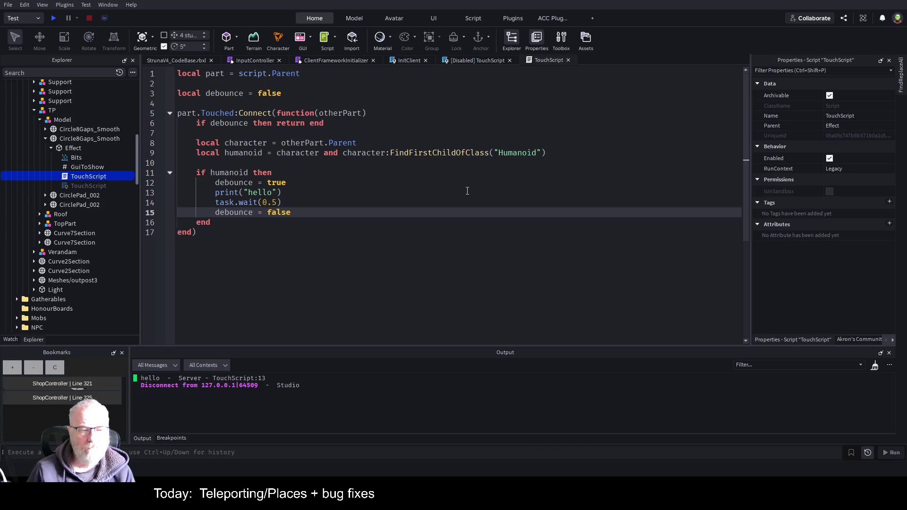
key(F5)
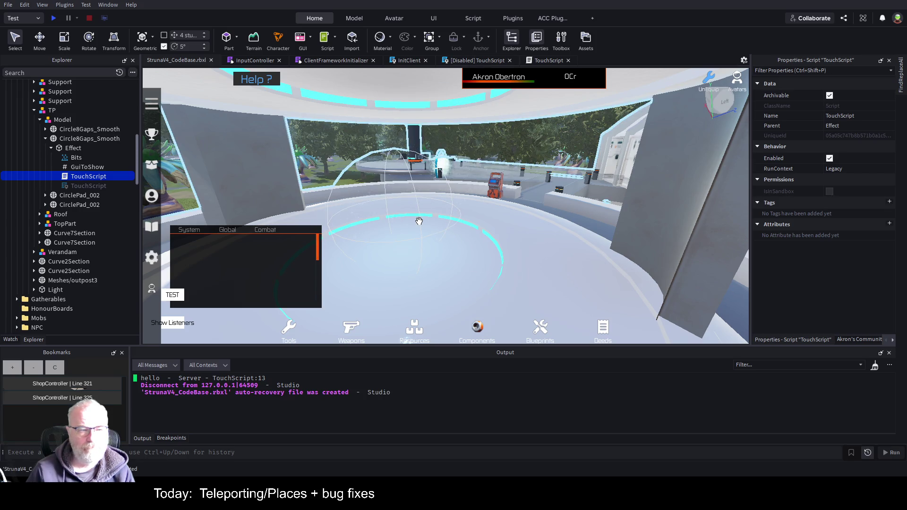
Step: Paste a ProximityPrompt into the Circle8Gaps_Smooth ring and collapse the Effect part
click(105, 141)
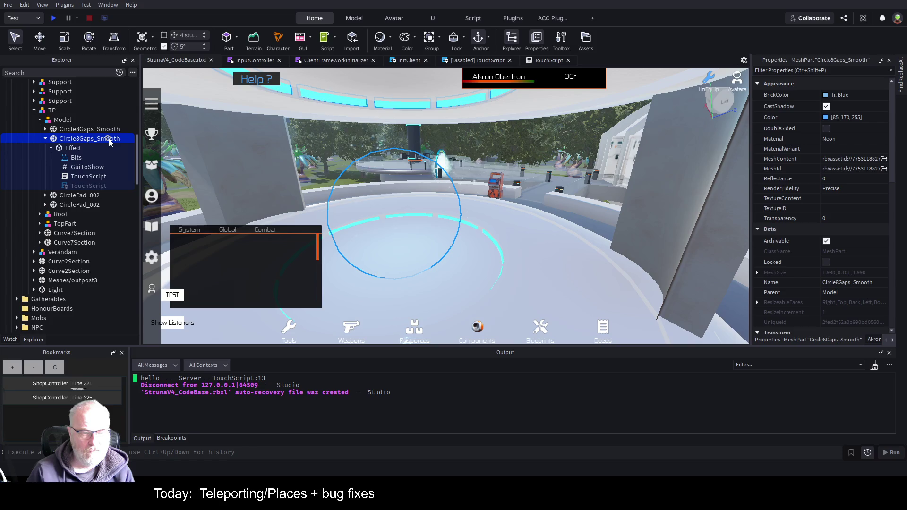
key(ctrl+v)
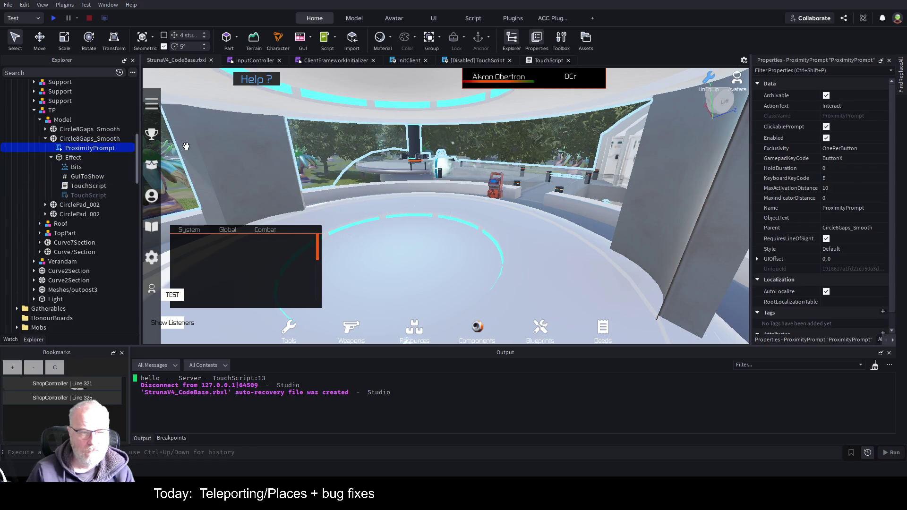
click(51, 157)
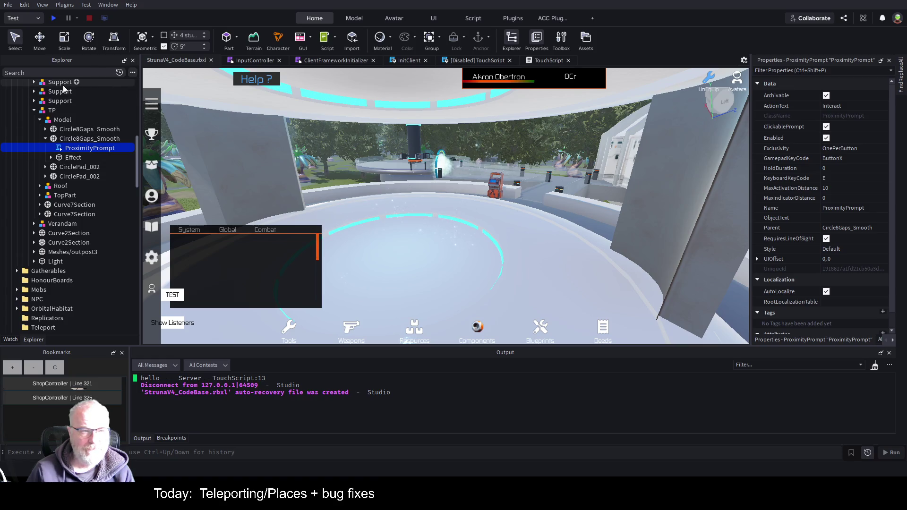
scroll(47, 270, down, 8)
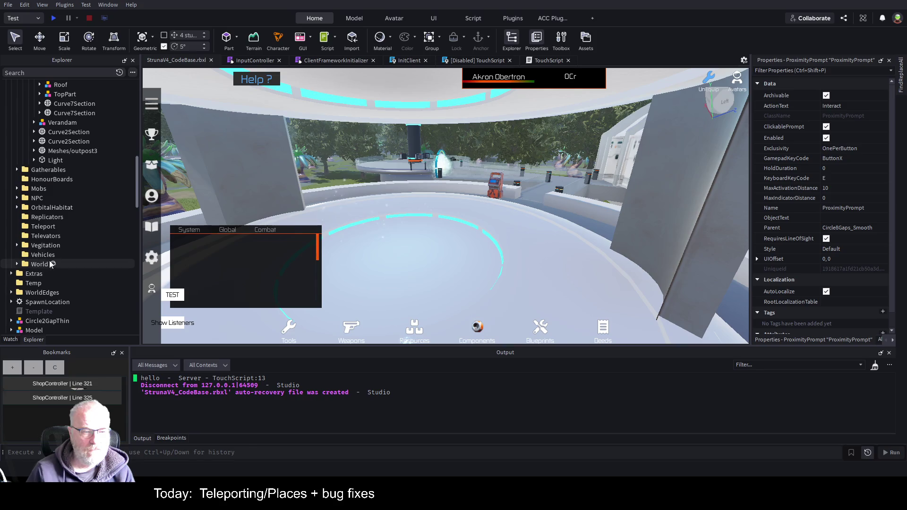
scroll(94, 222, down, 10)
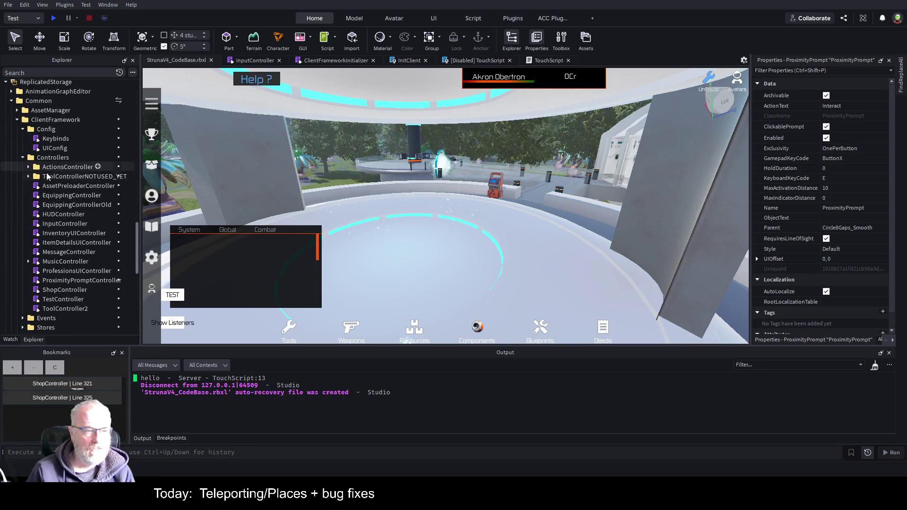
Step: Open ProximityPromptController, then reselect the pad's Effect sphere and Circle8Gaps_Smooth ring
double_click(65, 279)
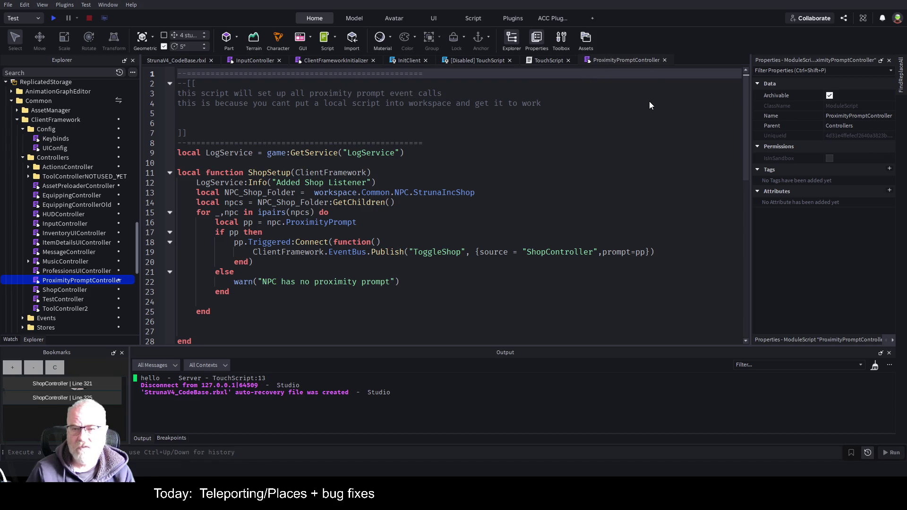
click(187, 60)
click(379, 202)
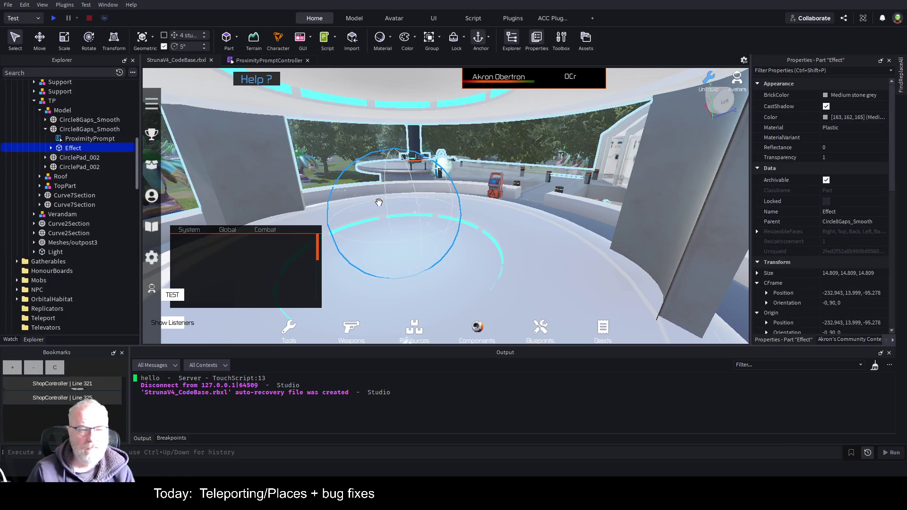
scroll(61, 142, up, 2)
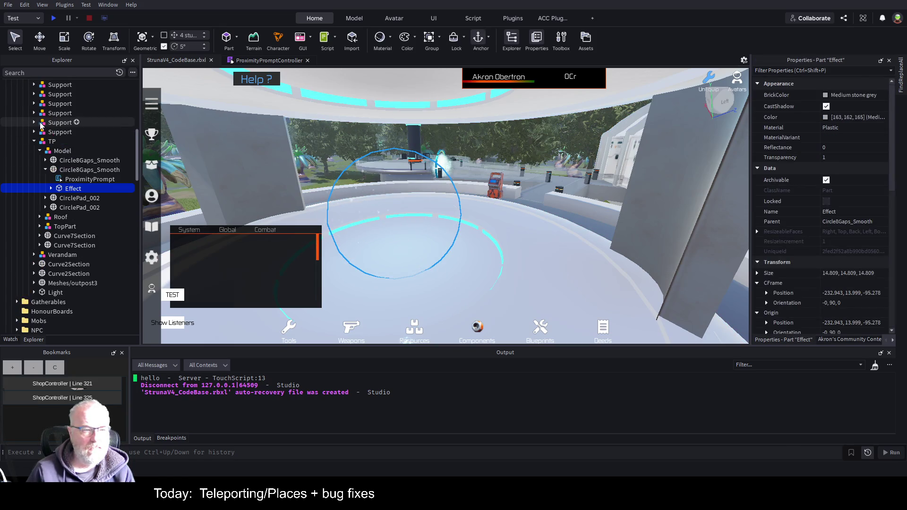
click(96, 170)
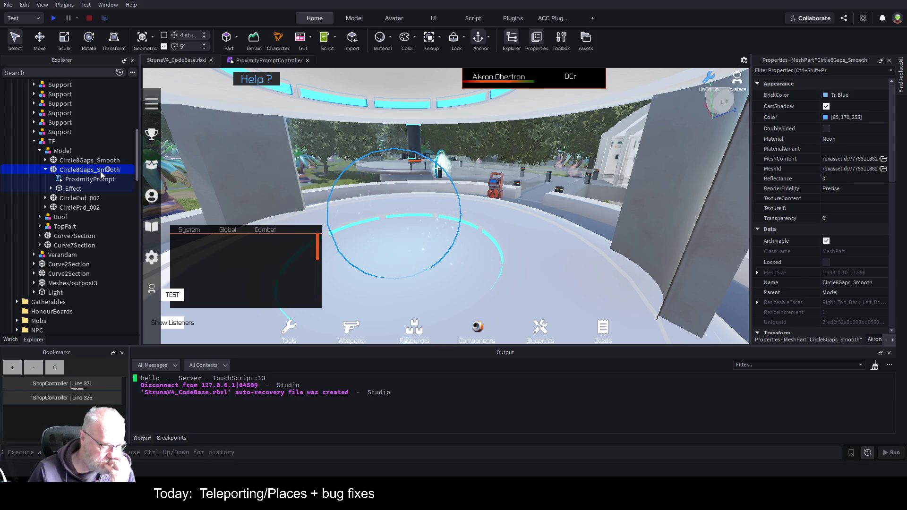
Step: Add a TeleportSetup(ClientFramework) call below the ShopSetup call
click(257, 63)
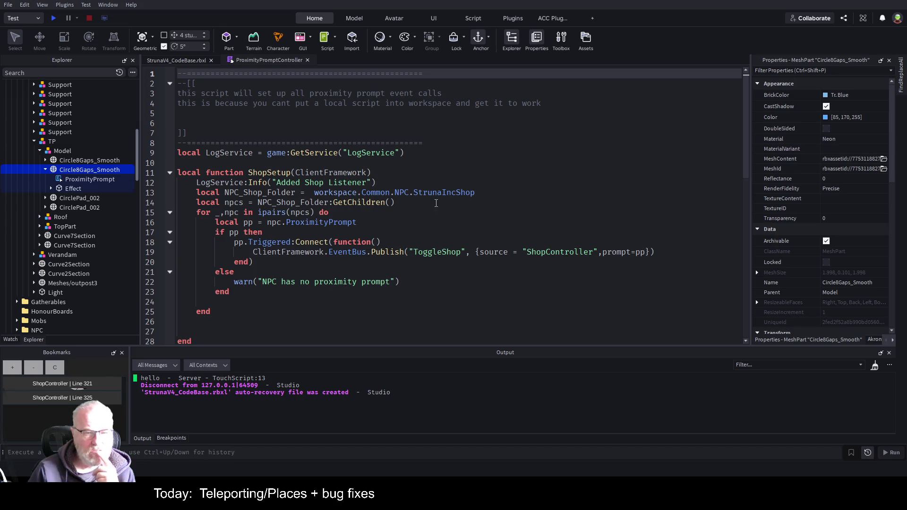
scroll(317, 203, down, 10)
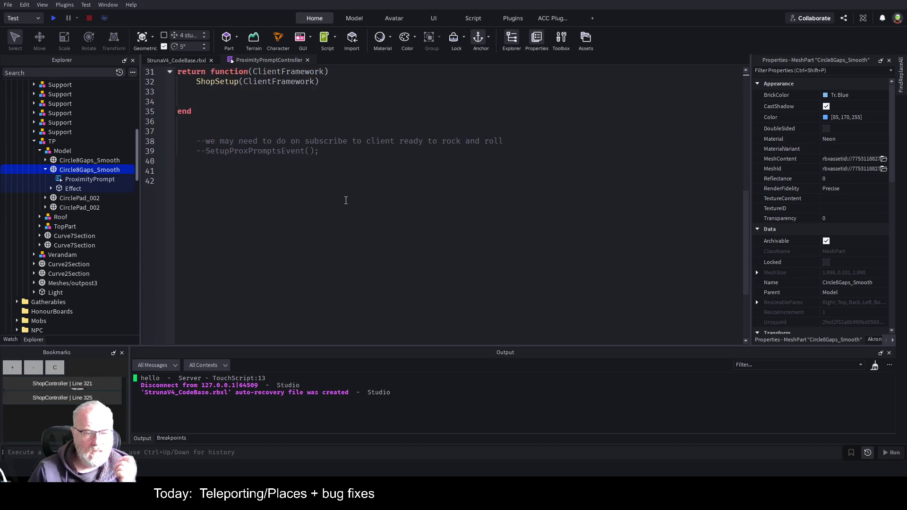
scroll(360, 200, up, 4)
click(347, 200)
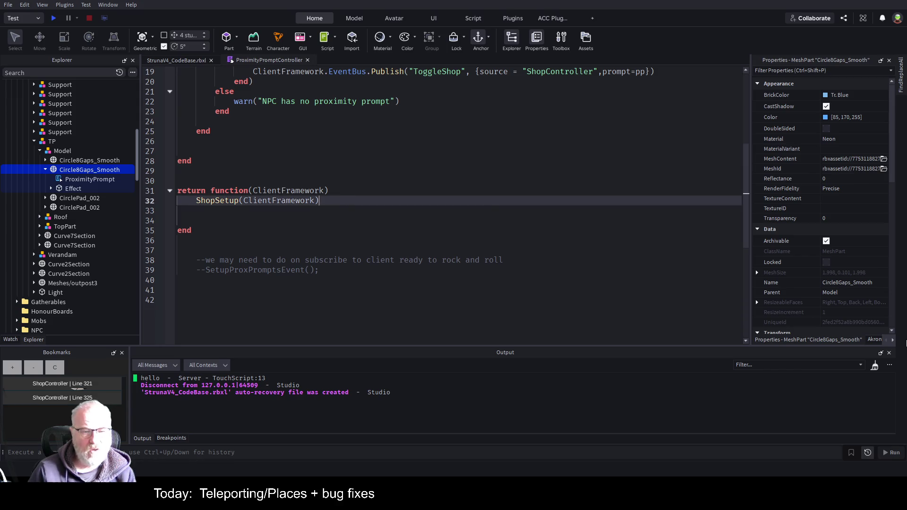
key(Return)
text(Te)
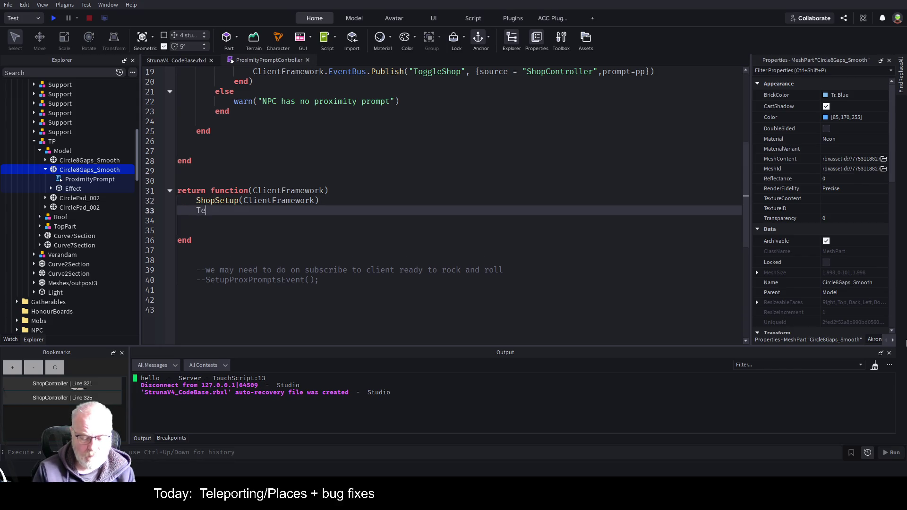
text(leportSetup()
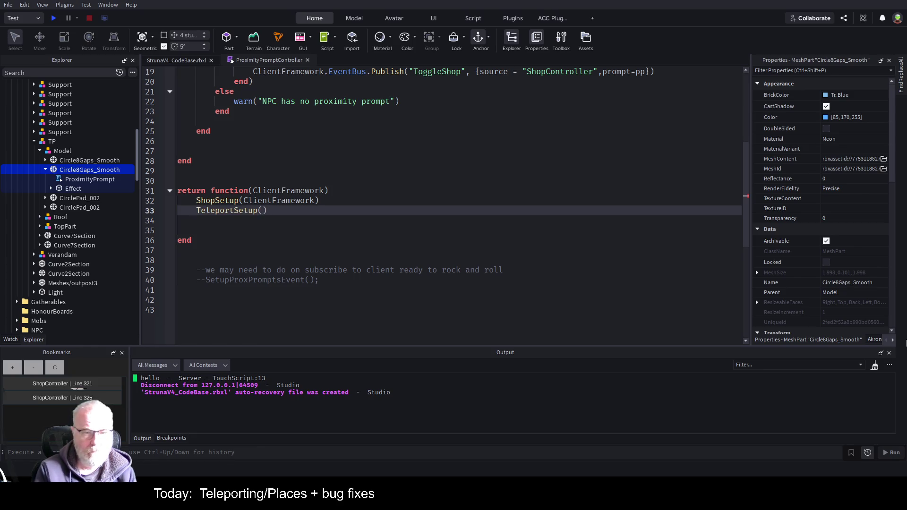
text(Cle)
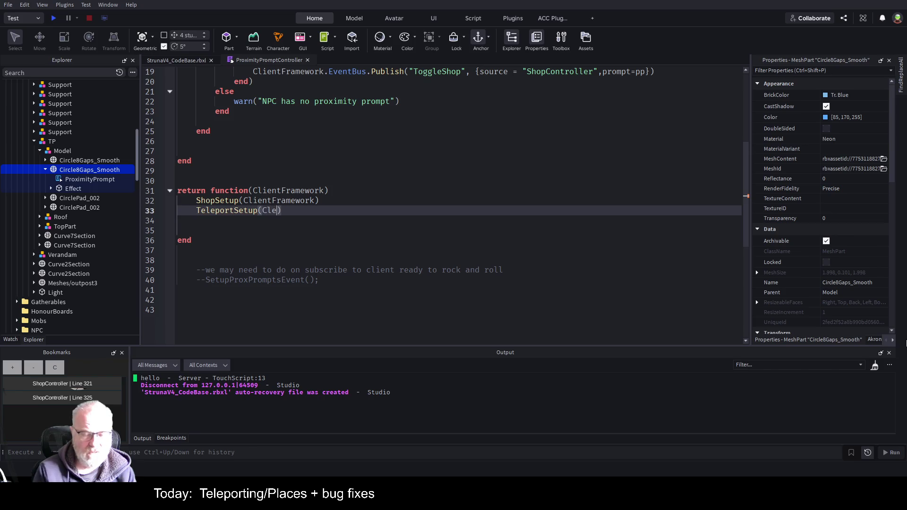
text(ientFramework)
key(Up)
key(Up)
key(Up)
Step: Write an empty local function TeleportSetup() with its end block
key(Return)
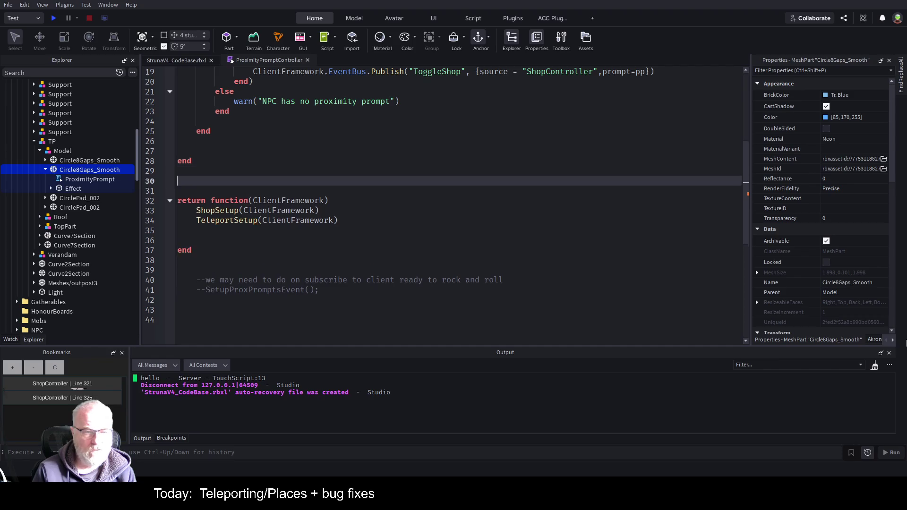
key(Return)
text(local Tekl)
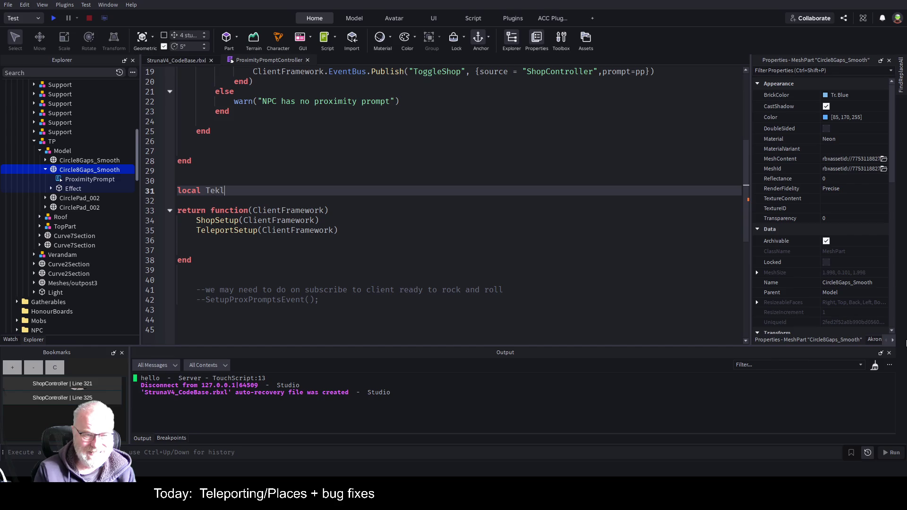
key(BackSpace)
key(BackSpace)
key(BackSpace)
text(epor)
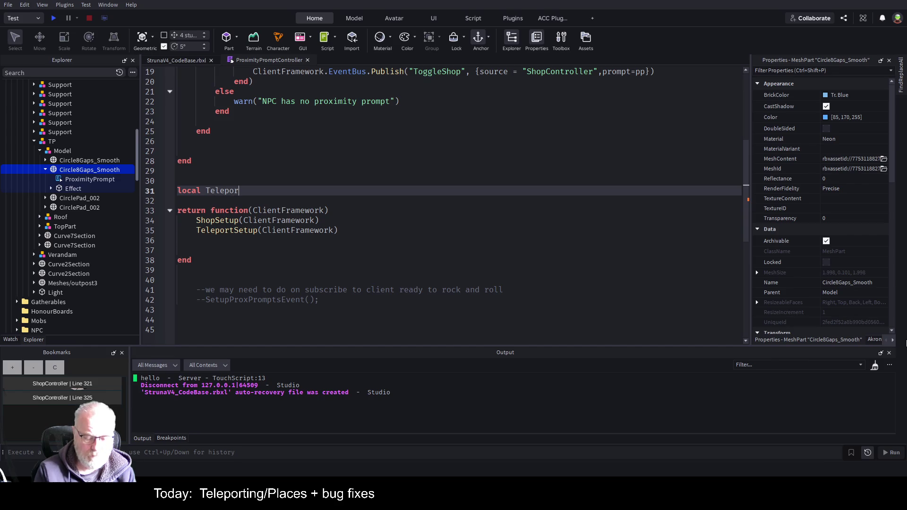
text(tSetup())
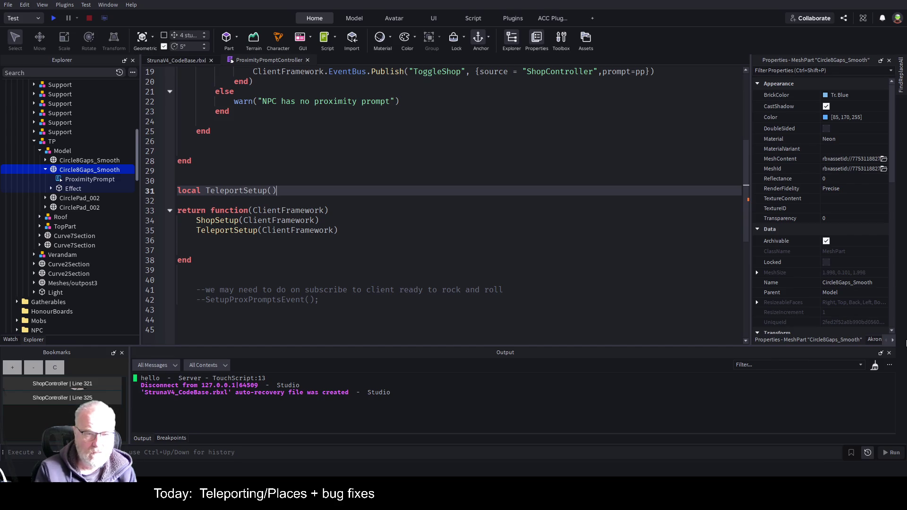
key(Return)
click(178, 190)
text(function)
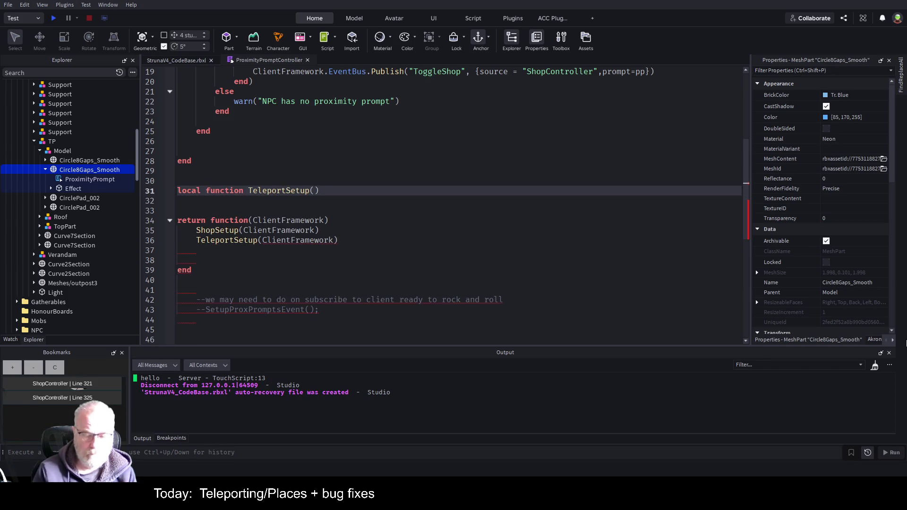
key(Return)
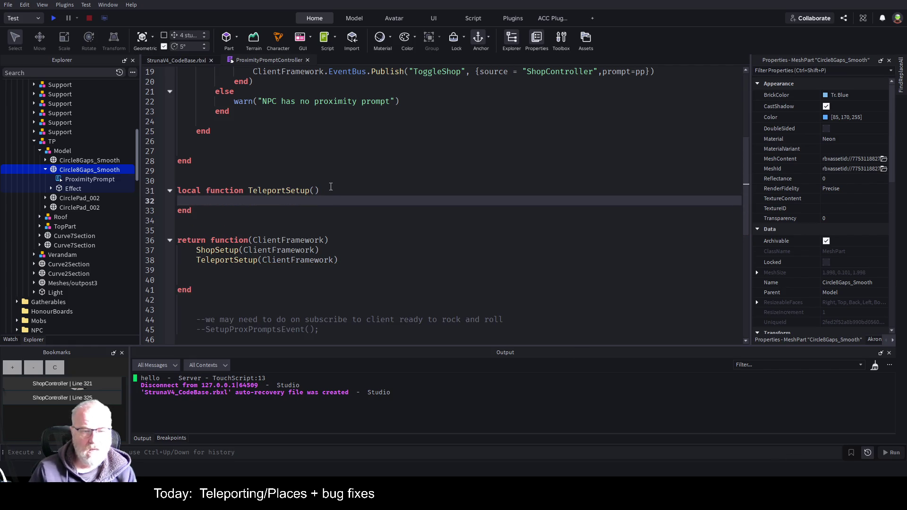
Step: Save the StrunaV4_CodeBase.rbxl place
click(339, 179)
key(ctrl+s)
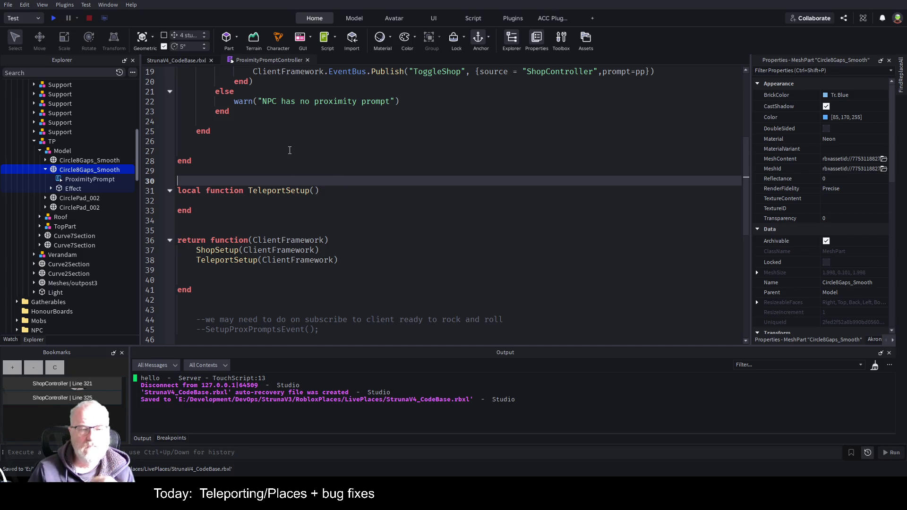
scroll(361, 152, up, 4)
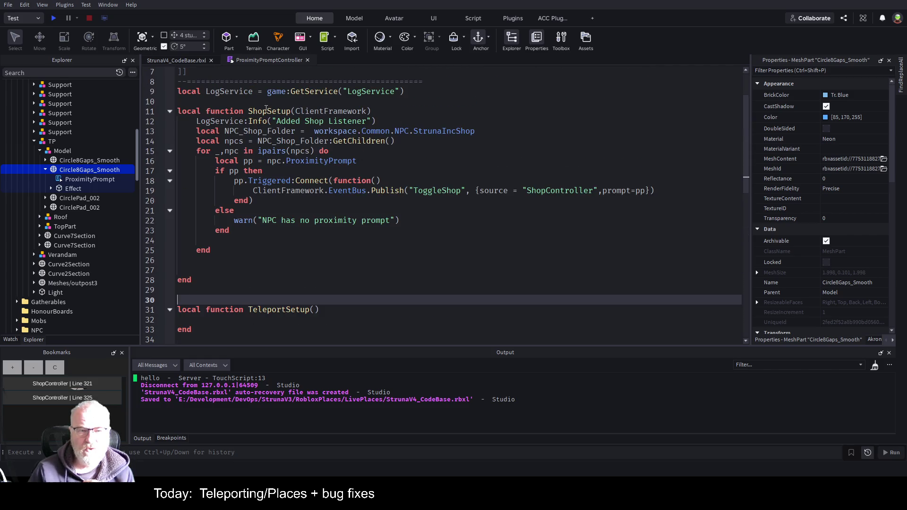
Step: Inspect how ShopSetup uses ClientFramework, ToggleShop and NPC_Shop_Folder, then return to the 3D view
click(324, 190)
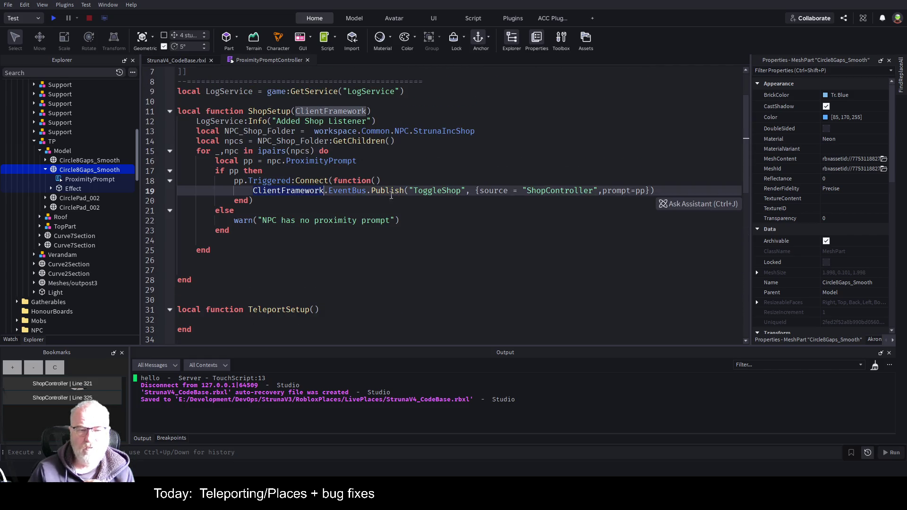
click(506, 258)
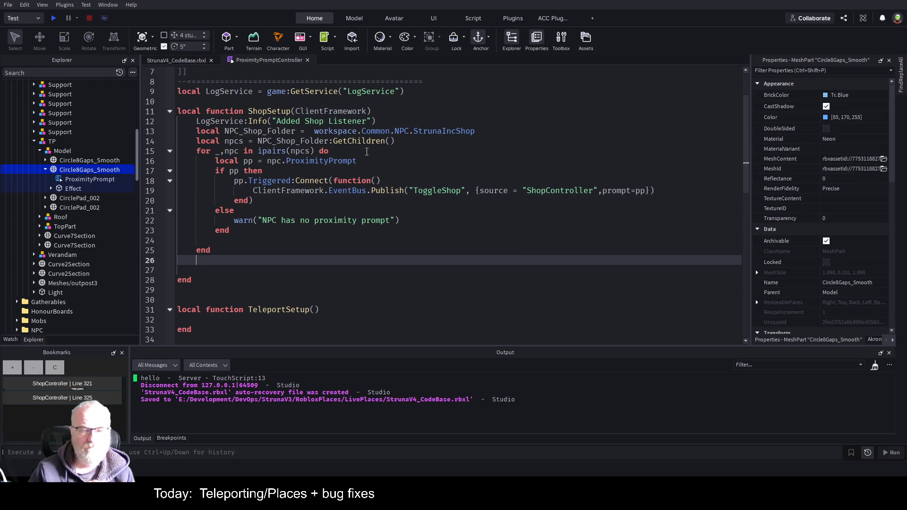
double_click(442, 192)
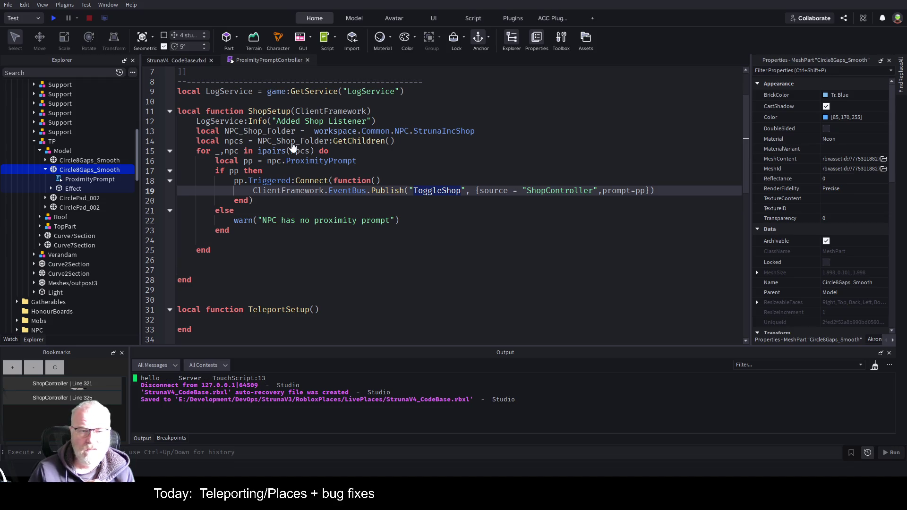
click(374, 261)
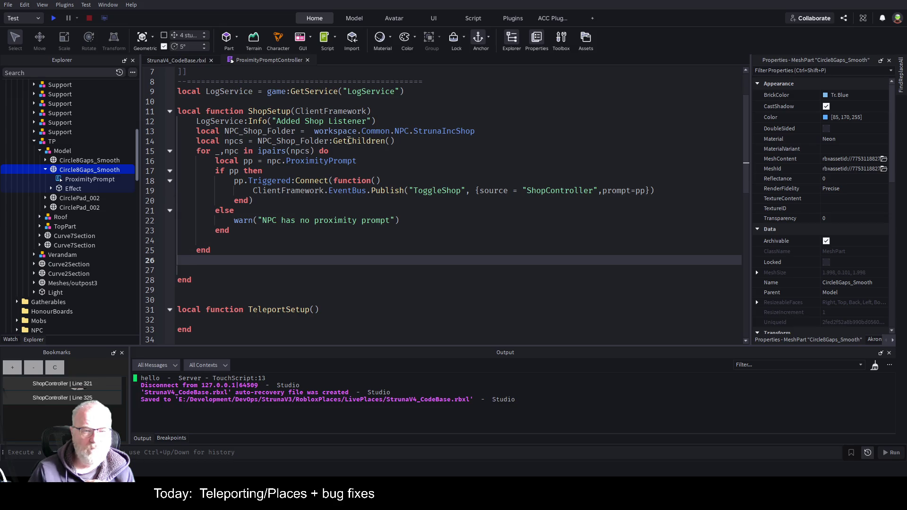
double_click(293, 140)
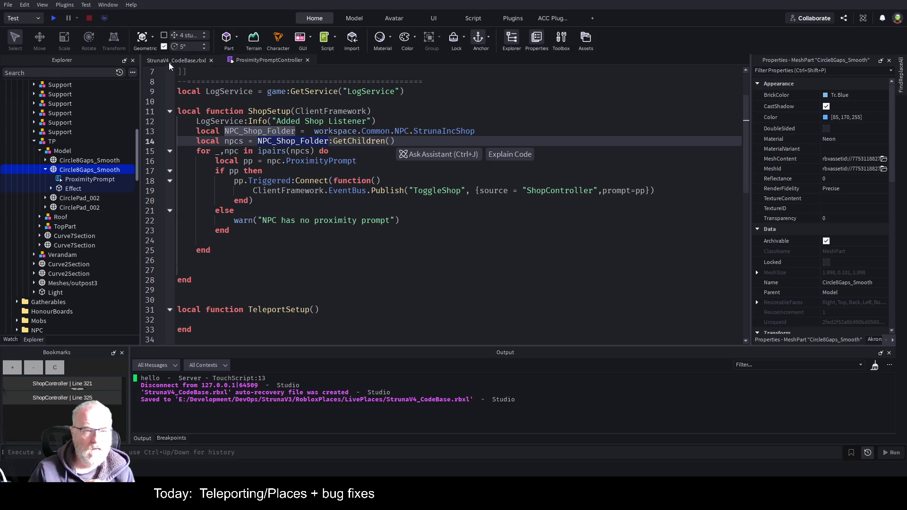
click(171, 62)
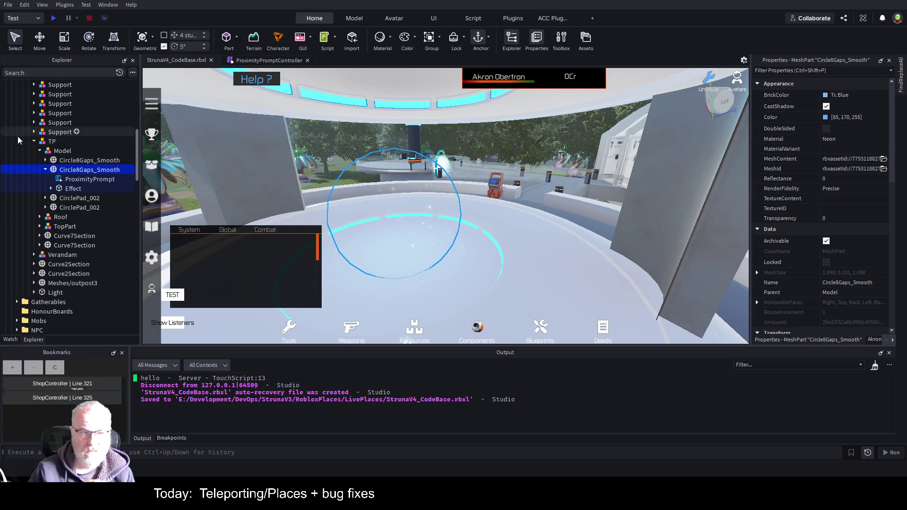
Step: Collapse the Outposts and Buildings folders in the Explorer
scroll(50, 135, up, 3)
scroll(50, 135, up, 6)
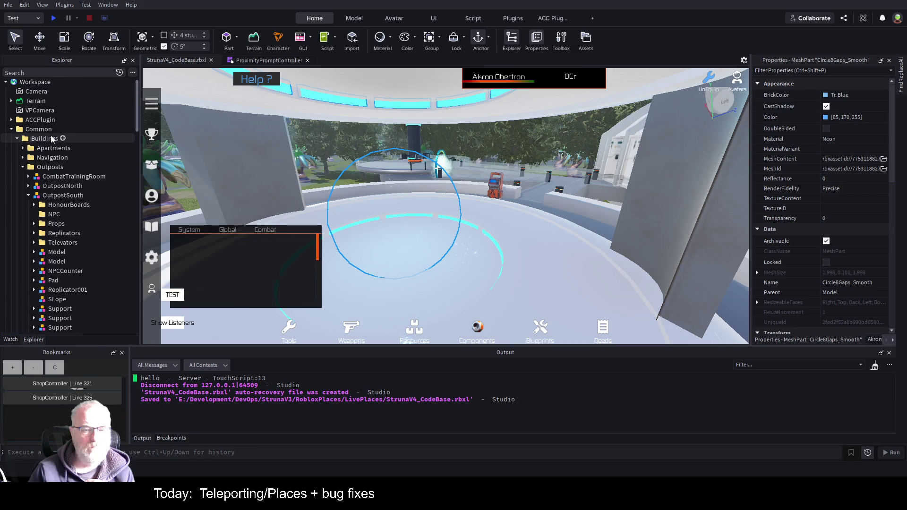
scroll(50, 135, up, 1)
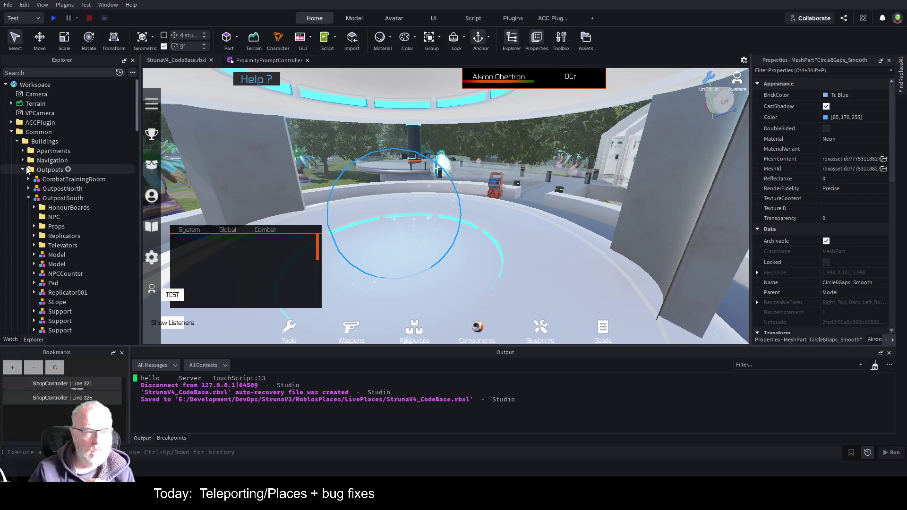
click(23, 171)
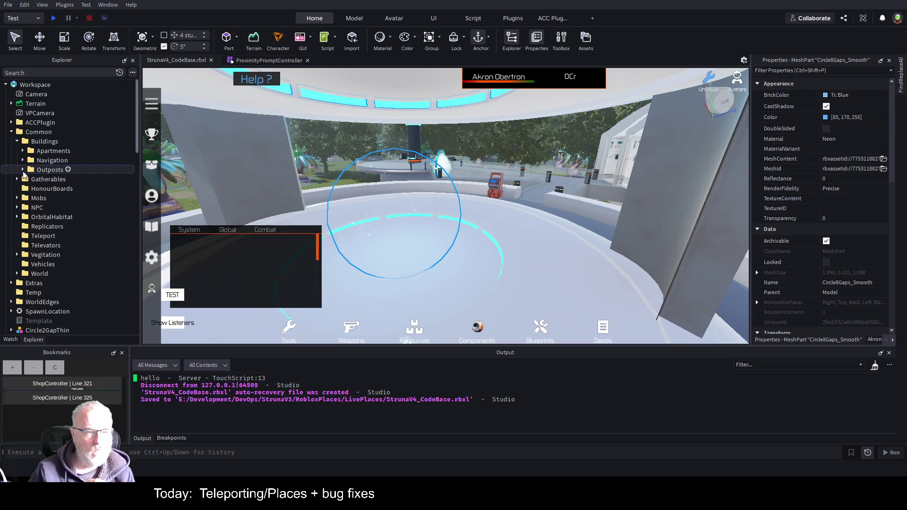
click(23, 170)
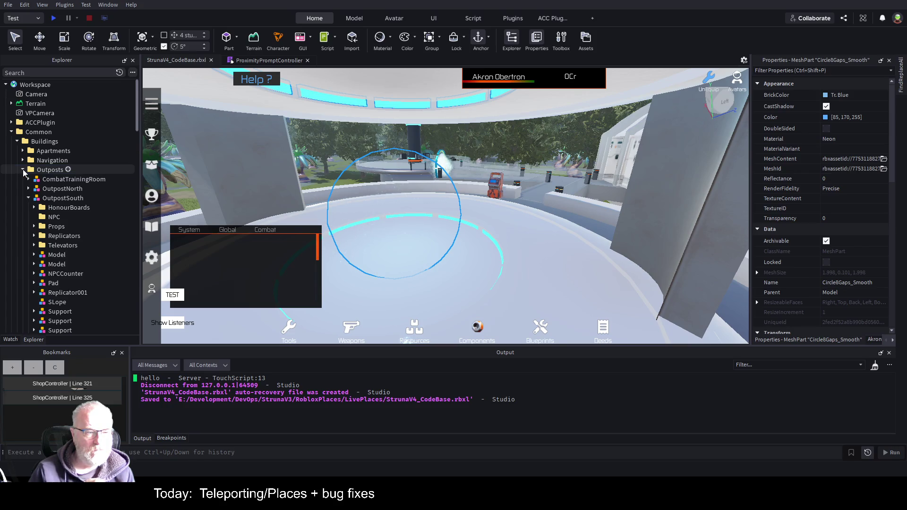
click(23, 169)
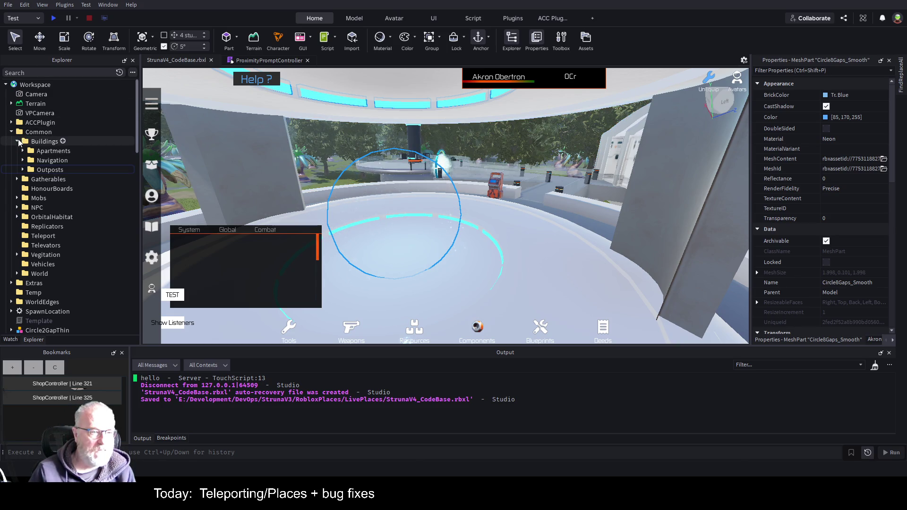
click(18, 142)
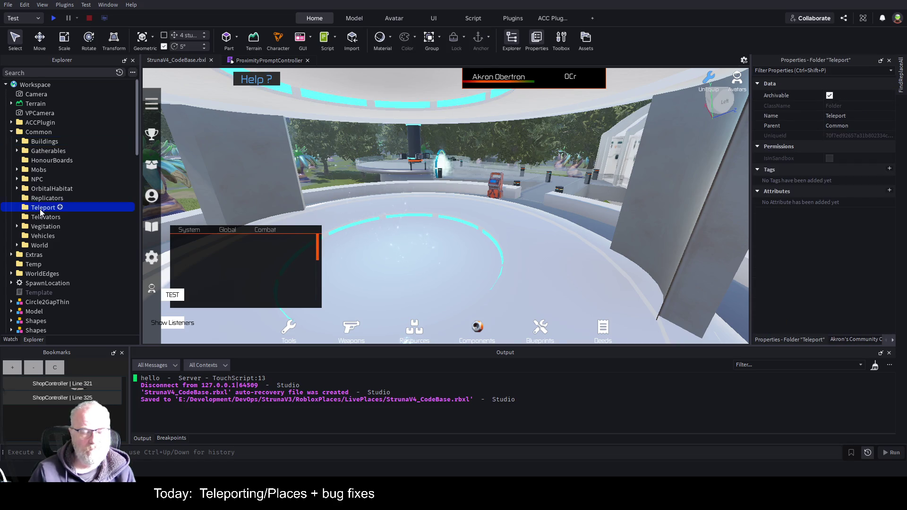
Step: Select the teleport ring and expand its Effect part under Circle8Gaps_Smooth to show Bits, GuiToShow and TouchScript
click(404, 213)
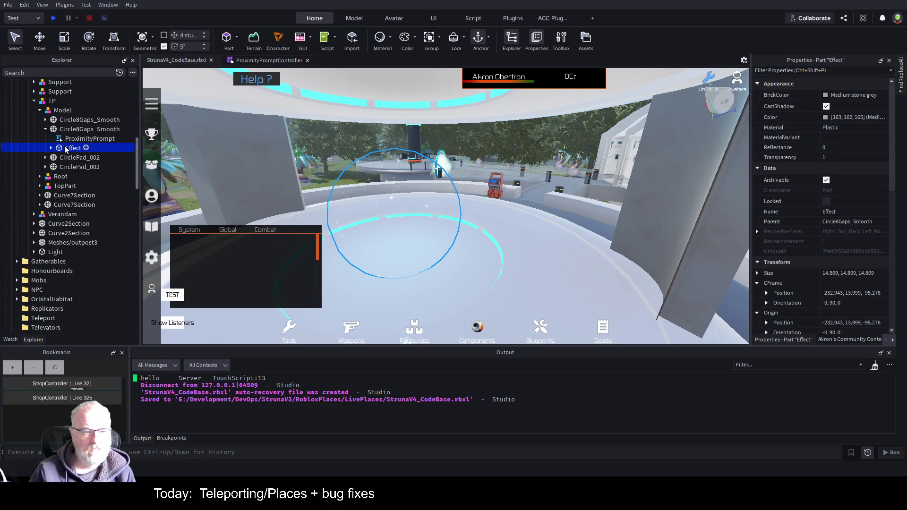
click(90, 129)
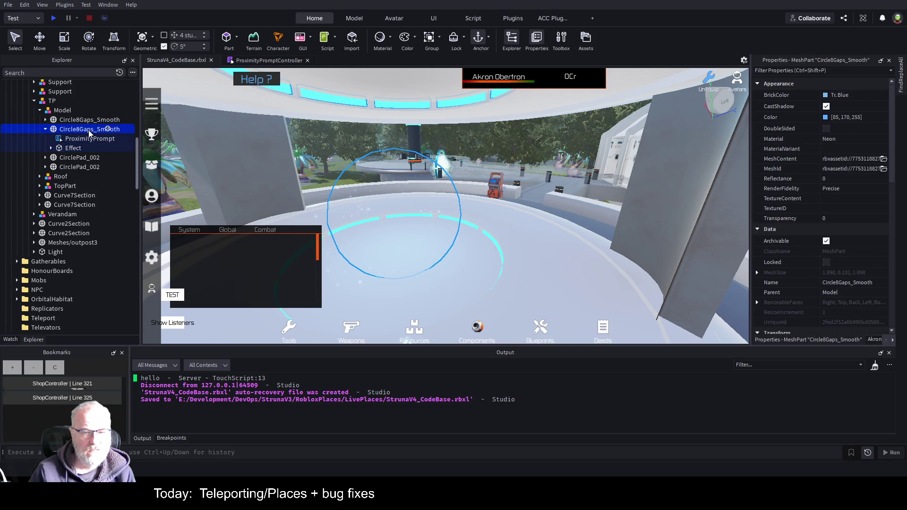
click(51, 147)
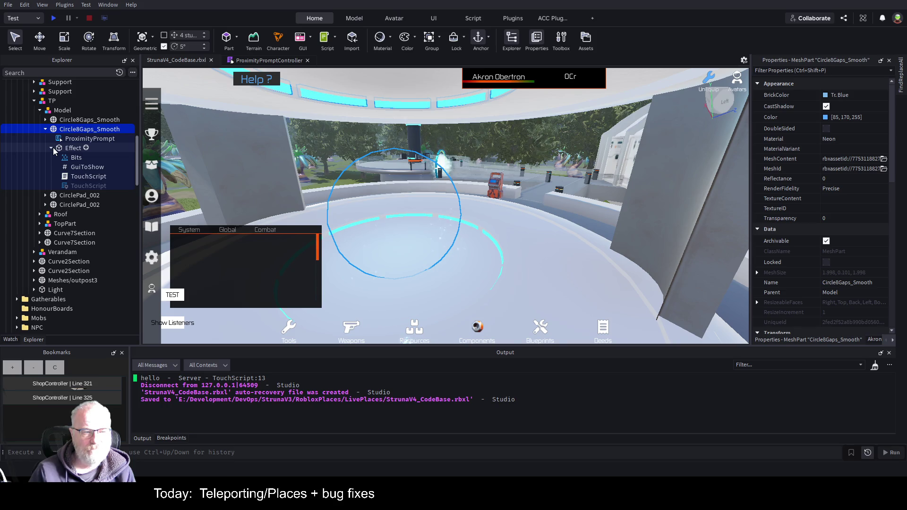
click(74, 150)
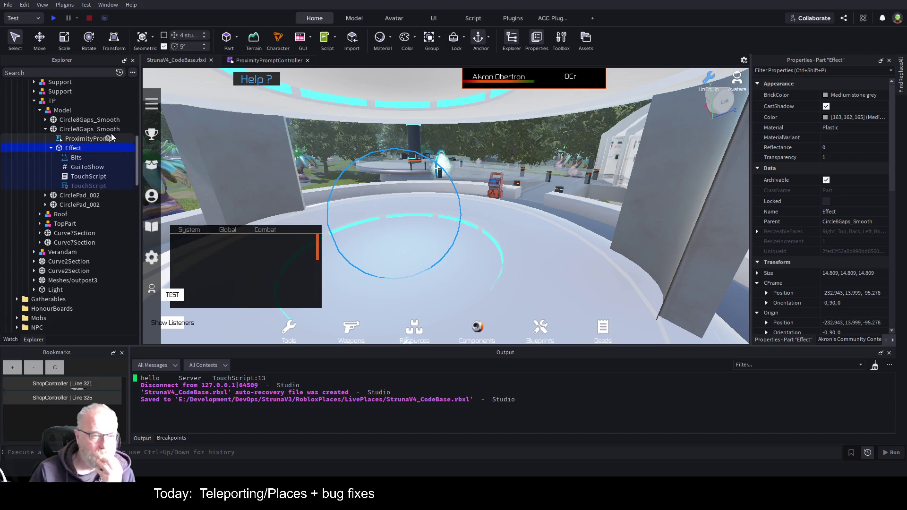
click(79, 133)
Step: Rename the Circle8Gaps_Smooth ring mesh to Teleport
click(80, 132)
text(Teleport)
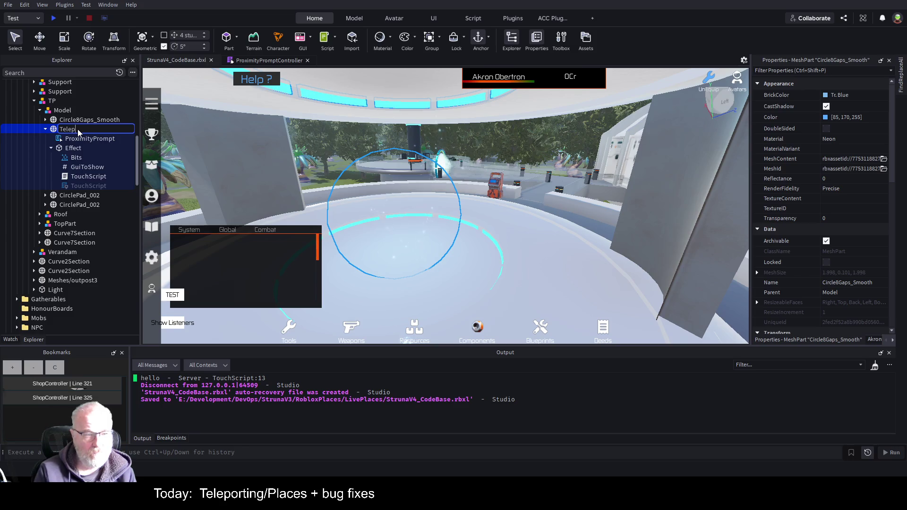
key(Return)
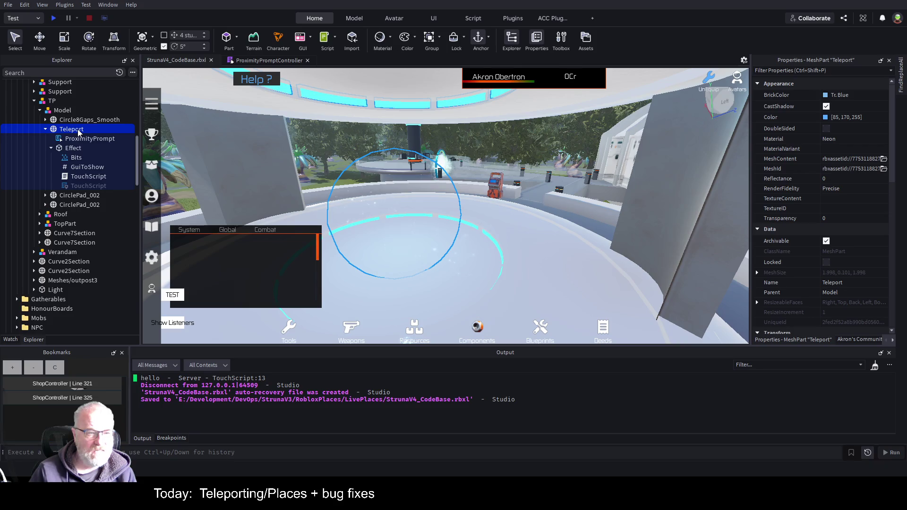
Step: Move the Teleport mesh into the Teleport folder, expand it, and return to the ProximityPromptController script
key(Delete)
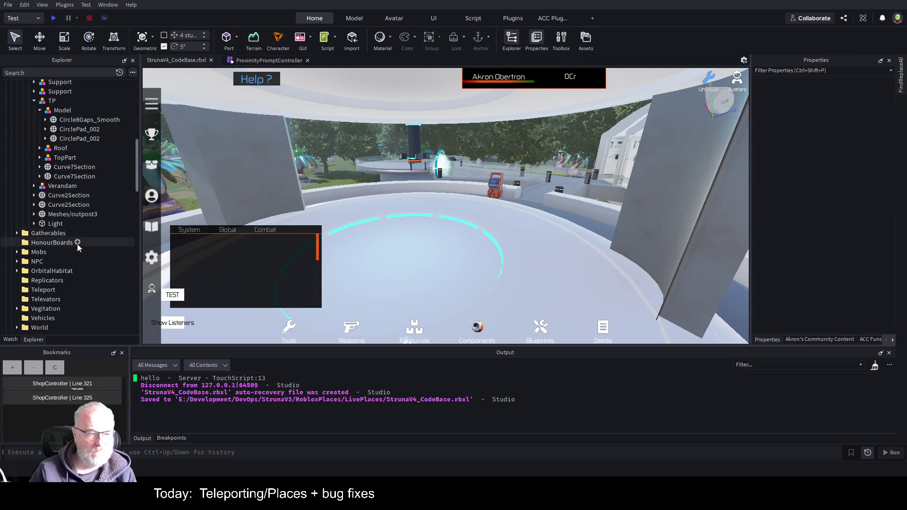
click(39, 290)
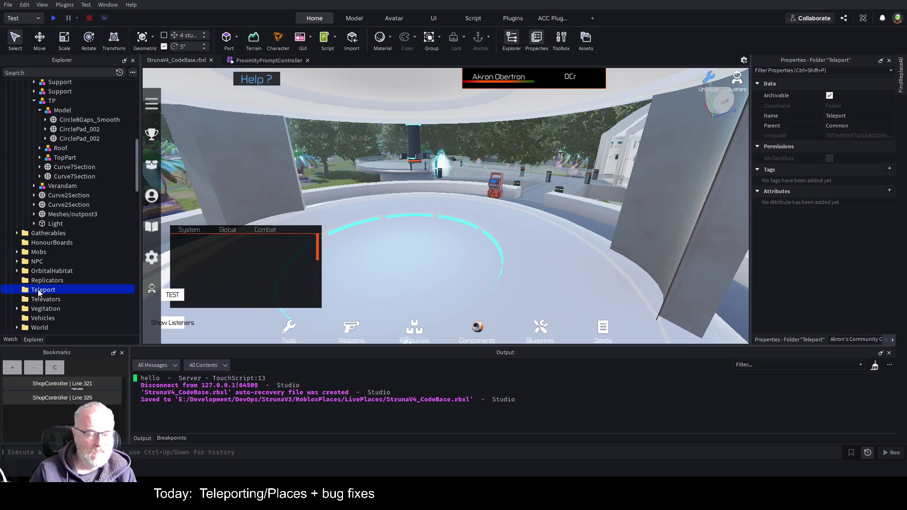
key(ctrl+z)
key(f)
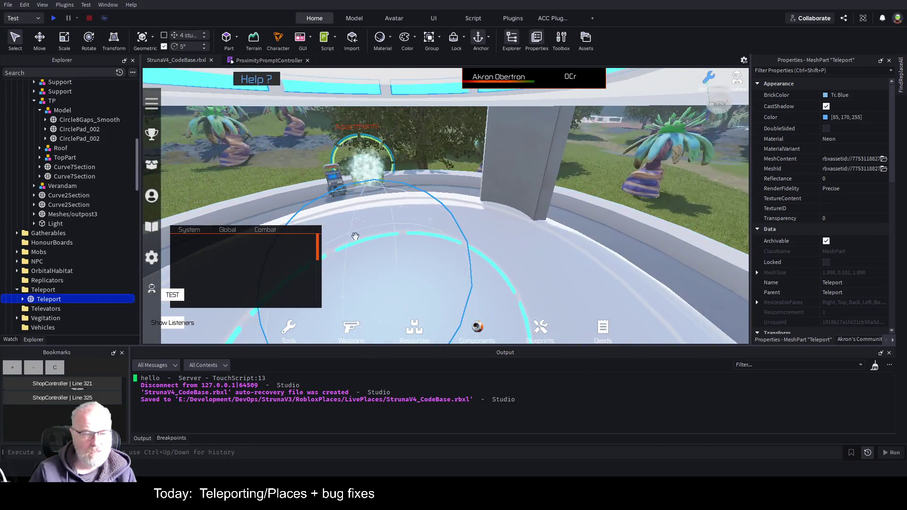
click(22, 298)
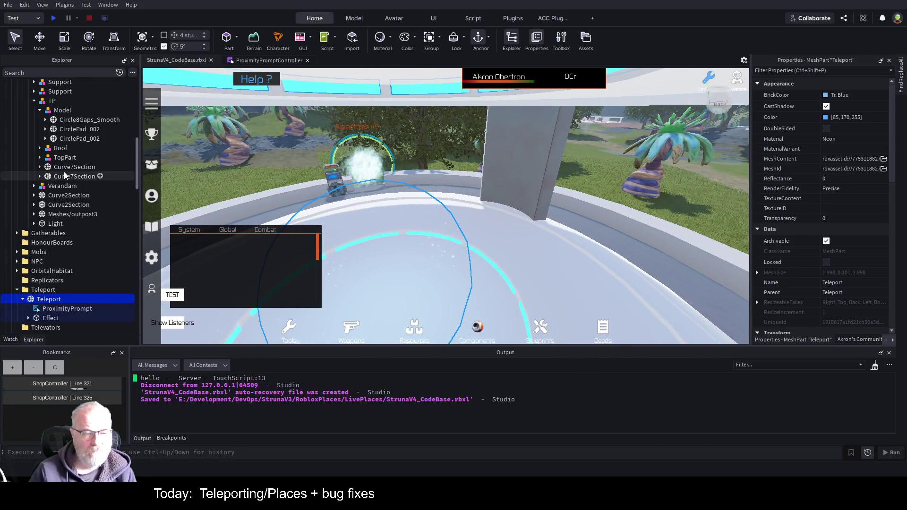
scroll(79, 187, down, 2)
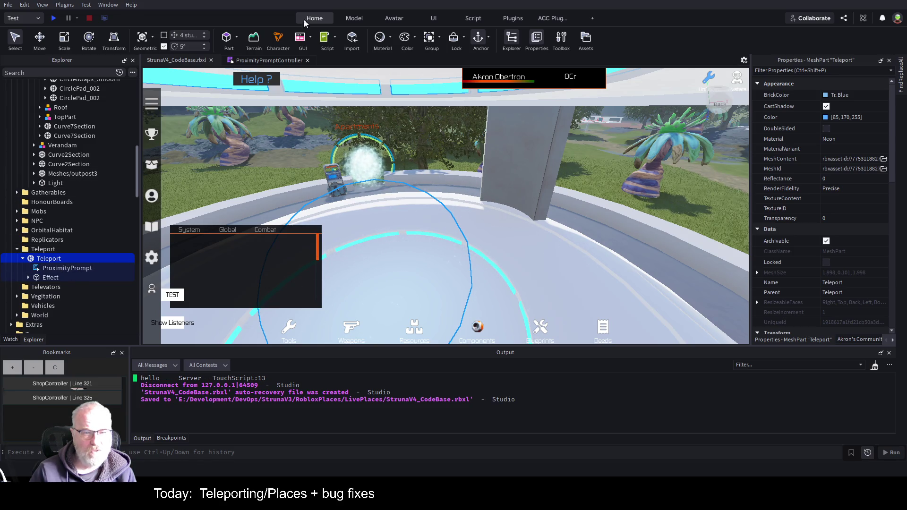
click(265, 60)
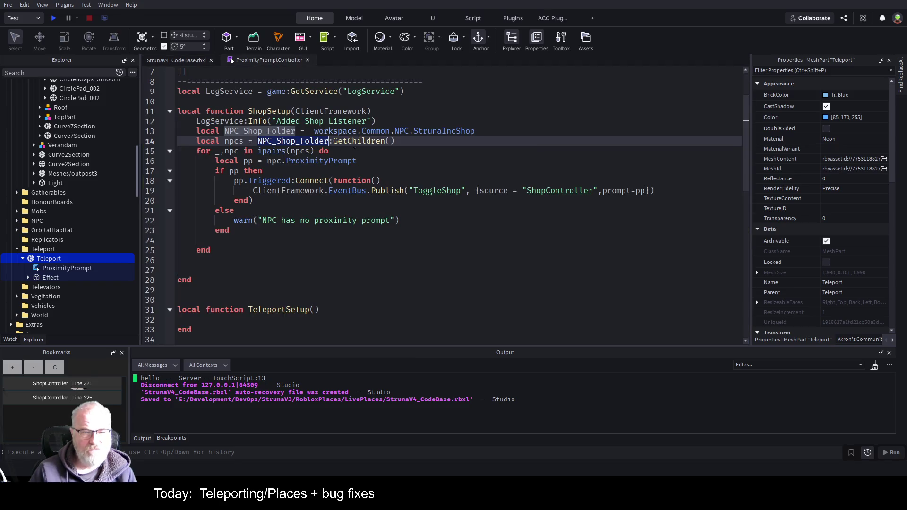
Step: Check the npcs, npc and ToggleShop uses, then select ShopSetup's body from line 27 up to line 12
double_click(300, 151)
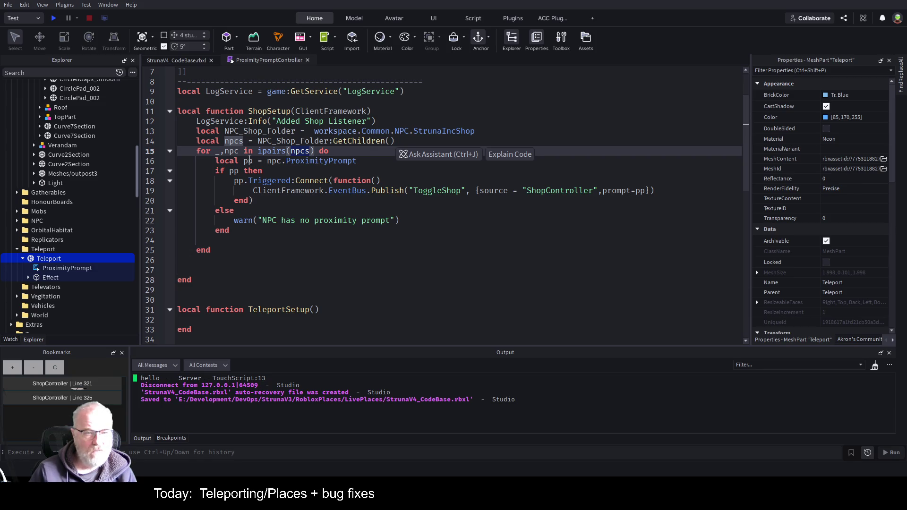
double_click(236, 150)
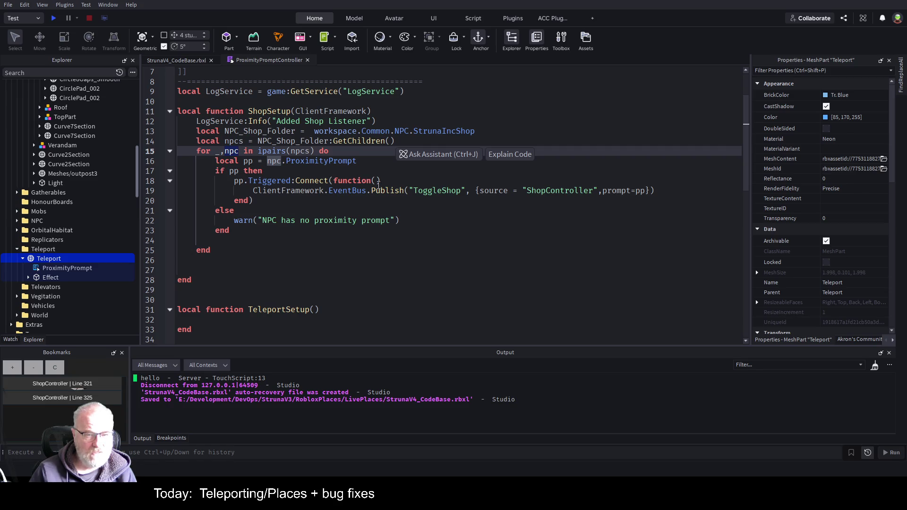
double_click(430, 192)
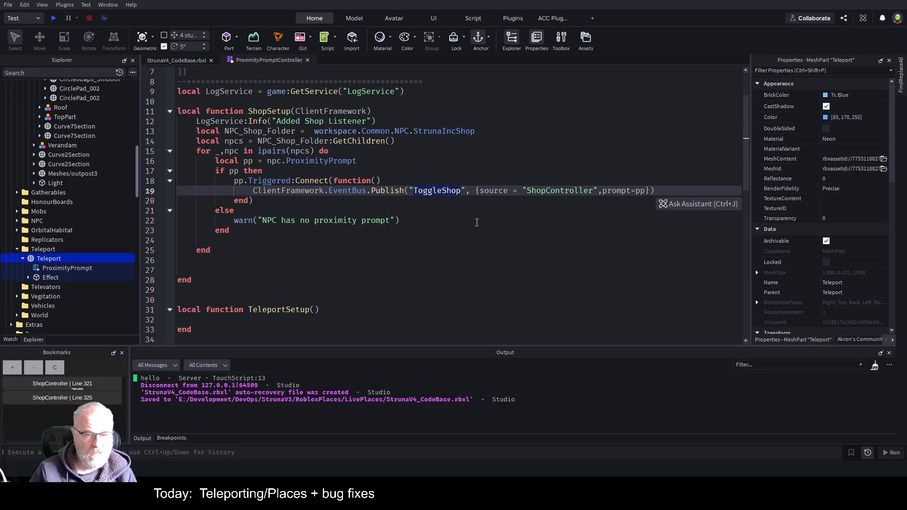
click(225, 291)
key(Up)
key(Up)
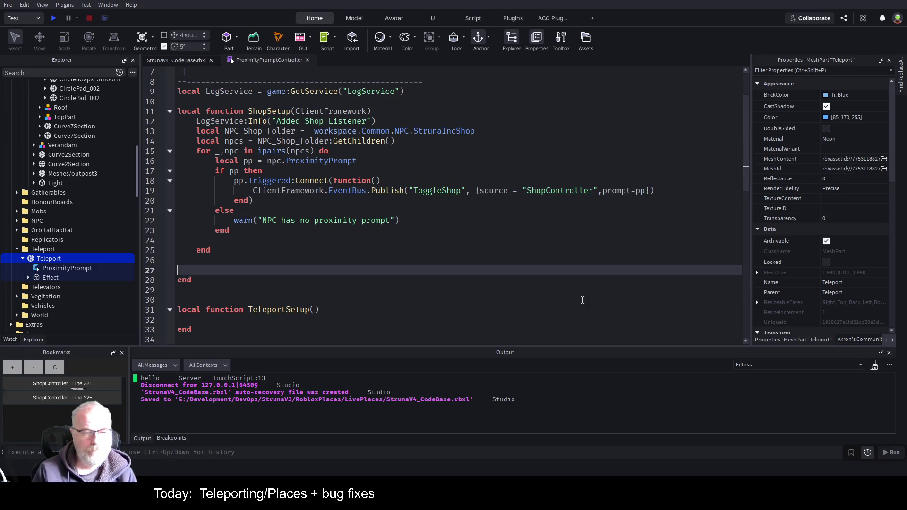
key(shift+Up)
key(shift+Up)
key(shift+Up)
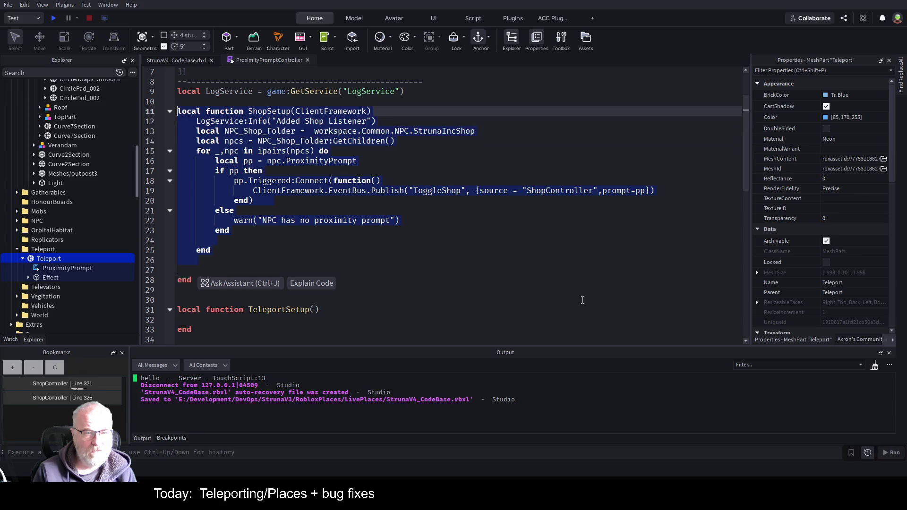
key(shift+Up)
key(ctrl+c)
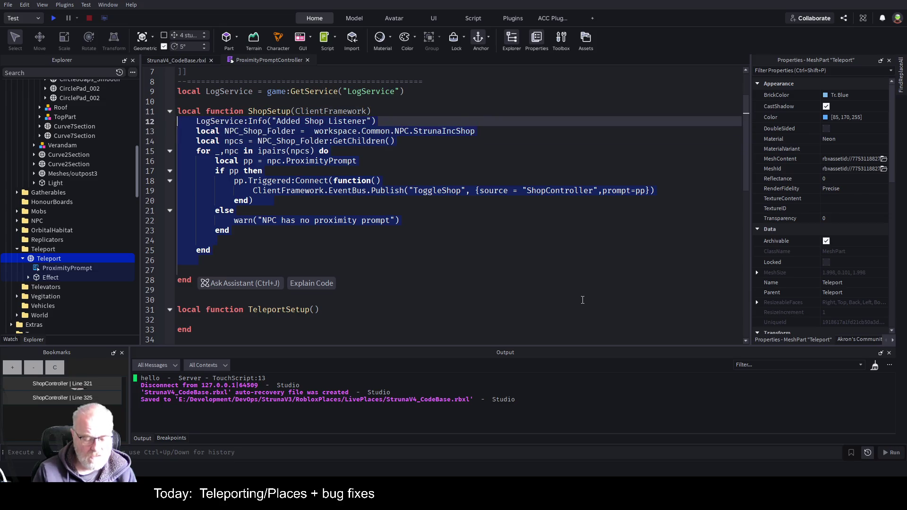
Step: Copy the ShopSetup body and declare 'local function setupPromptEvents()' above ShopSetup
key(Up)
key(Return)
key(Return)
key(Return)
key(Up)
key(Up)
key(Up)
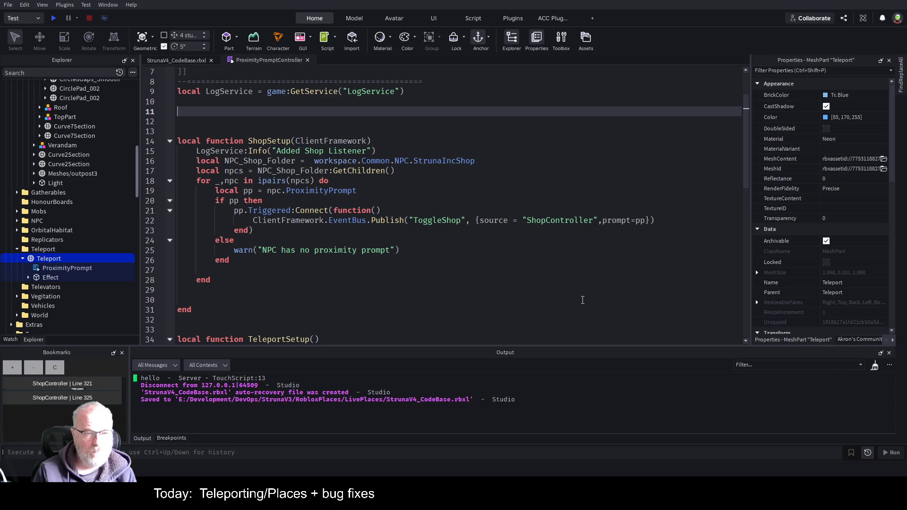
text(local setupPP())
key(ctrl+Left)
key(ctrl+Left)
text(function)
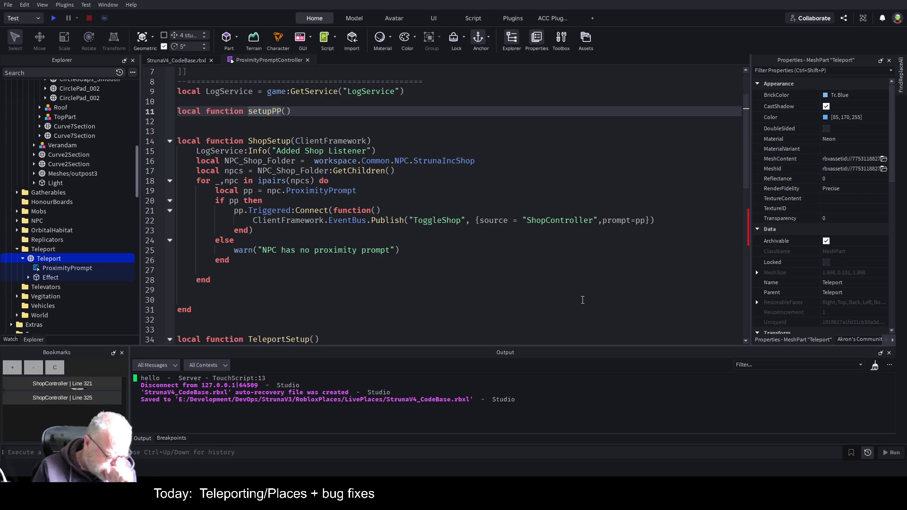
key(ctrl+Right)
key(BackSpace)
key(BackSpace)
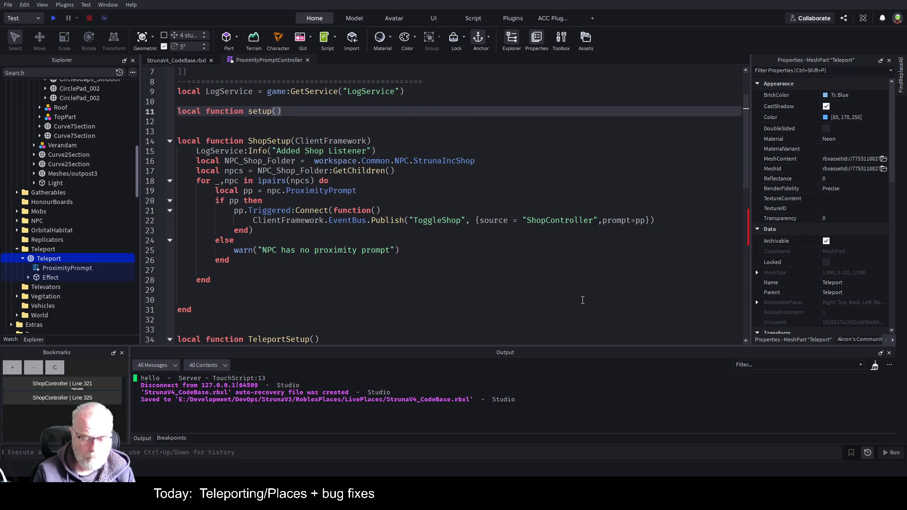
text(Prompt)
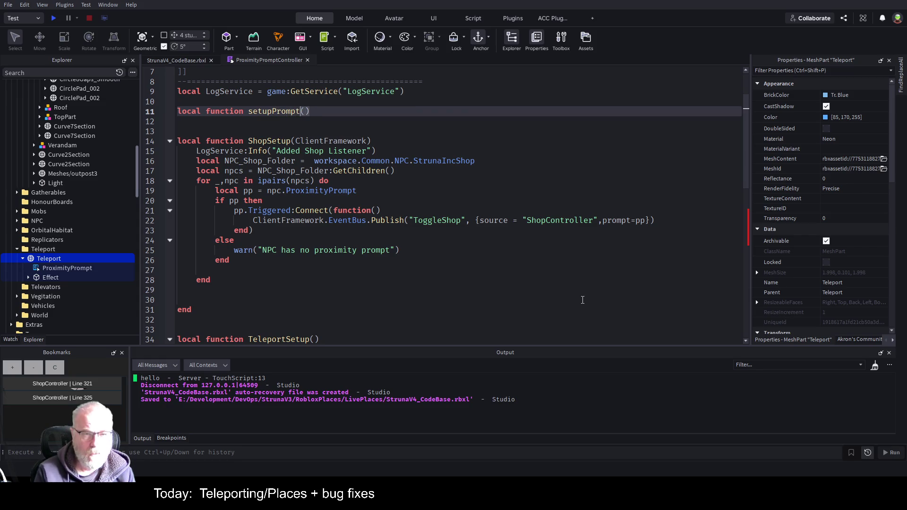
text(Events)
Step: Paste the copied shop-prompt loop into setupPromptEvents as its body
key(End)
key(Return)
key(ctrl+v)
key(Up)
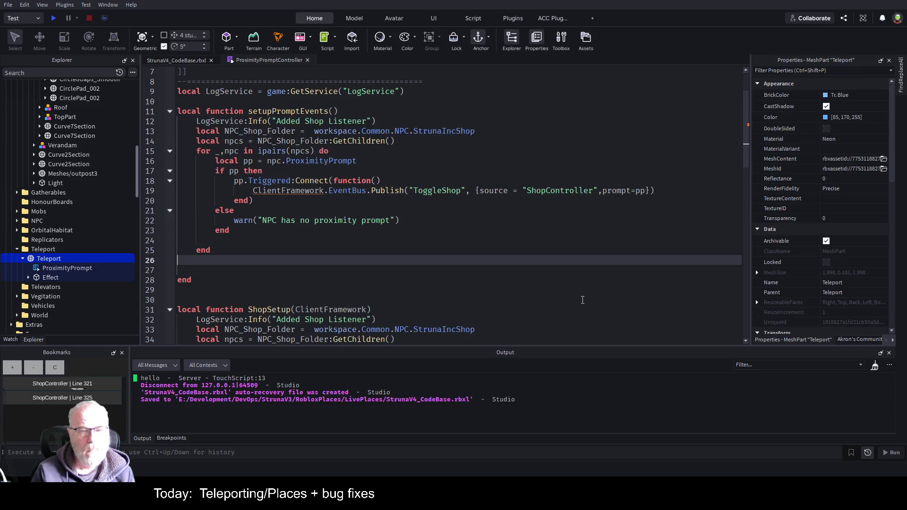
Step: Add the parameters 'folder: Folder, EventName' to setupPromptEvents
key(Up)
key(Up)
key(Up)
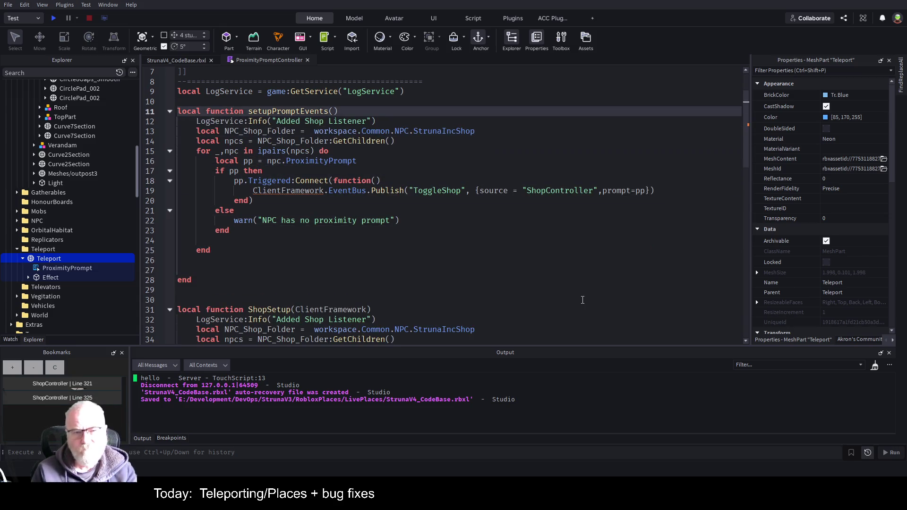
key(End)
key(Left)
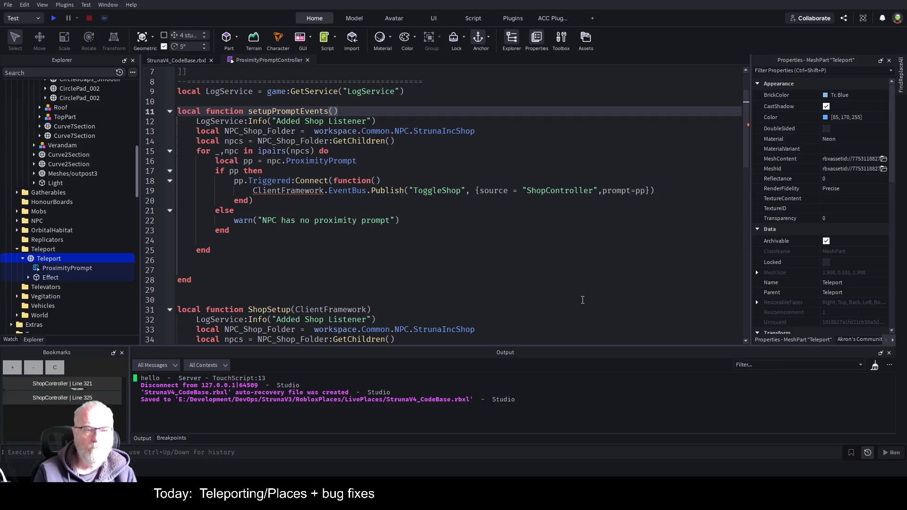
text(folder:)
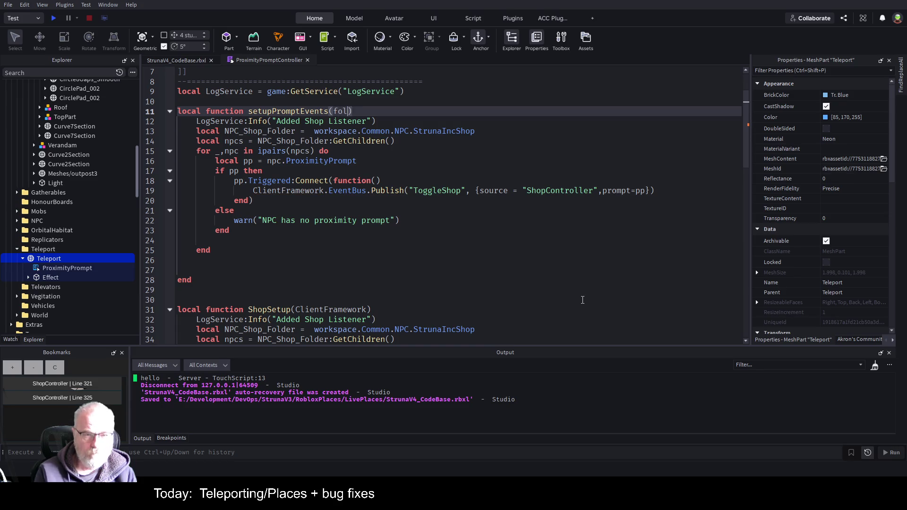
text( Folder)
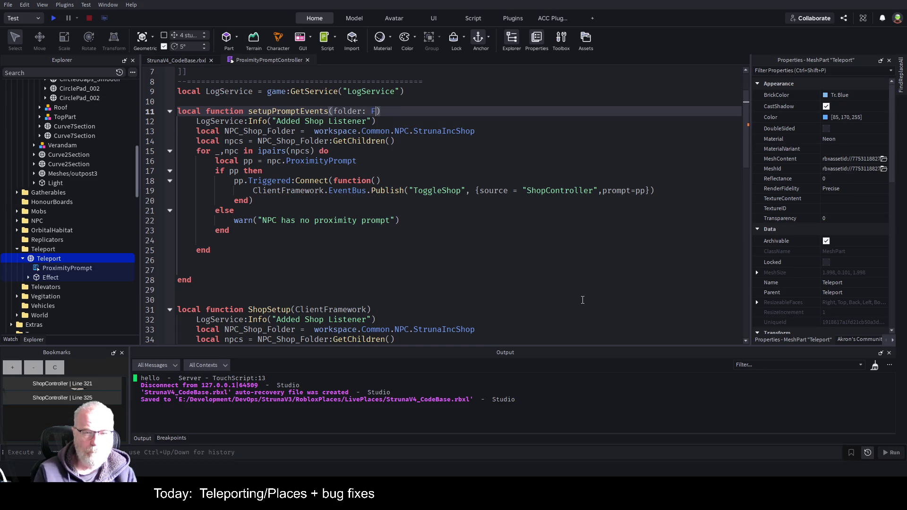
text(,)
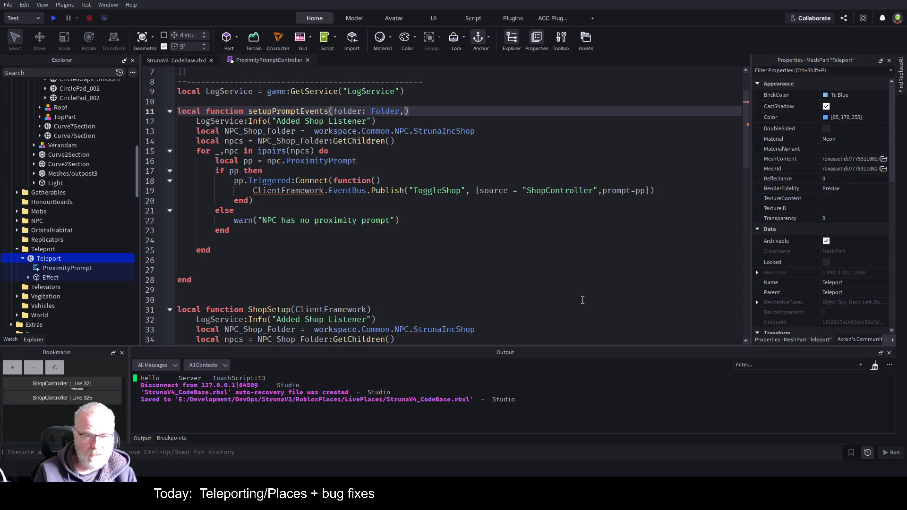
text(EventName)
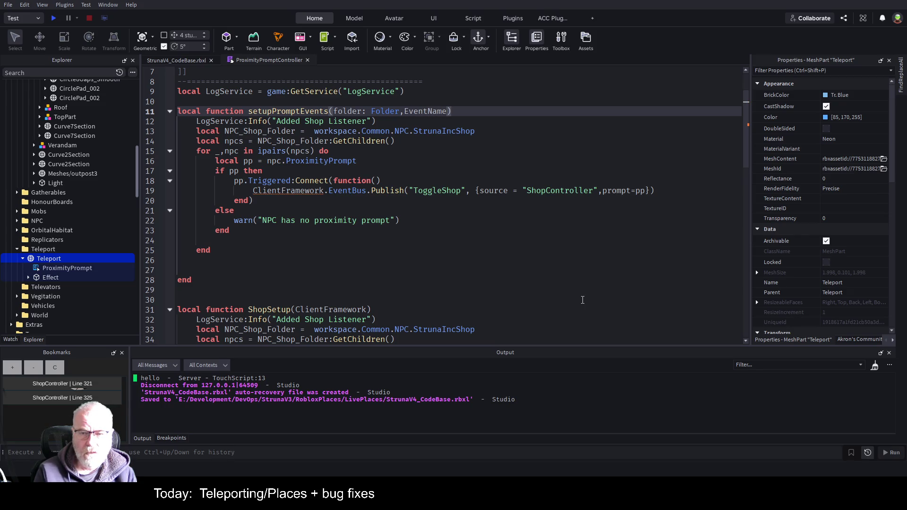
Step: Move to the hard-coded StrunaIncShop NPC folder path on line 13
key(Down)
key(Down)
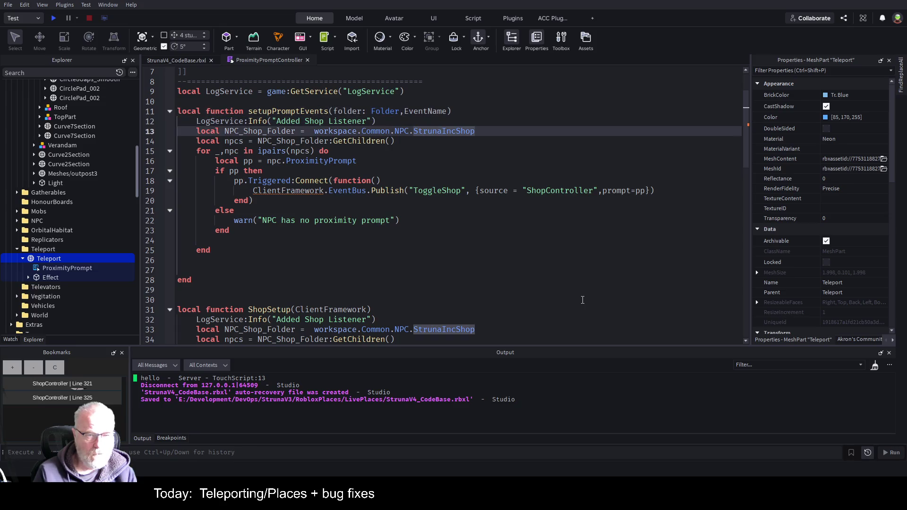
key(ctrl+Left)
key(ctrl+Left)
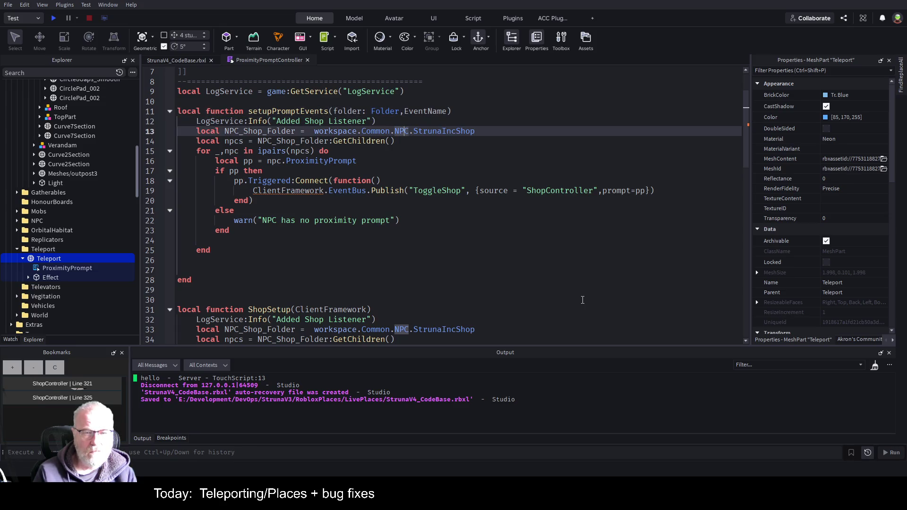
key(ctrl+Left)
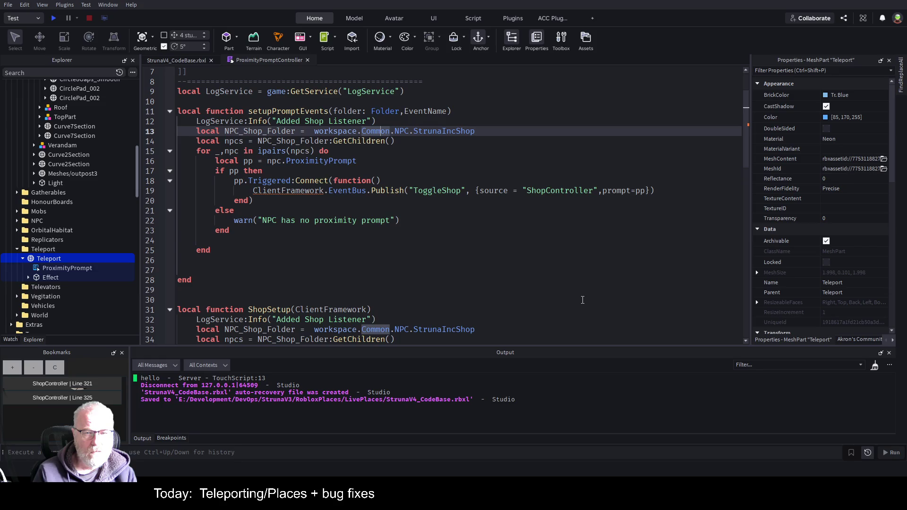
key(Up)
key(Up)
key(ctrl+Left)
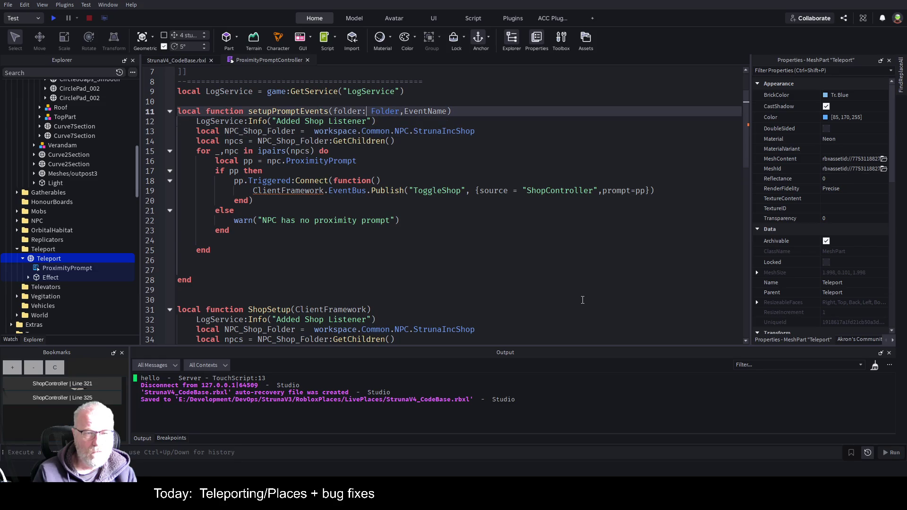
key(Down)
key(Down)
key(Right)
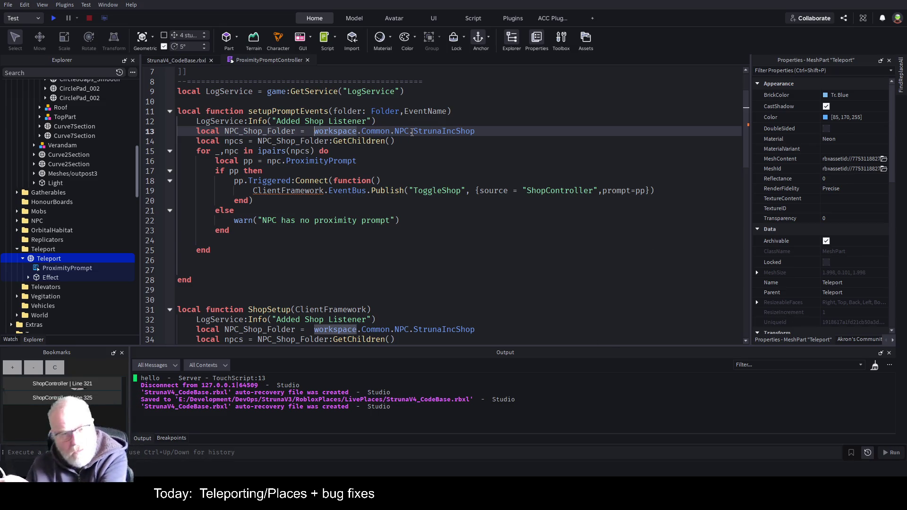
click(535, 128)
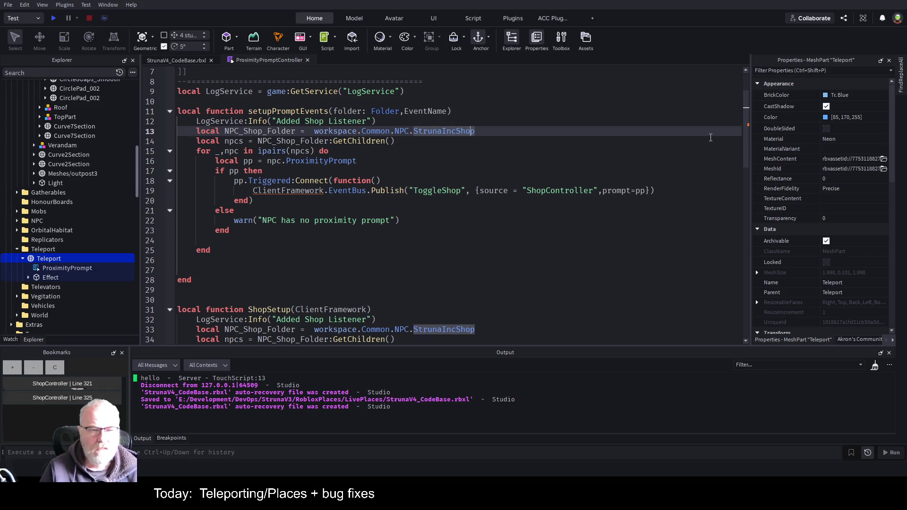
Step: Call GetChildren on folder and comment out the hard-coded NPC_Shop_Folder line
key(Left)
key(Left)
key(Left)
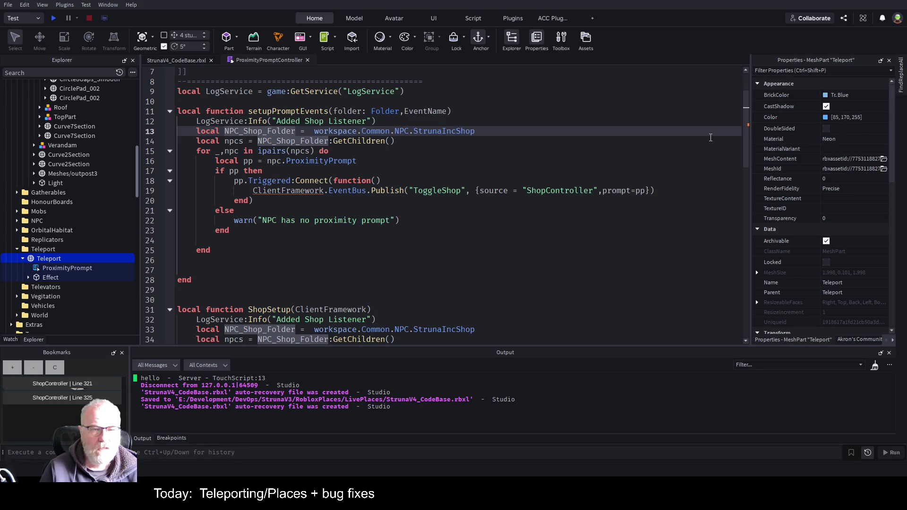
key(Down)
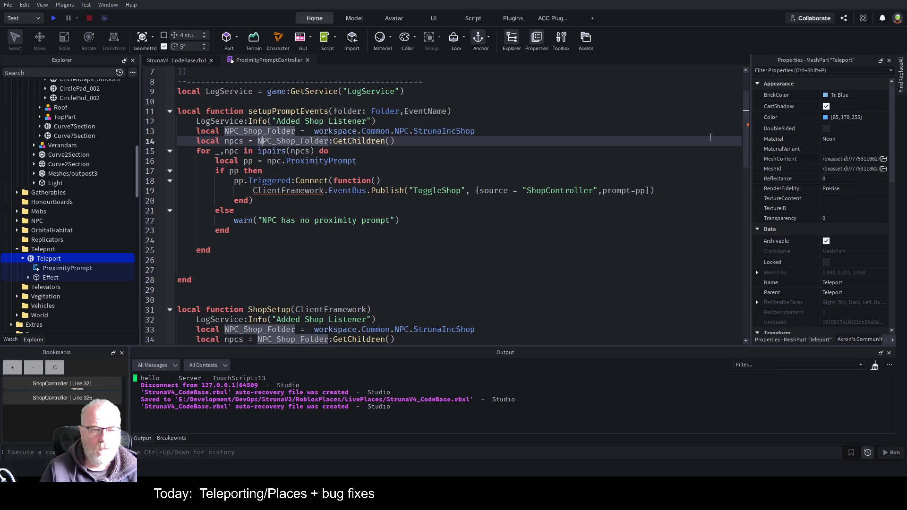
key(BackSpace)
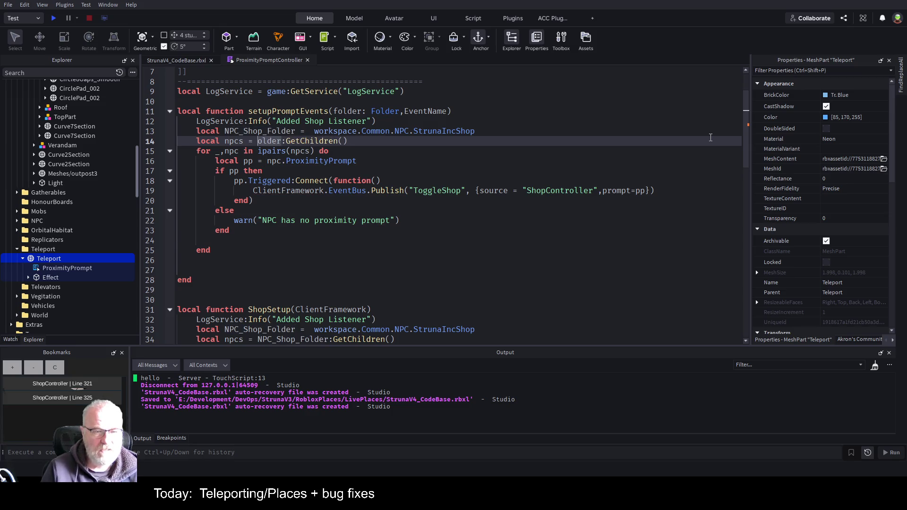
text(folder)
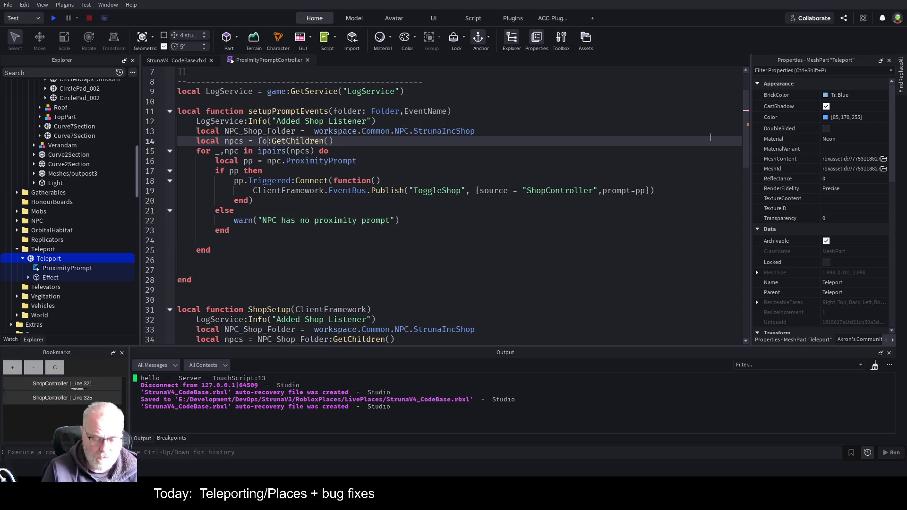
key(Up)
key(End)
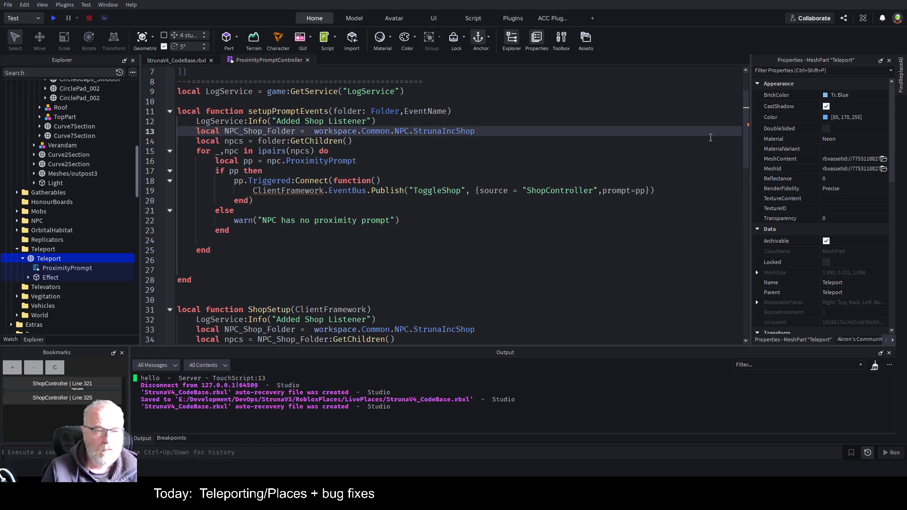
key(Home)
text(--)
Step: Rename the npcs local to gameObjects and use it in the ipairs call
key(Down)
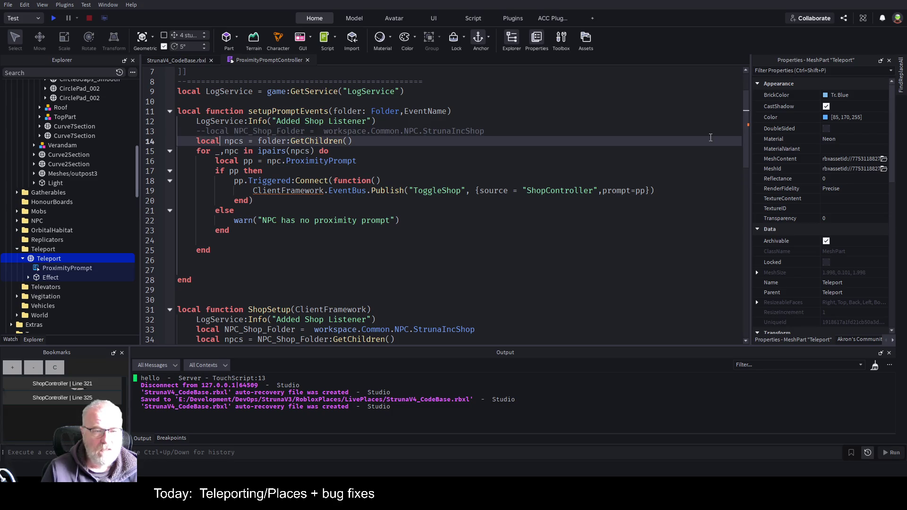
key(Right)
key(Delete)
key(Delete)
key(Delete)
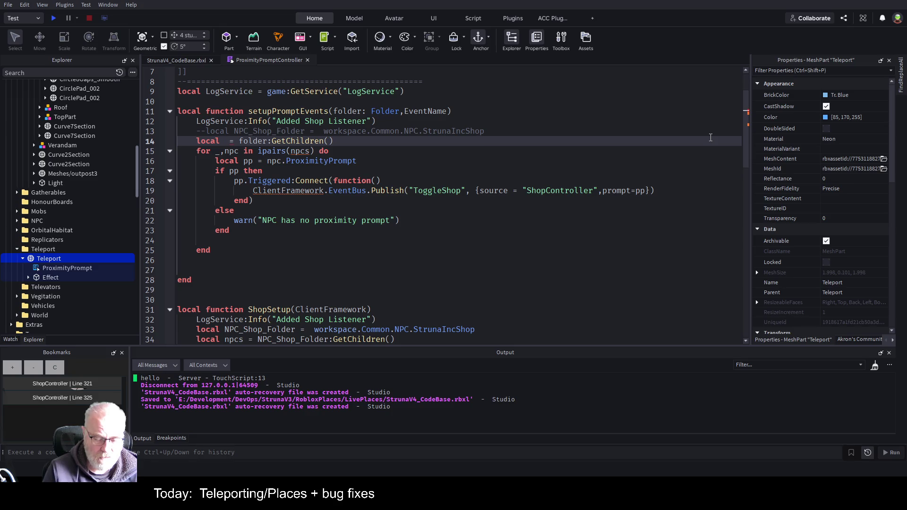
text(gameObjhect)
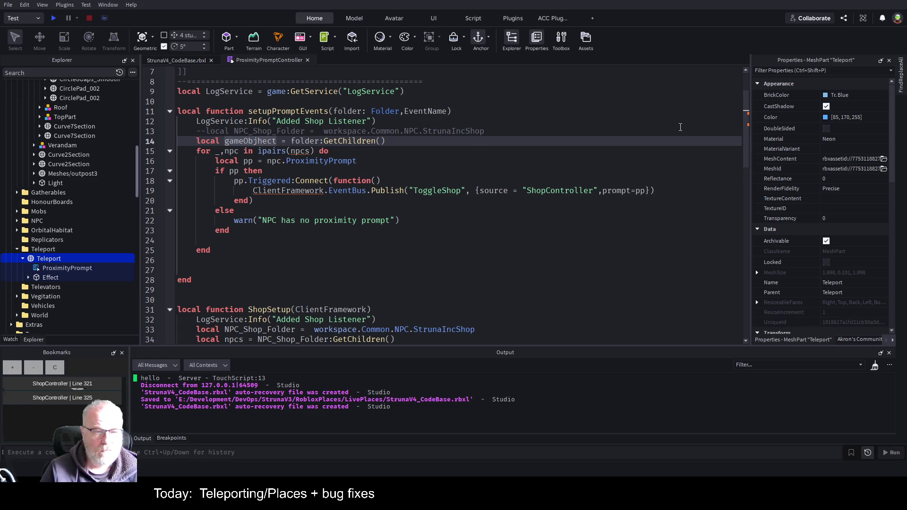
key(BackSpace)
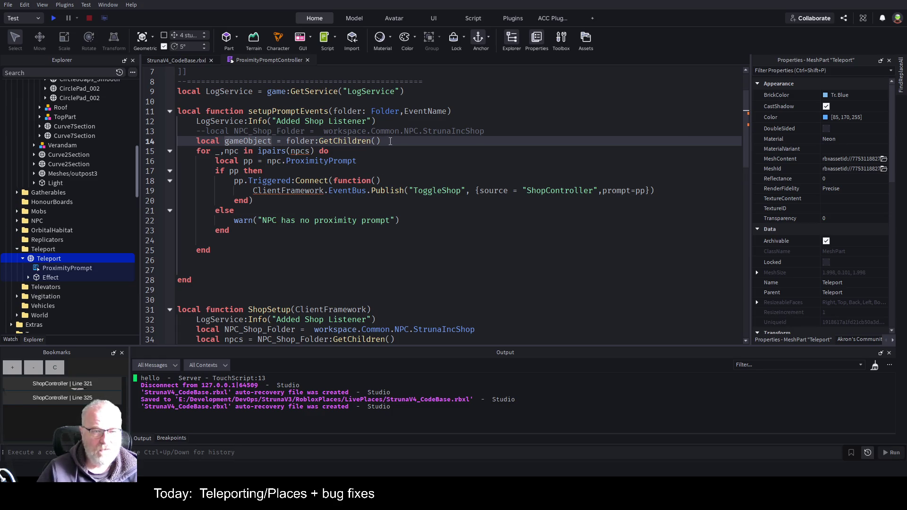
double_click(252, 140)
key(ctrl+c)
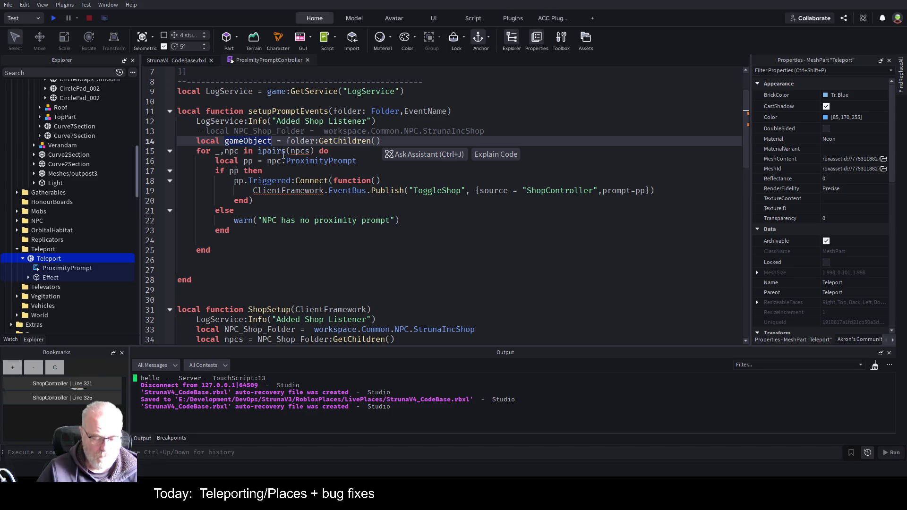
double_click(300, 150)
key(ctrl+v)
text(s)
click(276, 141)
text(s)
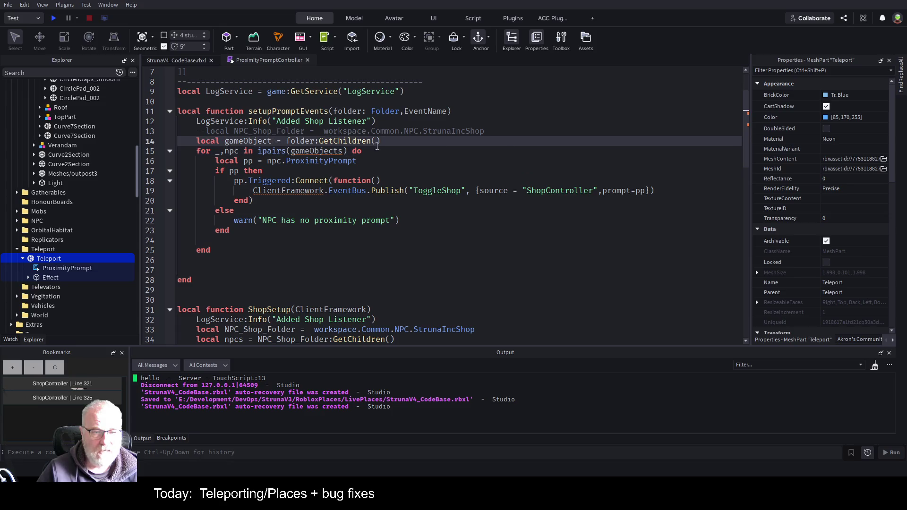
Step: Rename the loop variable npc to gameObject
key(Down)
key(Left)
key(Left)
key(Left)
key(BackSpace)
key(BackSpace)
key(BackSpace)
text(gameObject)
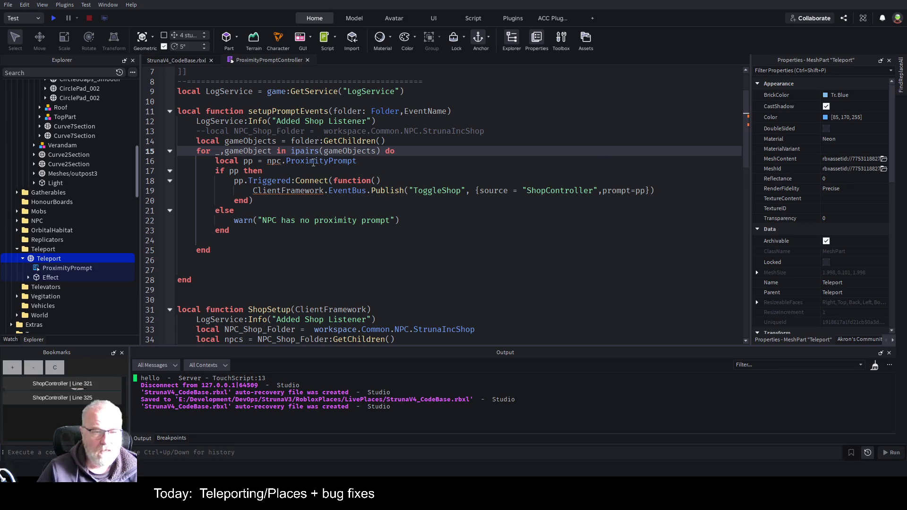
Step: Use gameObject on line 16 and publish EventName instead of "ToggleShop"
key(ctrl+shift+Left)
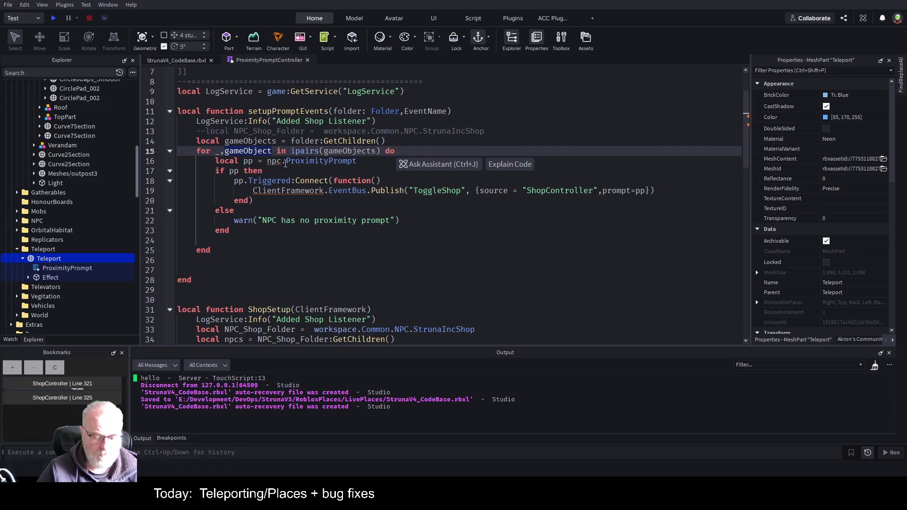
key(ctrl+c)
double_click(273, 161)
key(ctrl+v)
key(Up)
key(Up)
key(End)
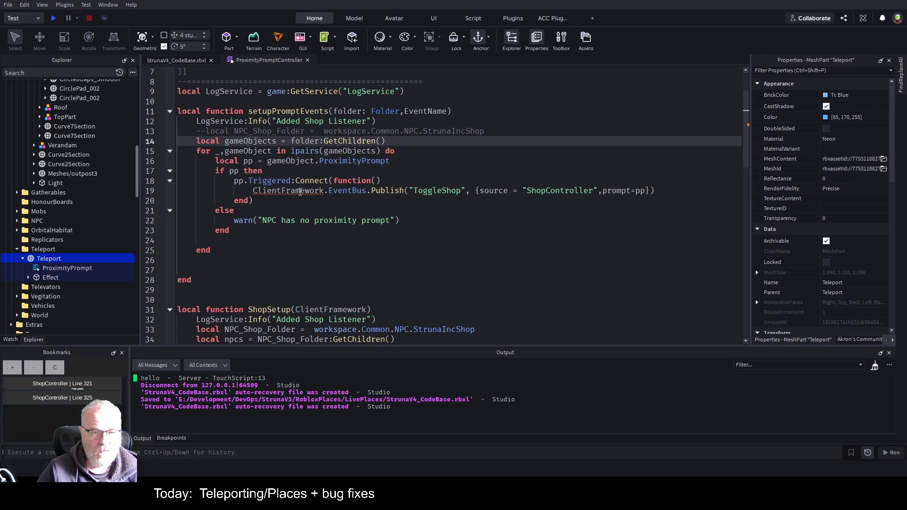
double_click(424, 191)
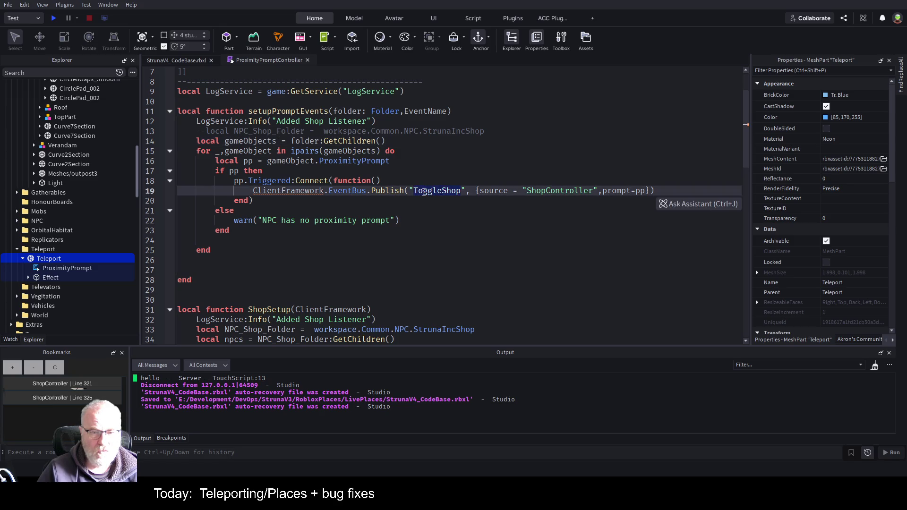
key(BackSpace)
key(BackSpace)
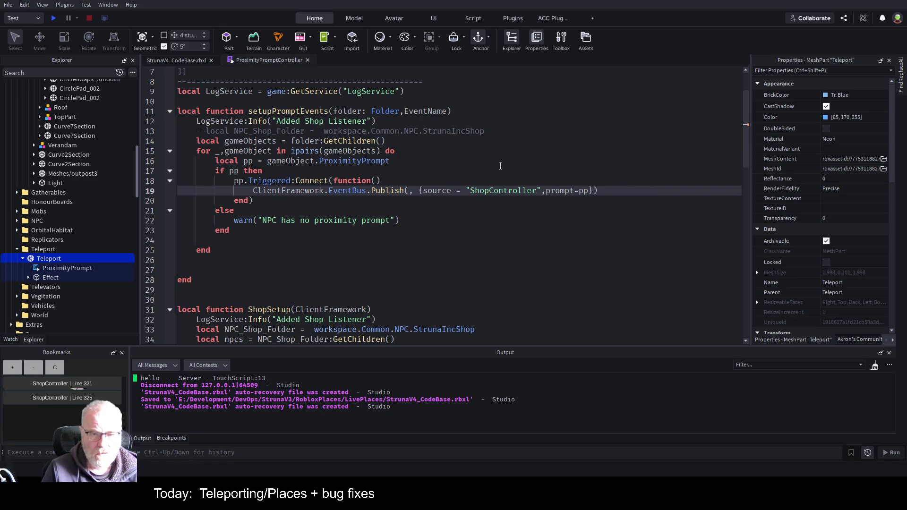
text(Event)
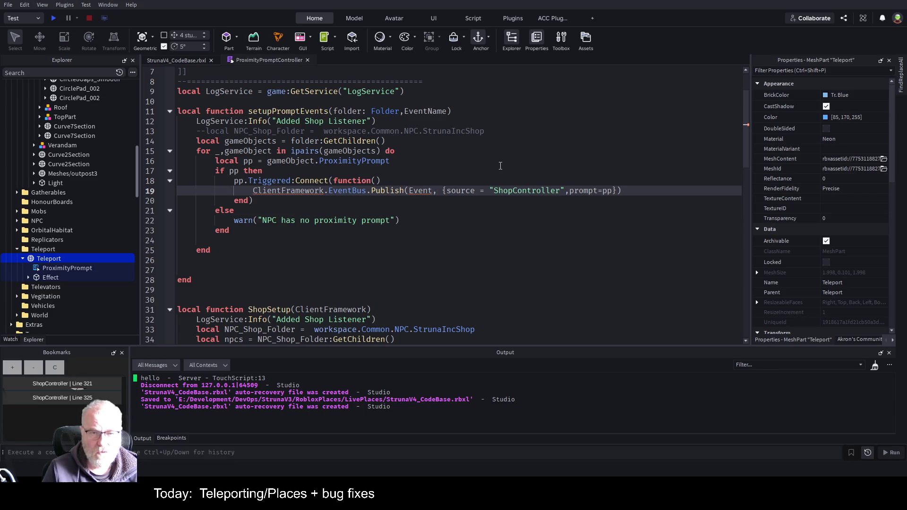
text(Name)
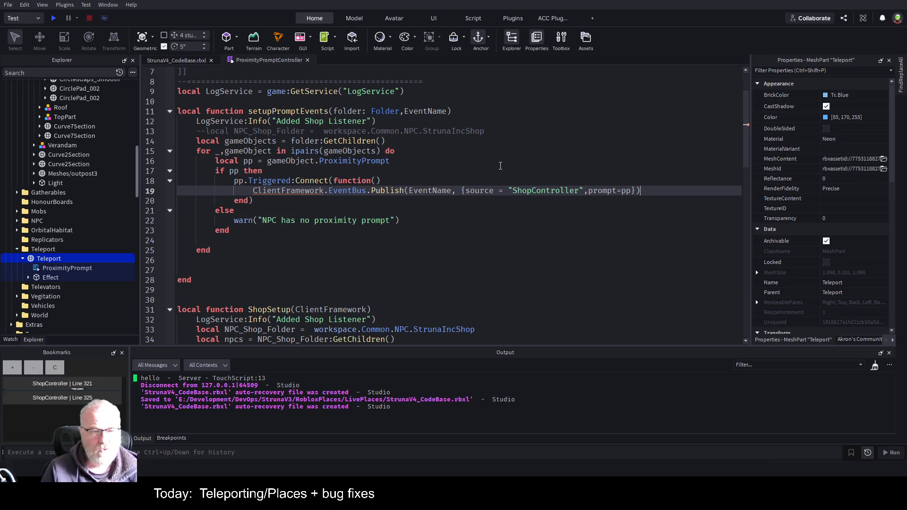
Step: Type the parameters as EventName: string and source: string, then save the place
key(Left)
key(Left)
key(Left)
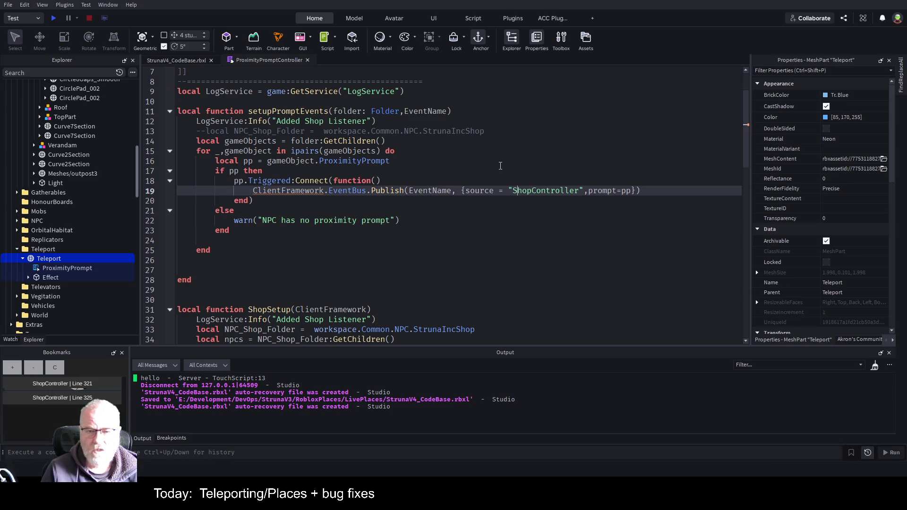
key(Up)
key(Up)
key(Up)
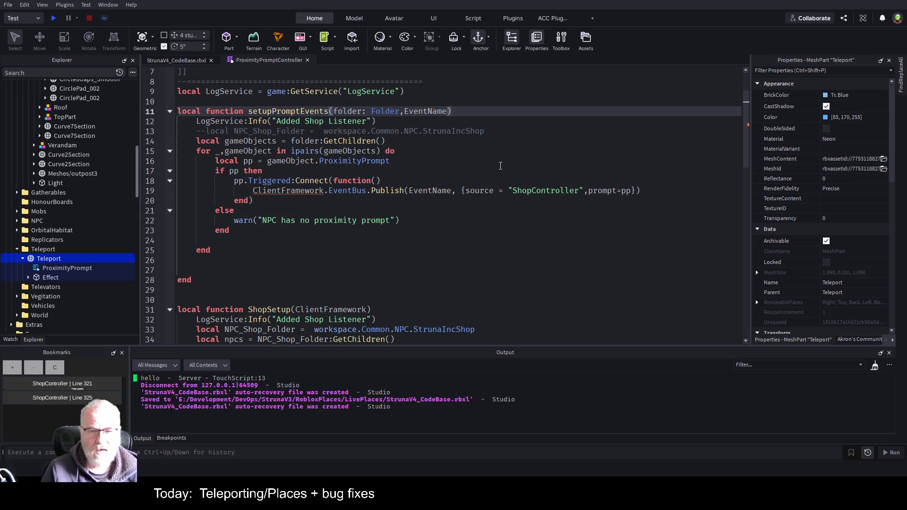
text(,source:)
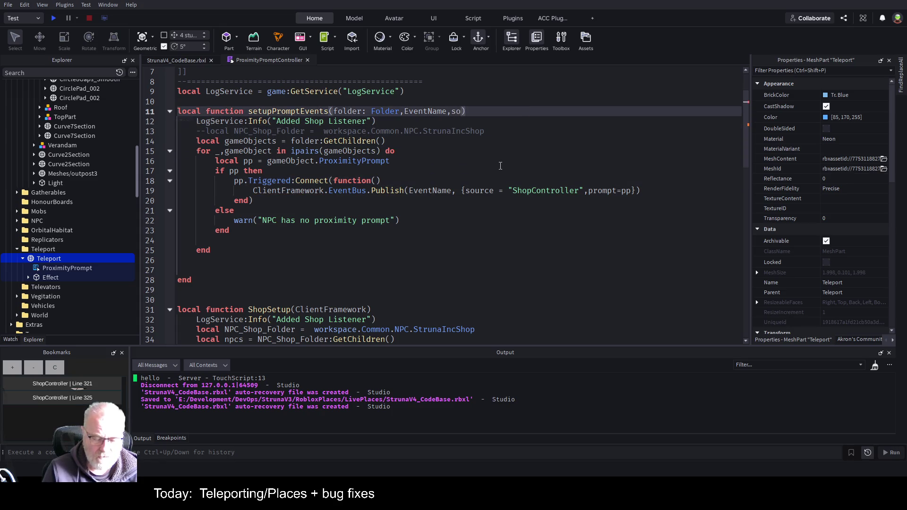
text( string)
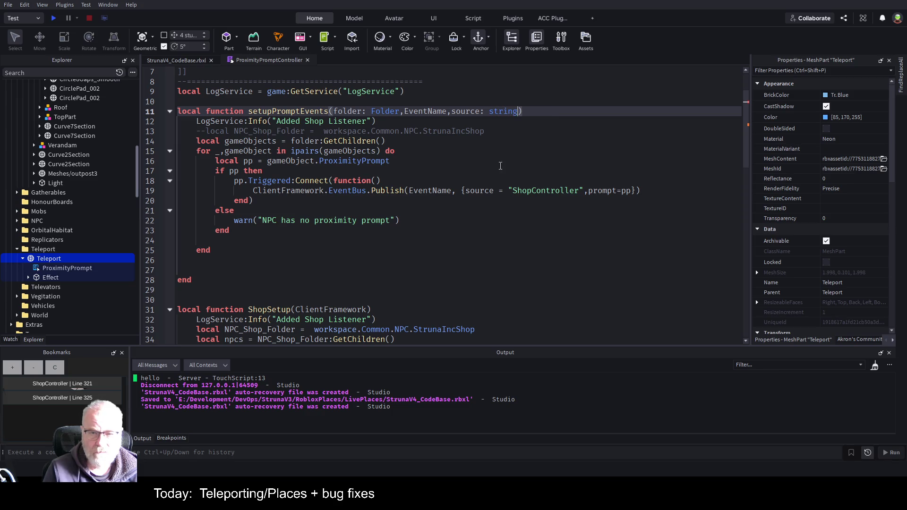
key(ctrl+Left)
key(ctrl+Left)
key(ctrl+Left)
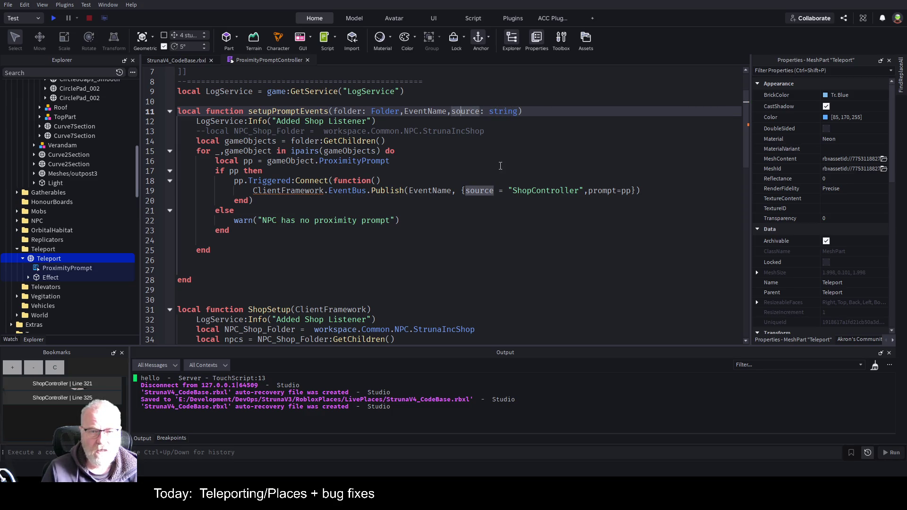
text(: striong)
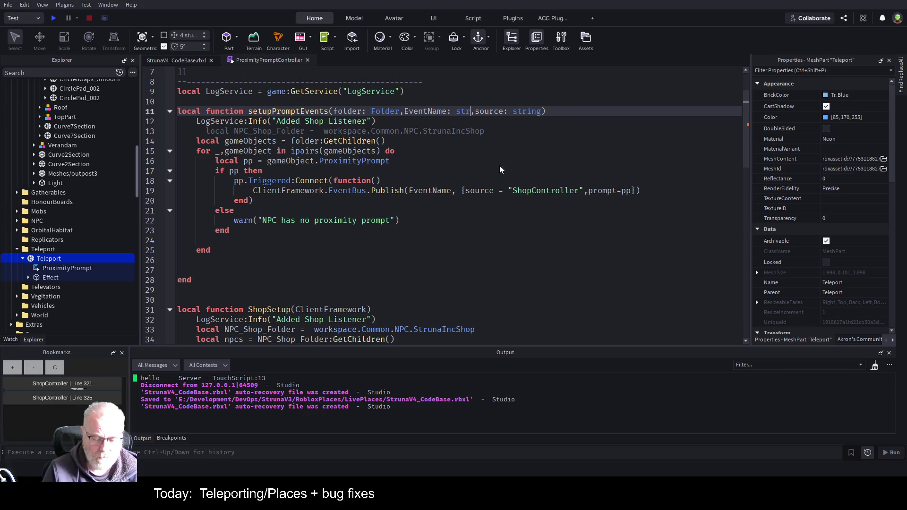
key(Left)
key(Left)
key(BackSpace)
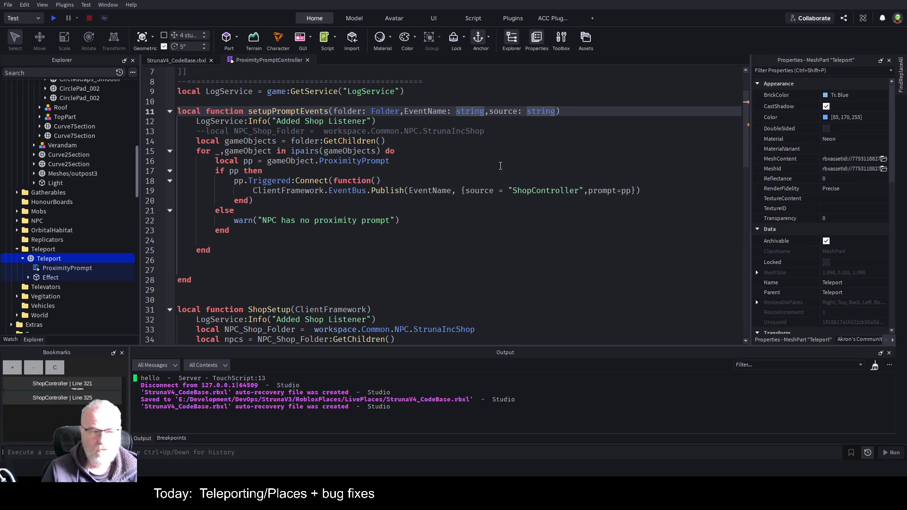
key(Down)
key(ctrl+s)
Step: Publish source instead of the hard-coded "ShopController" and save again
key(Down)
key(Down)
key(Down)
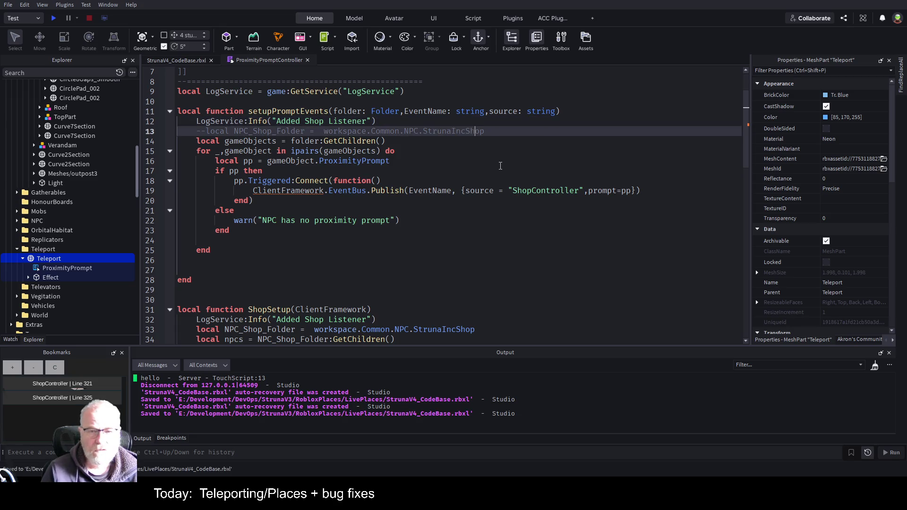
key(Down)
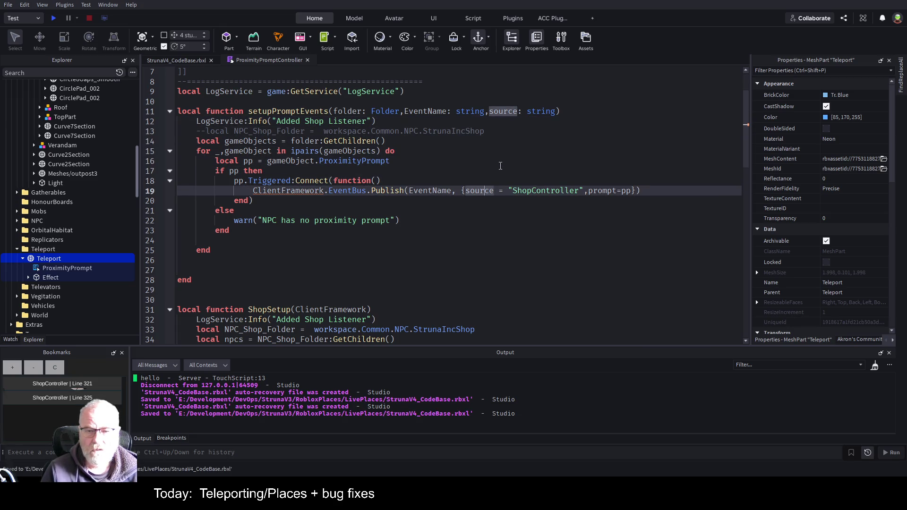
key(Right)
key(Right)
key(Right)
text(source)
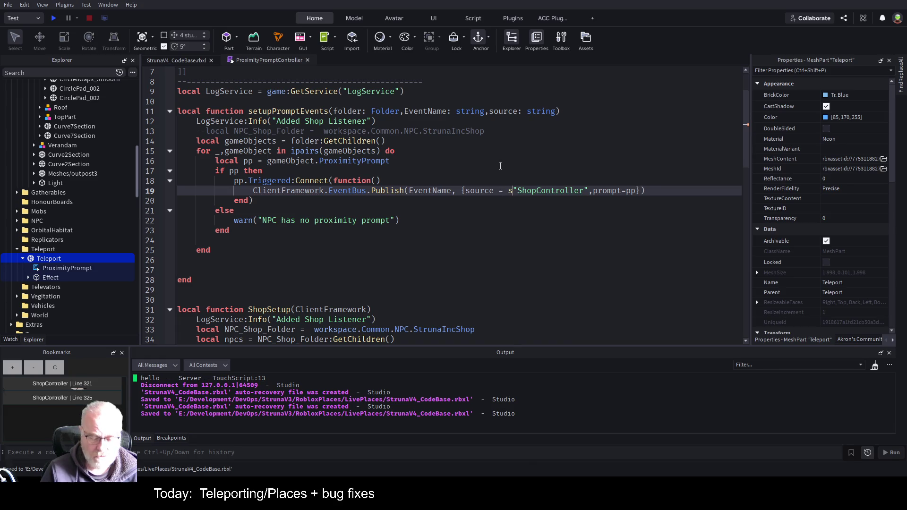
key(Delete)
key(Delete)
key(Delete)
key(Delete)
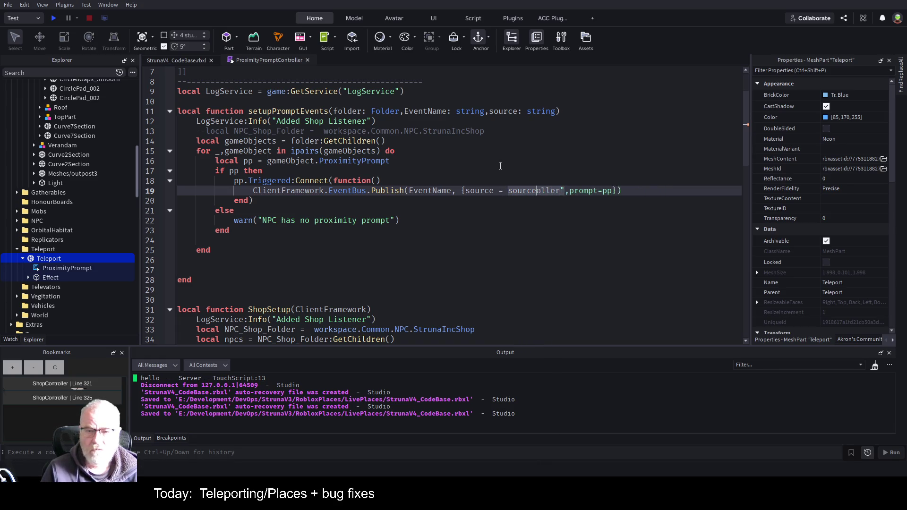
key(ctrl+s)
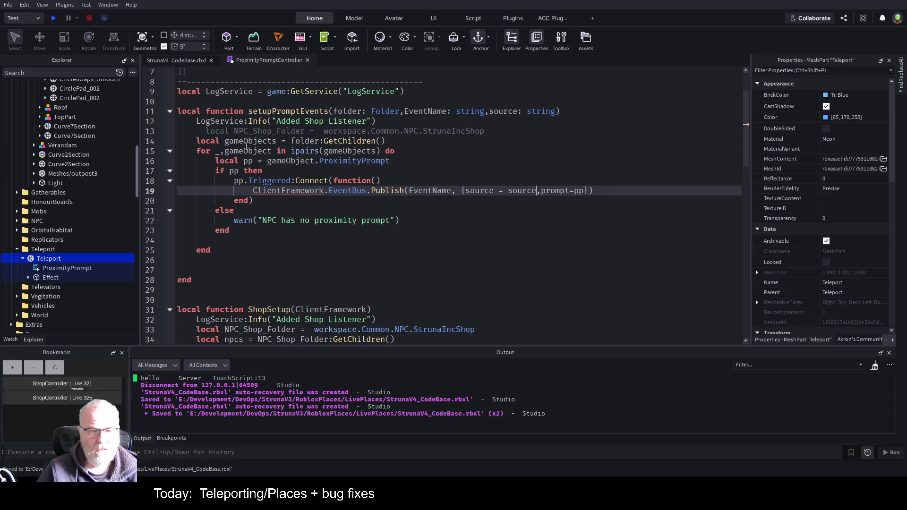
double_click(247, 160)
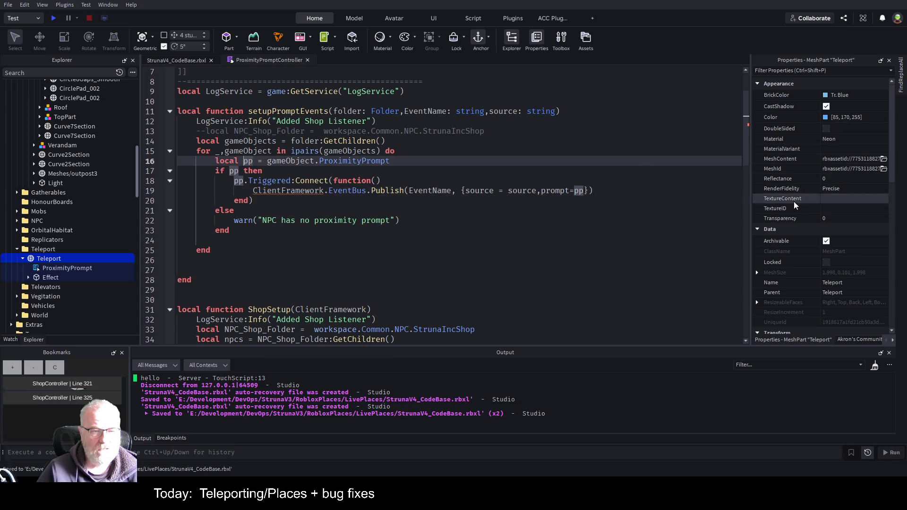
Step: Rename pp to proxPrompt in its declaration, the if check, Triggered connection and published prompt field
key(BackSpace)
text(proxPrompt)
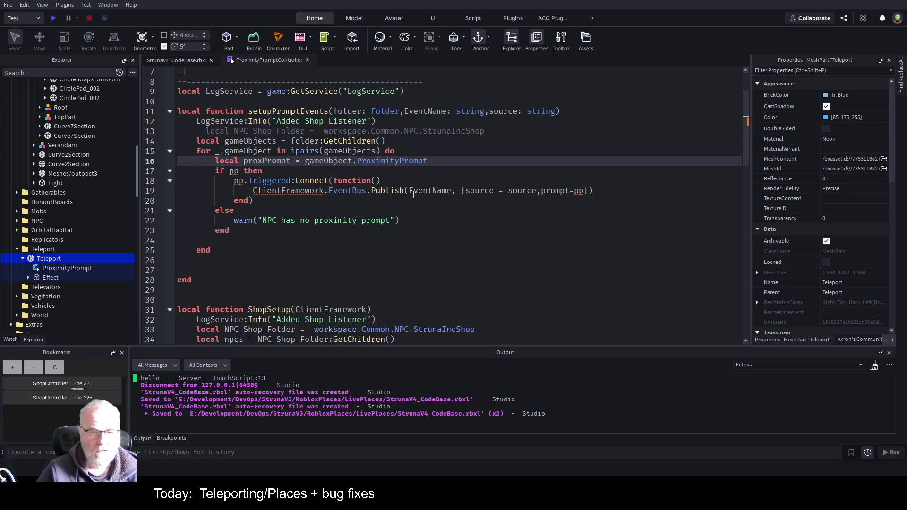
double_click(277, 160)
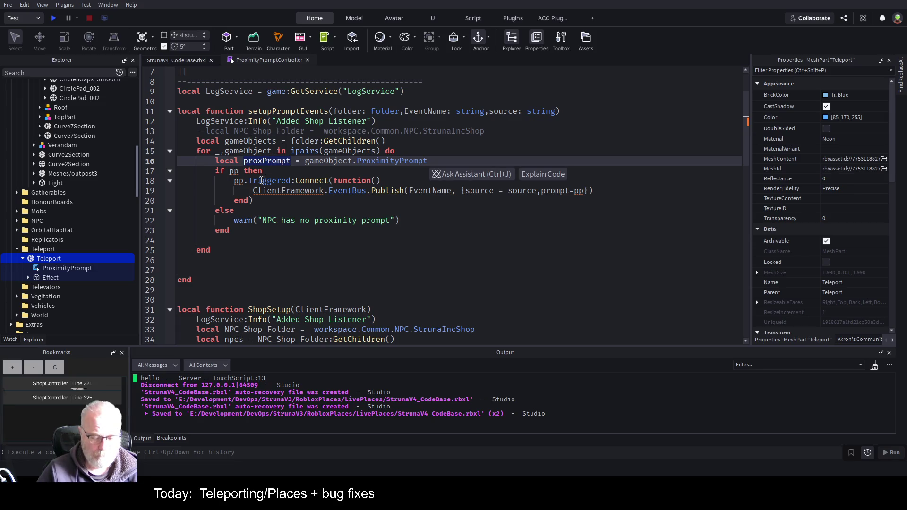
double_click(234, 171)
key(ctrl+v)
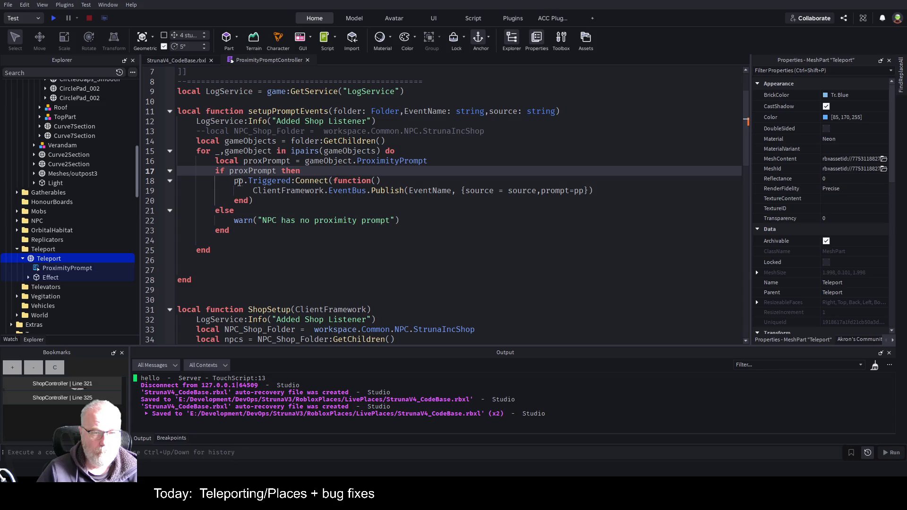
double_click(238, 181)
key(ctrl+v)
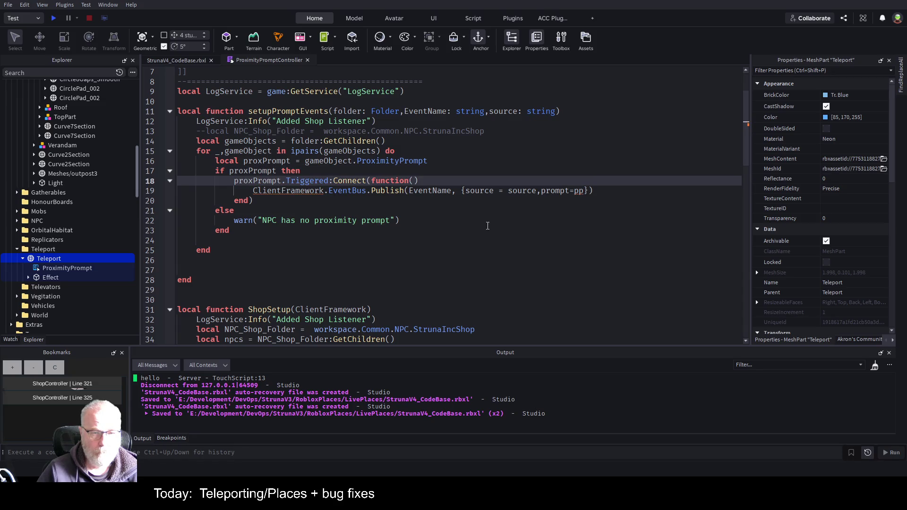
click(486, 222)
double_click(577, 190)
key(ctrl+v)
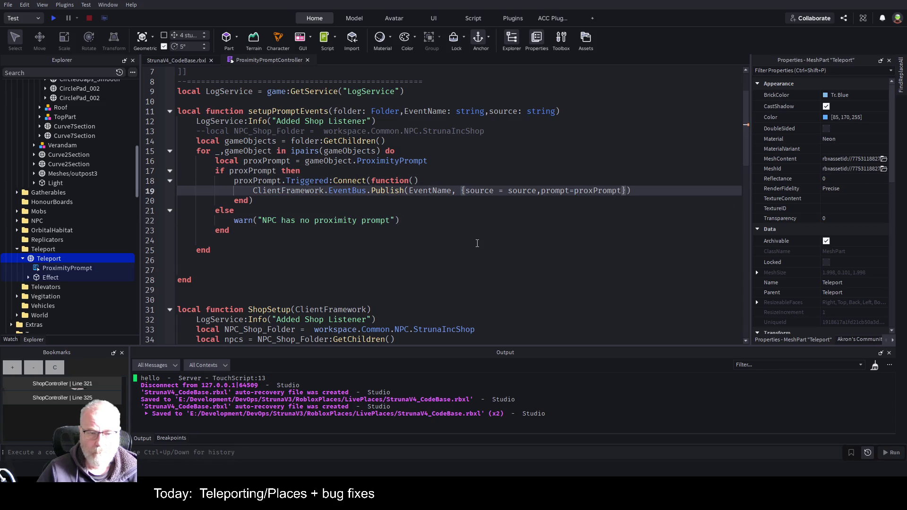
click(476, 241)
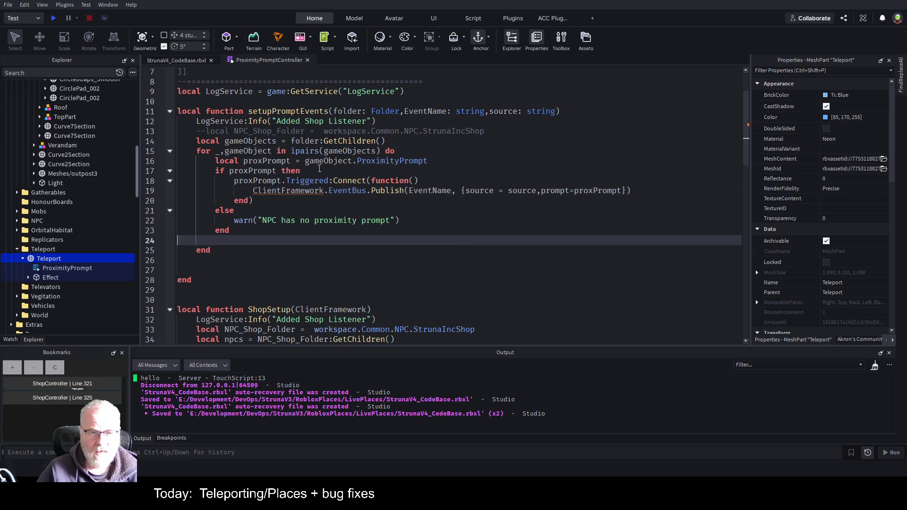
double_click(277, 191)
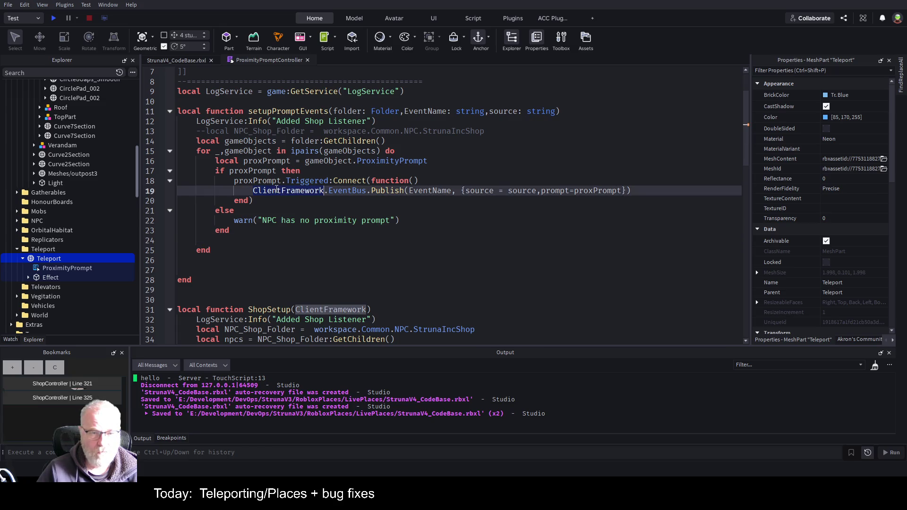
Step: Add EventBus as the first parameter, publish via EventBus instead of ClientFramework.EventBus, and save
double_click(343, 190)
key(ctrl+c)
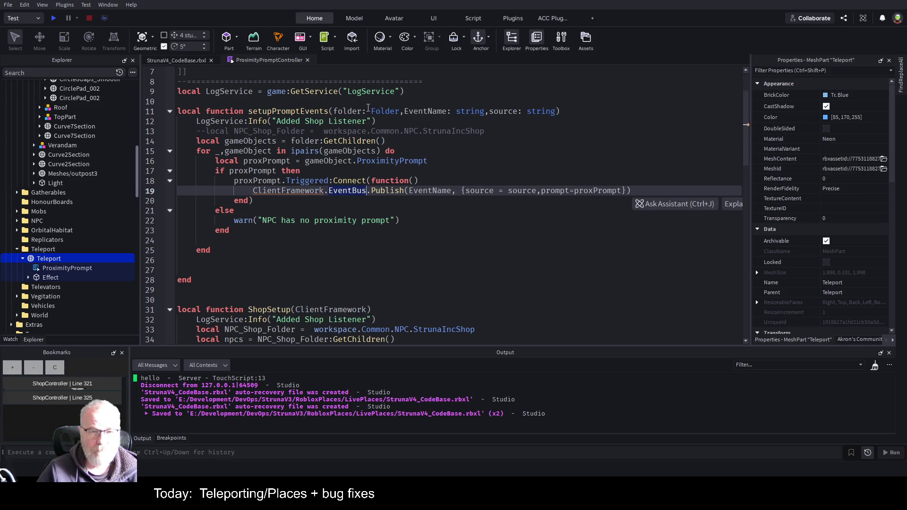
click(333, 112)
key(ctrl+v)
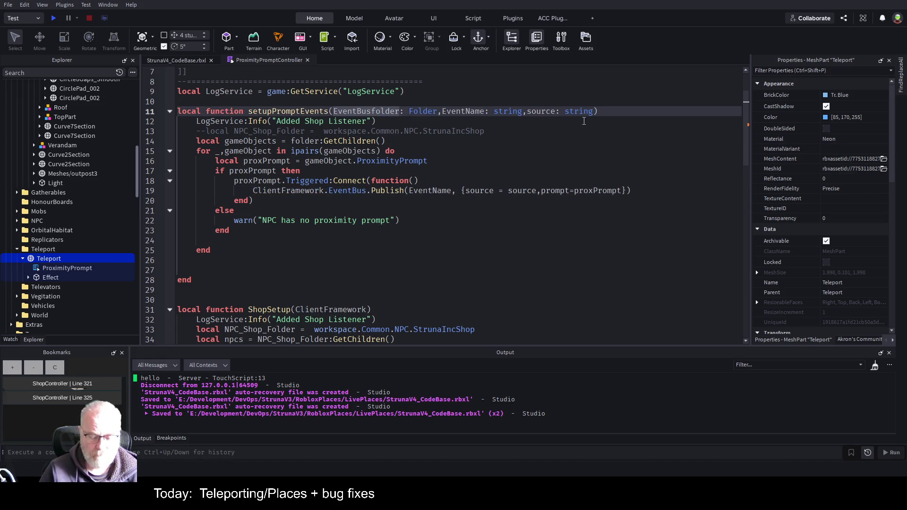
text(,)
key(Down)
key(Down)
key(Down)
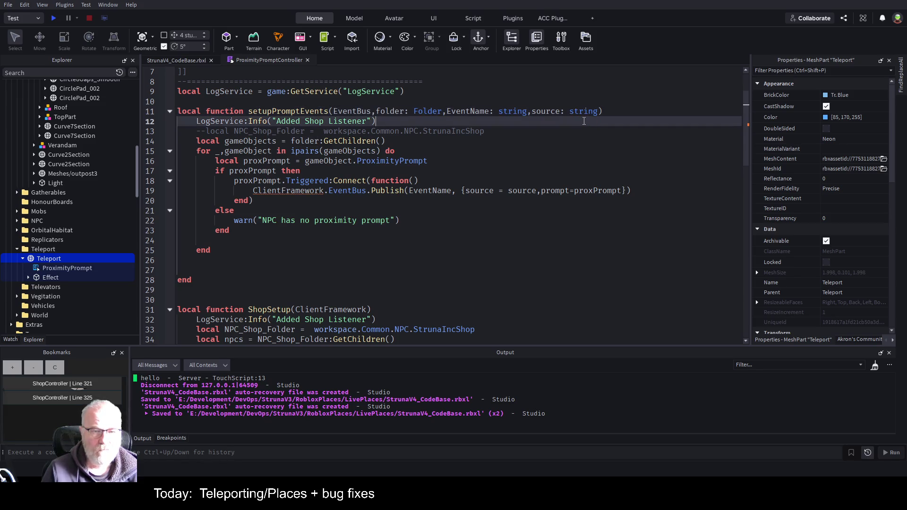
key(Down)
key(Down)
key(Home)
key(Delete)
key(Delete)
key(Delete)
key(Delete)
key(Delete)
key(Delete)
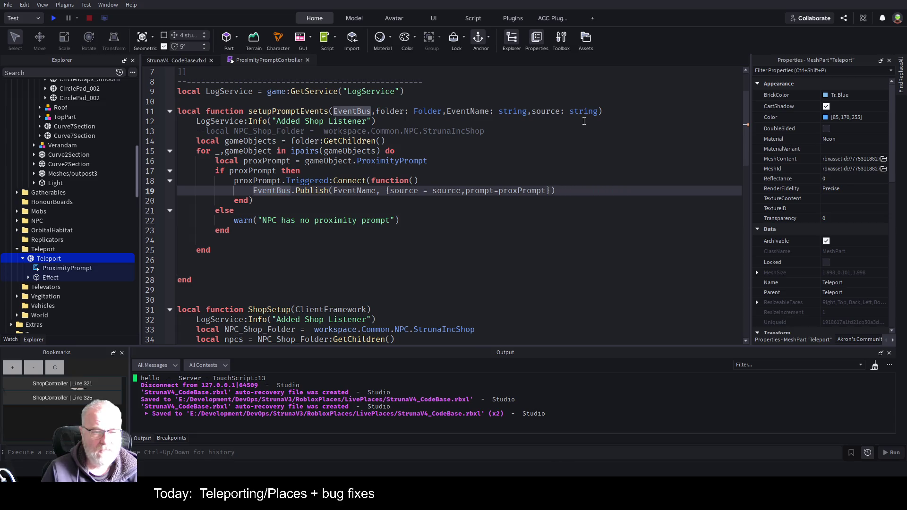
key(ctrl+s)
Step: Select the full setupPromptEvents signature to copy it
scroll(397, 230, down, 3)
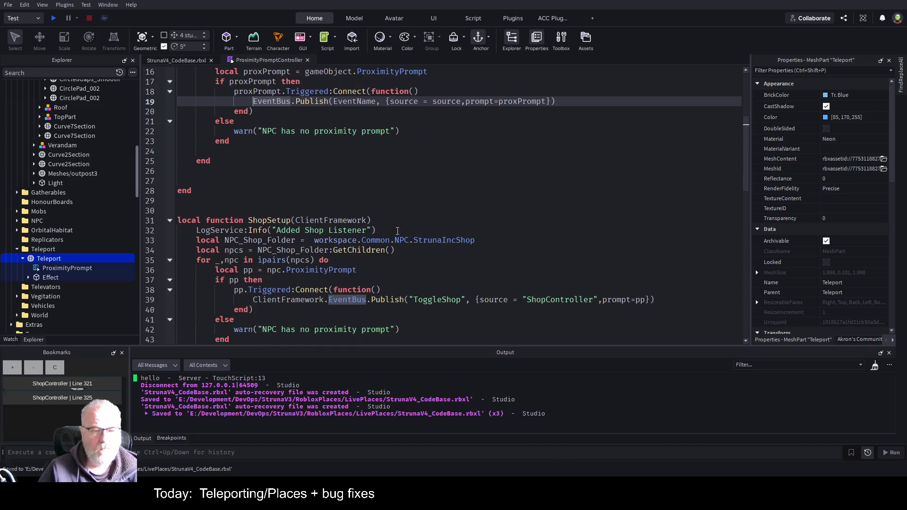
scroll(383, 225, up, 4)
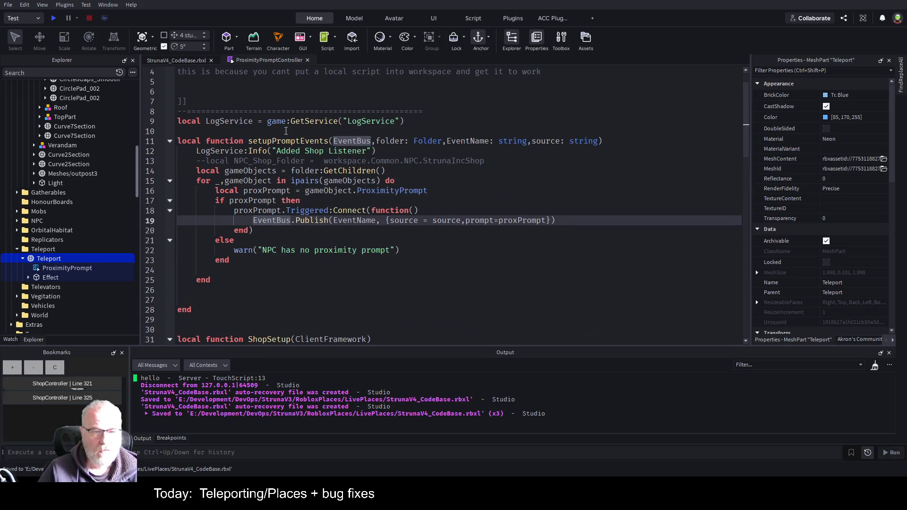
drag(246, 142, 602, 142)
key(ctrl+c)
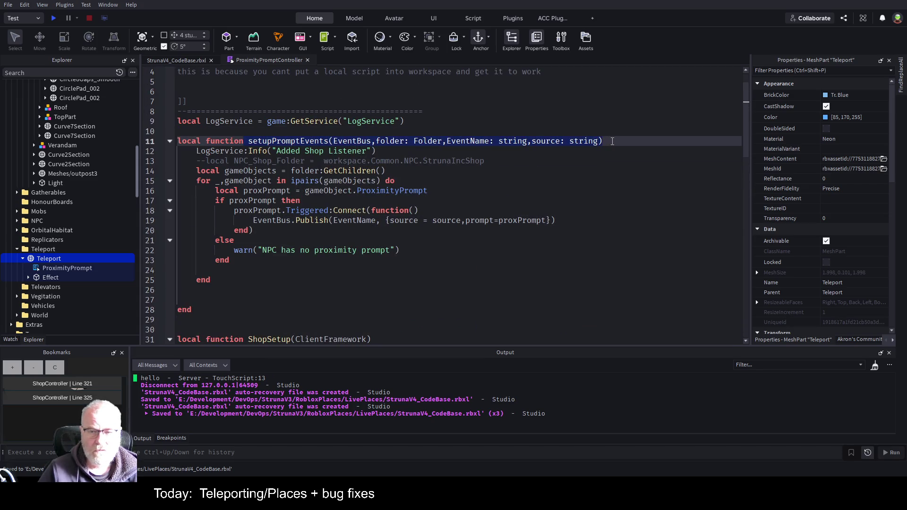
scroll(373, 209, down, 13)
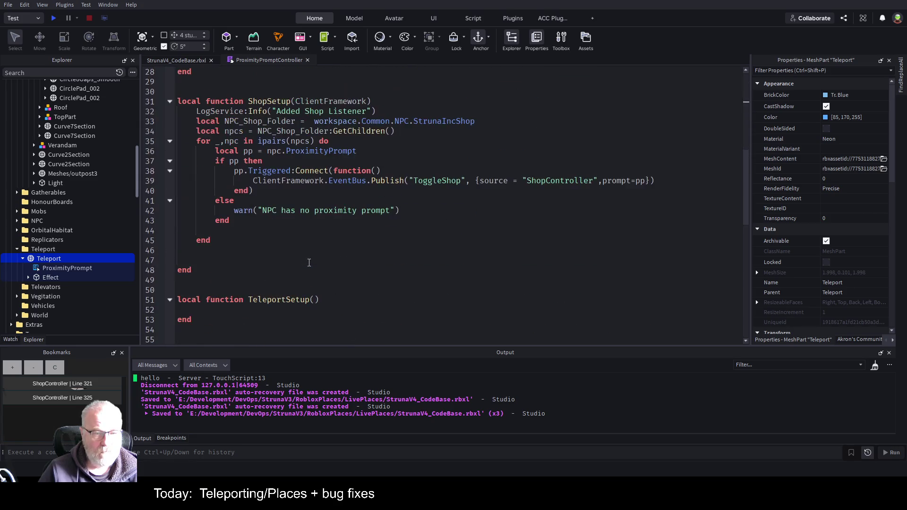
Step: Paste the setupPromptEvents signature as a call below ShopSetup and comment out the ShopSetup call
click(472, 212)
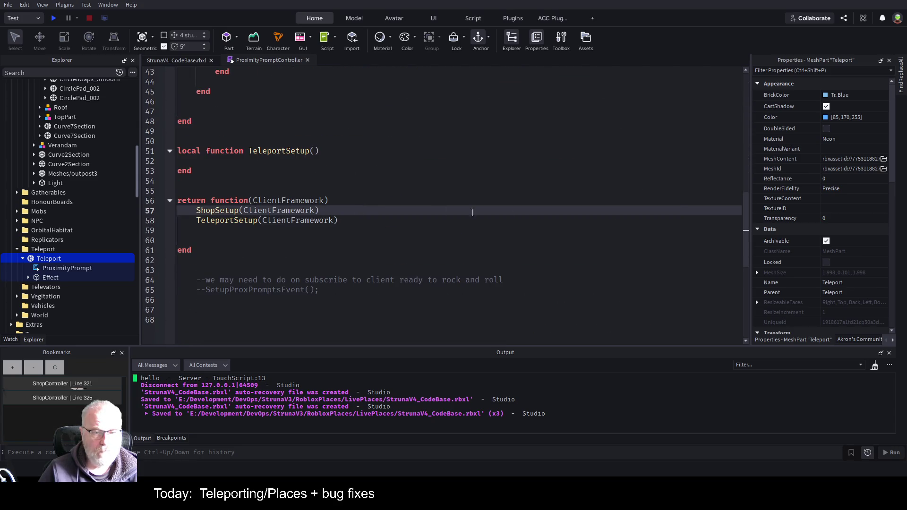
key(Return)
key(ctrl+v)
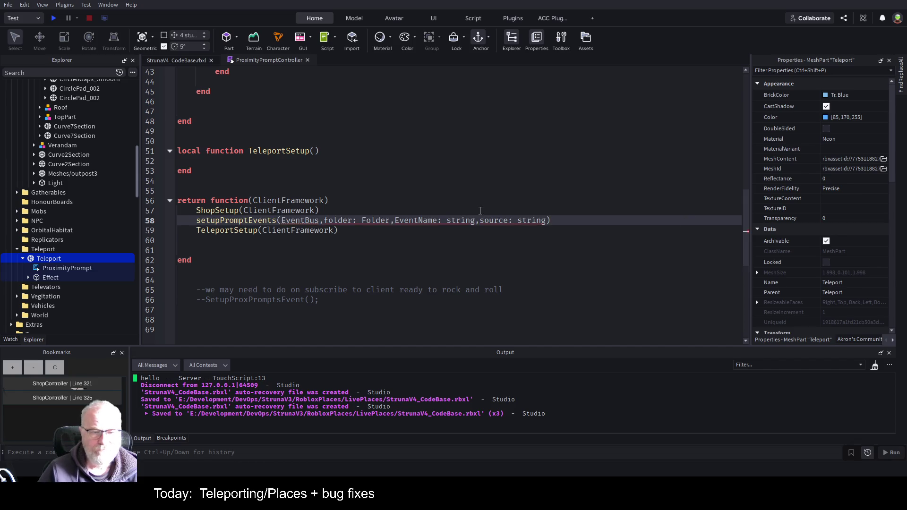
scroll(475, 208, up, 1)
click(296, 240)
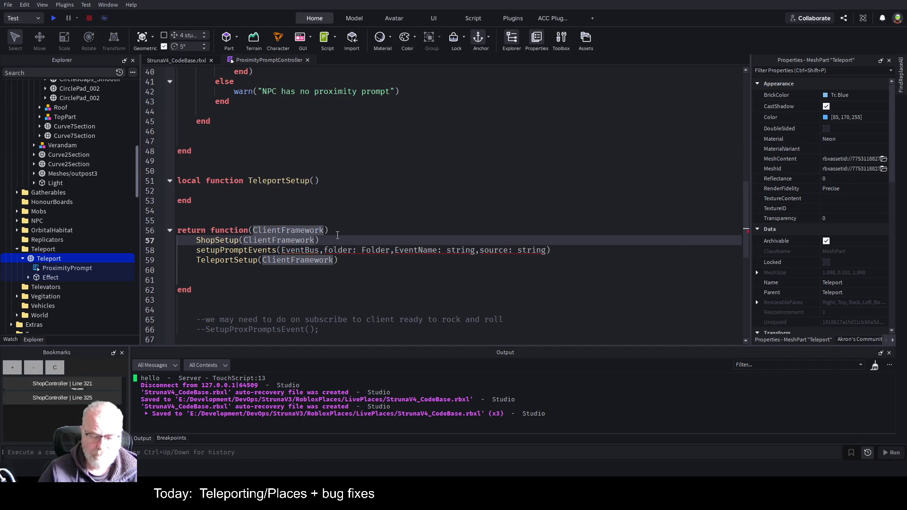
key(Home)
text(--)
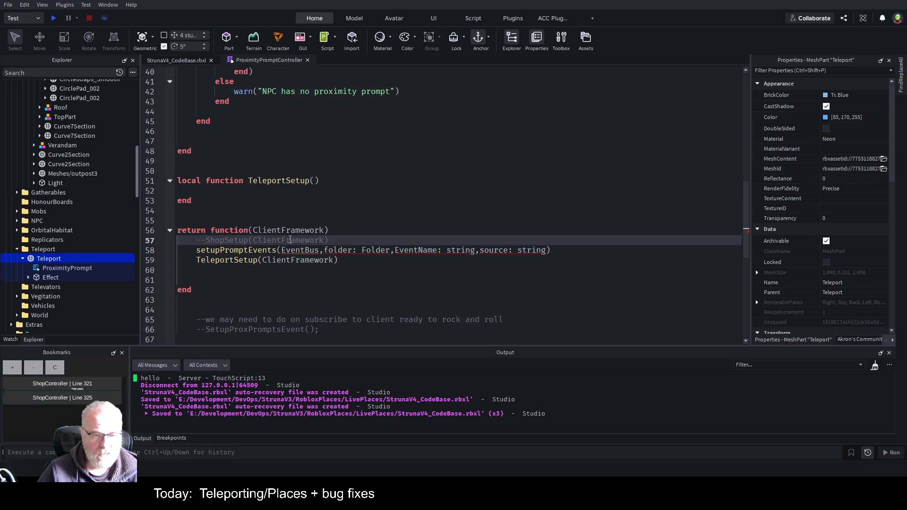
Step: Pass ClientFramework.EventBus and the StrunaIncShop folder path as the first two arguments
click(303, 249)
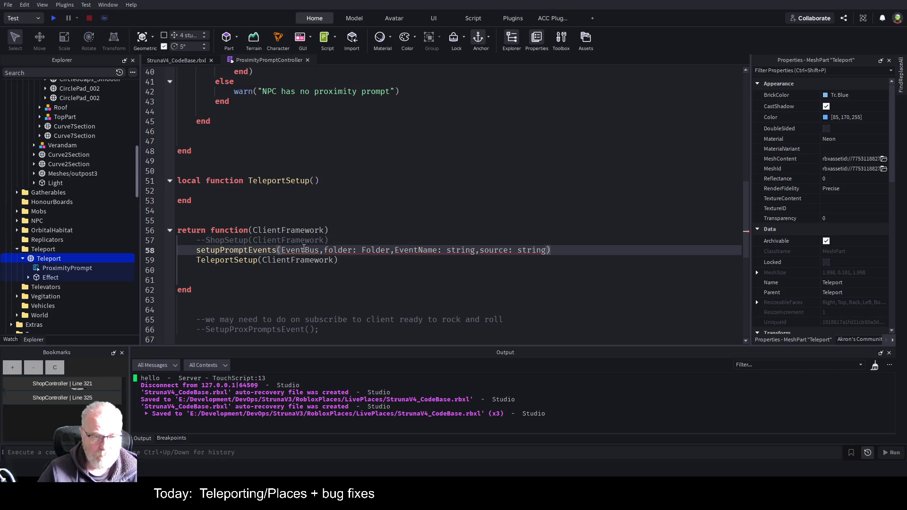
text(ClientFramework.)
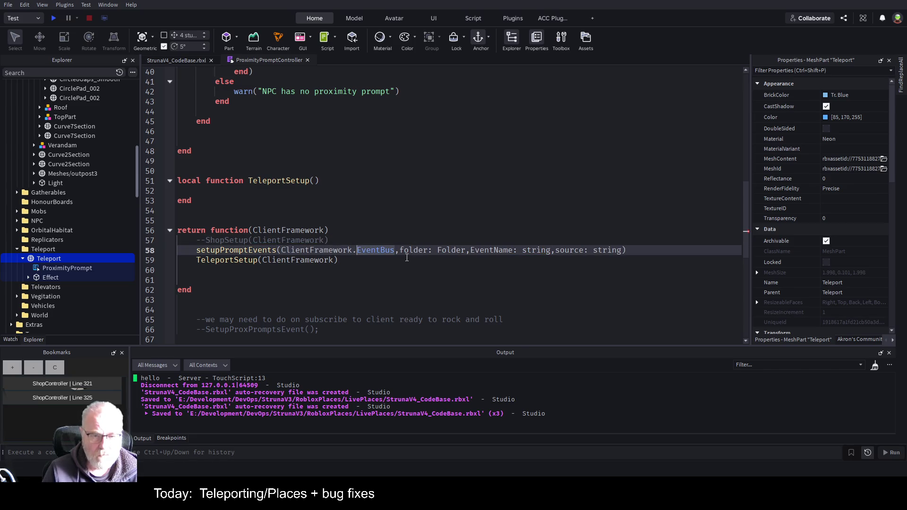
scroll(377, 148, up, 4)
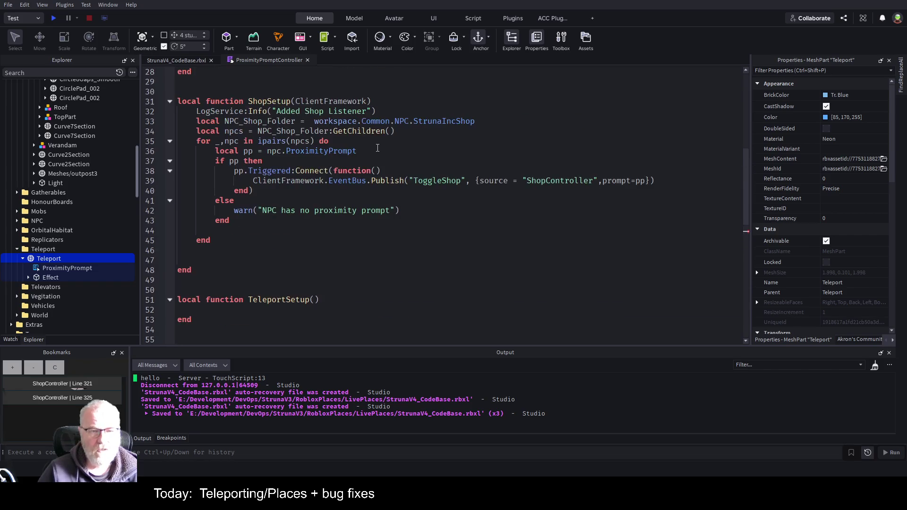
drag(491, 123, 313, 122)
key(ctrl+c)
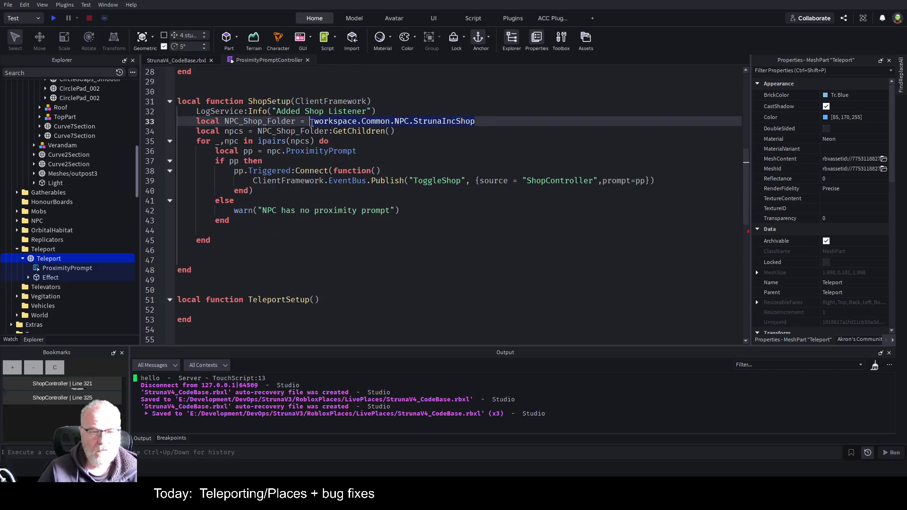
scroll(362, 151, down, 5)
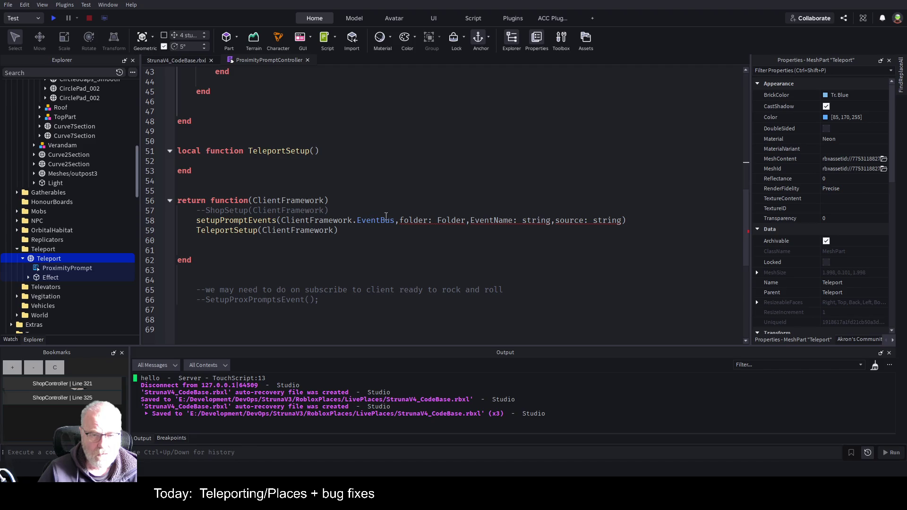
drag(399, 220, 467, 221)
key(ctrl+v)
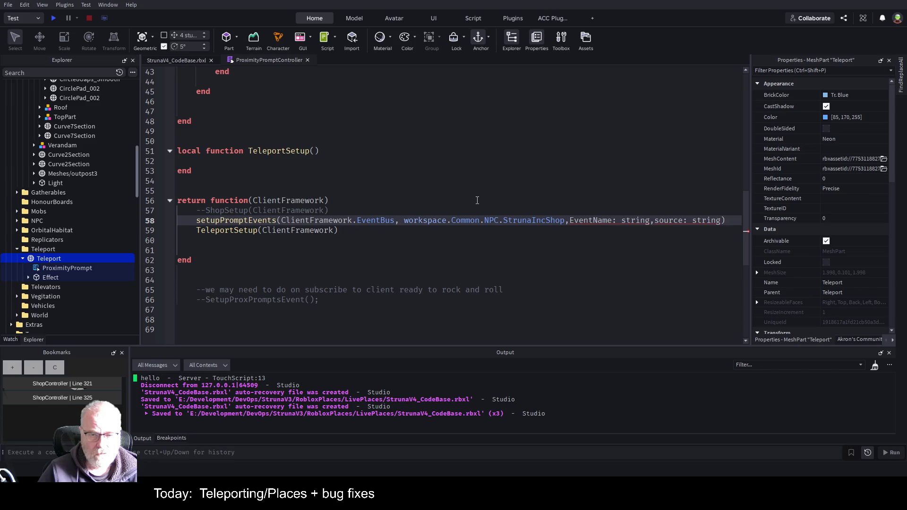
Step: Fill in the event and source arguments as "ToggleShop" and "ShopController" and close the call
scroll(445, 189, up, 4)
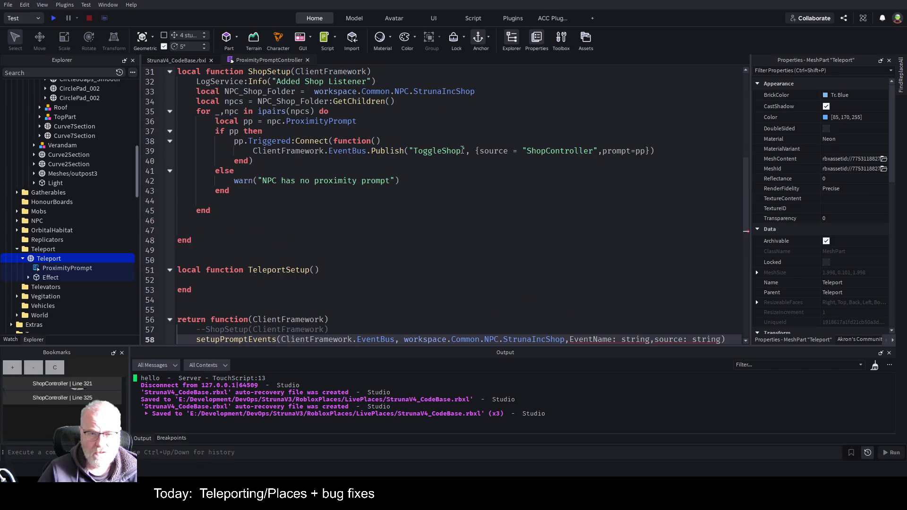
click(462, 150)
scroll(469, 213, down, 4)
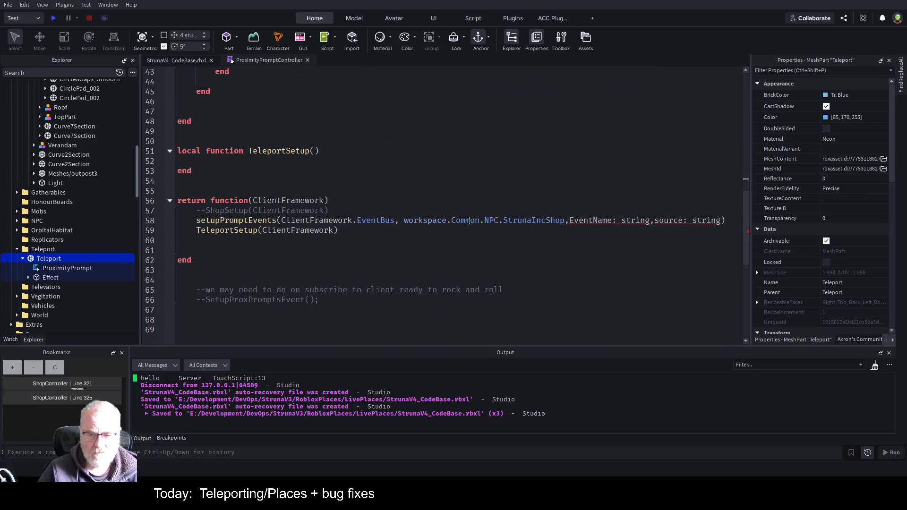
double_click(569, 221)
key(BackSpace)
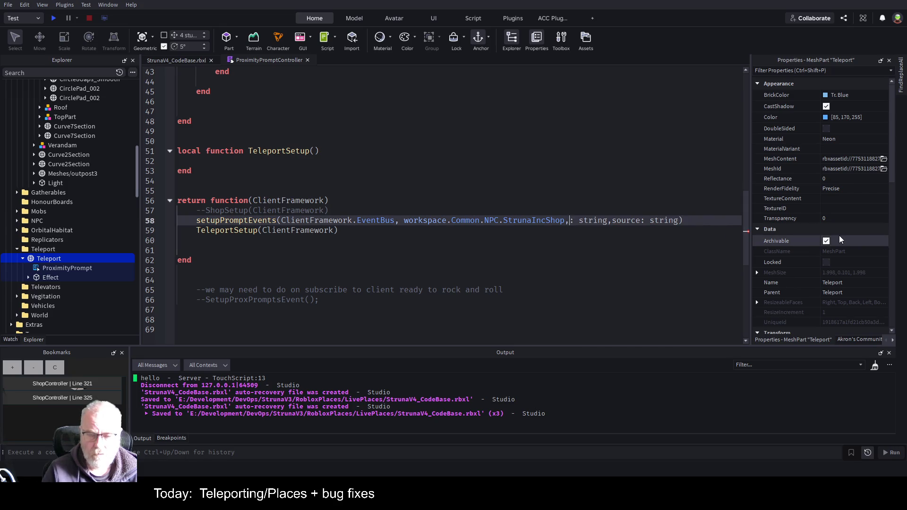
key(Delete)
key(Delete)
key(Delete)
text("ToggleShop")
key(Right)
text(")
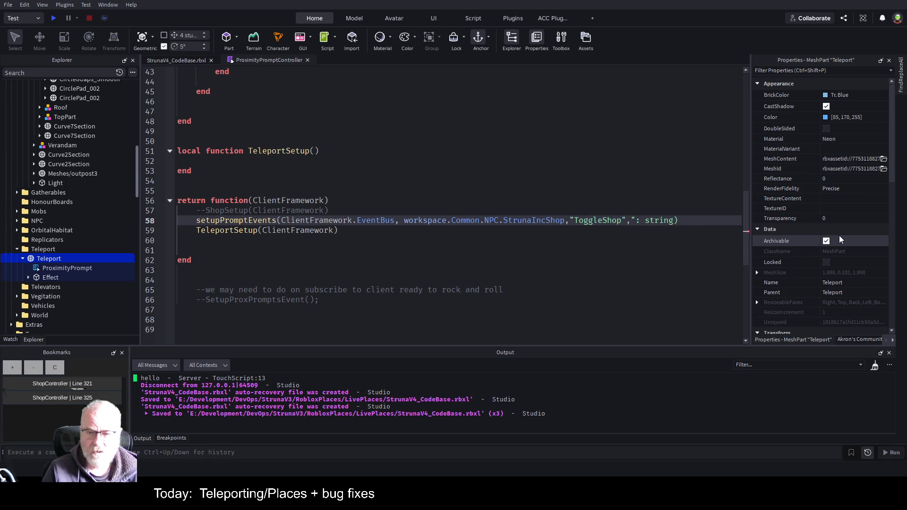
text(ShopController)
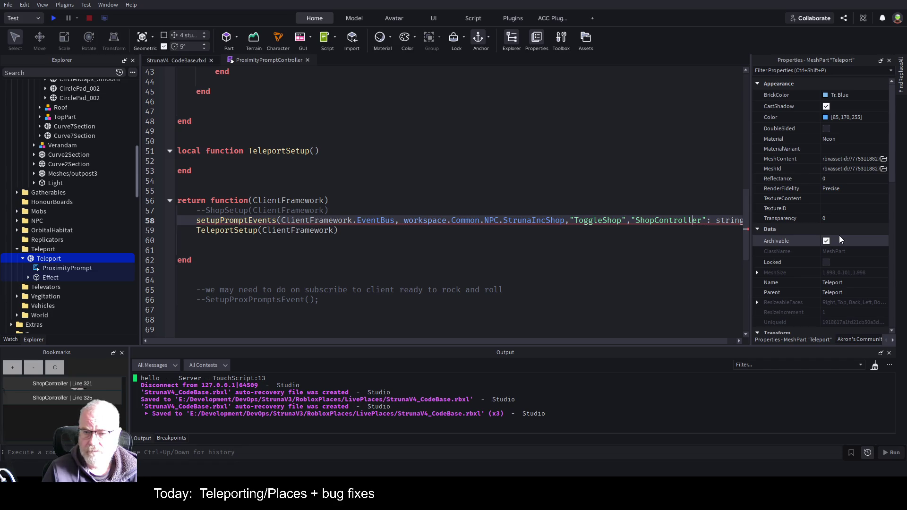
key(End)
text())
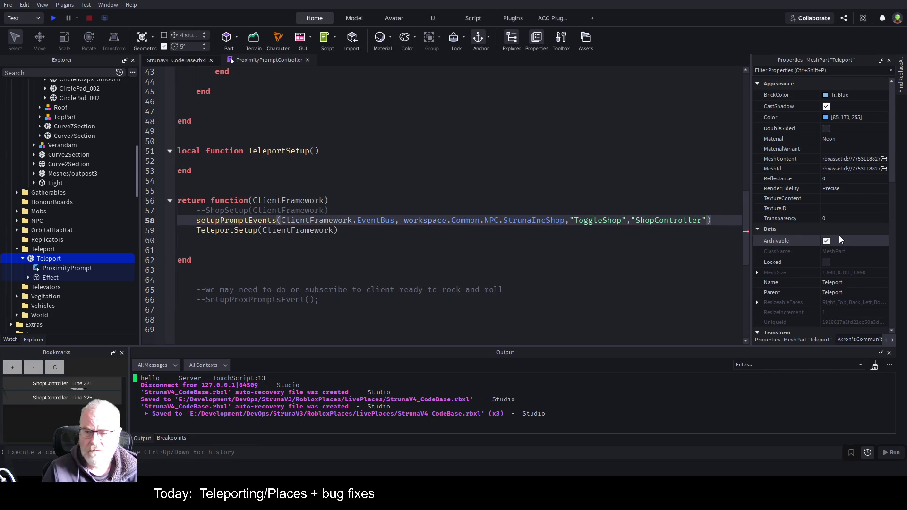
Step: Tidy up the new setupPromptEvents call line and save the script
key(Home)
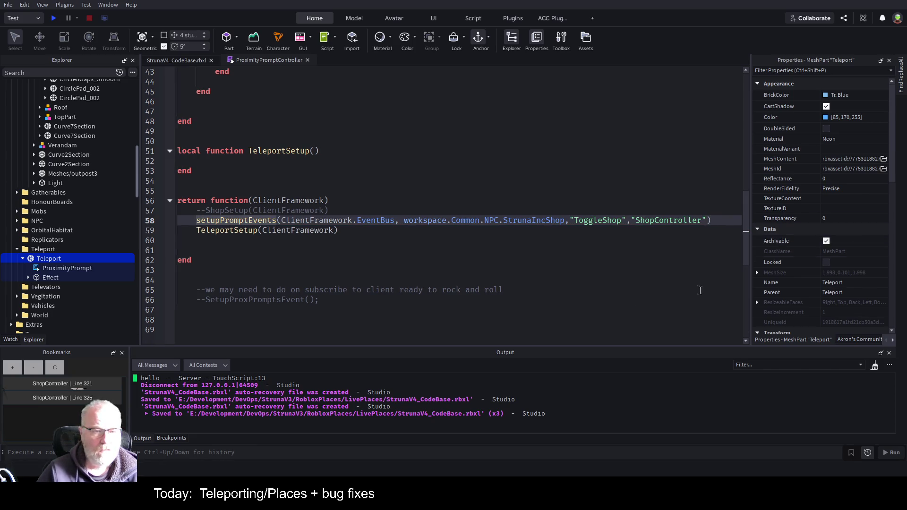
click(397, 173)
click(399, 180)
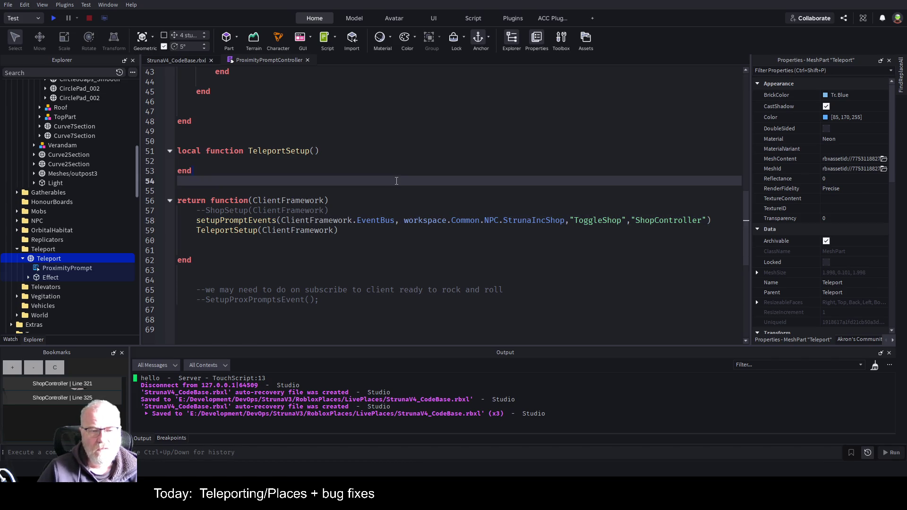
click(503, 82)
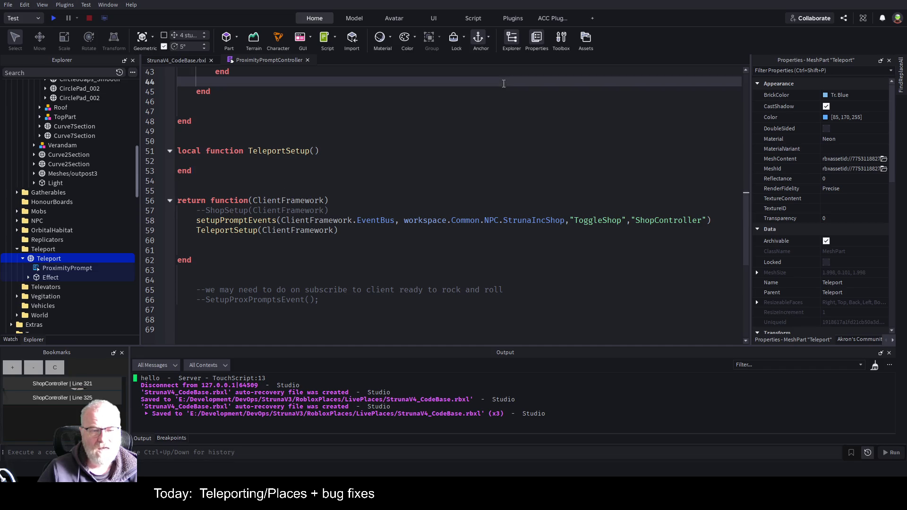
click(274, 220)
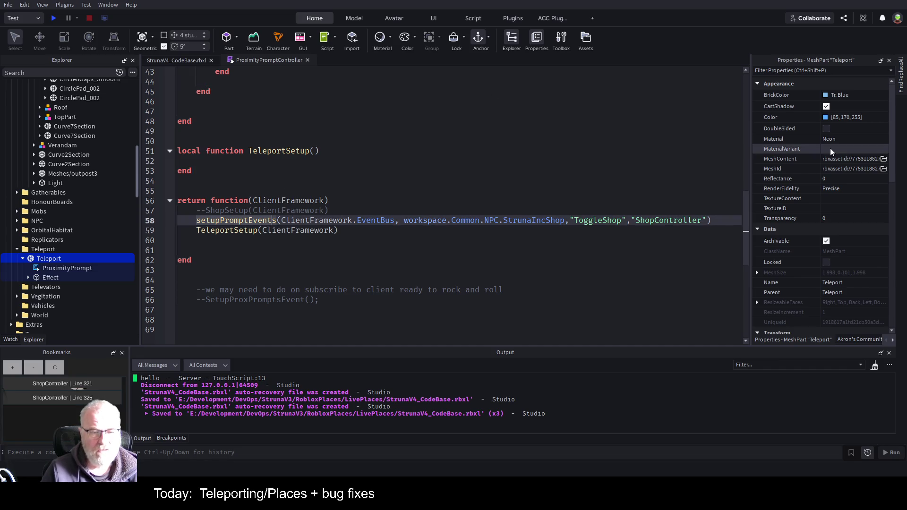
key(BackSpace)
key(ctrl+s)
scroll(313, 201, up, 9)
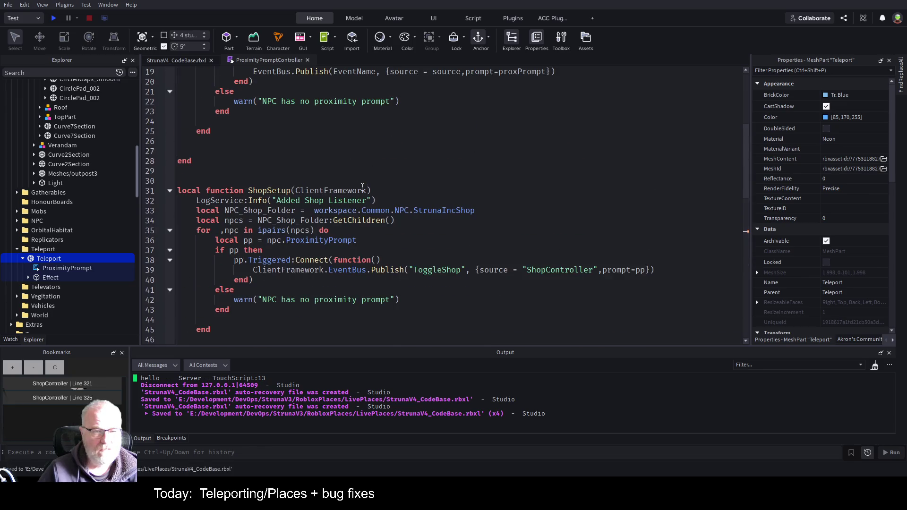
Step: Rename setupPromptEvents to setupPromptEvent and change 'NPC' in the warning to 'Game Object'
scroll(312, 202, up, 4)
click(328, 141)
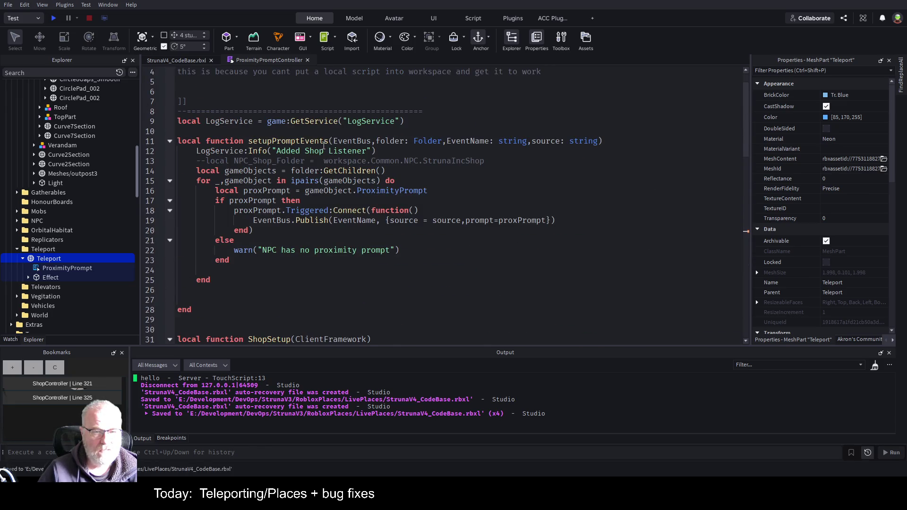
key(BackSpace)
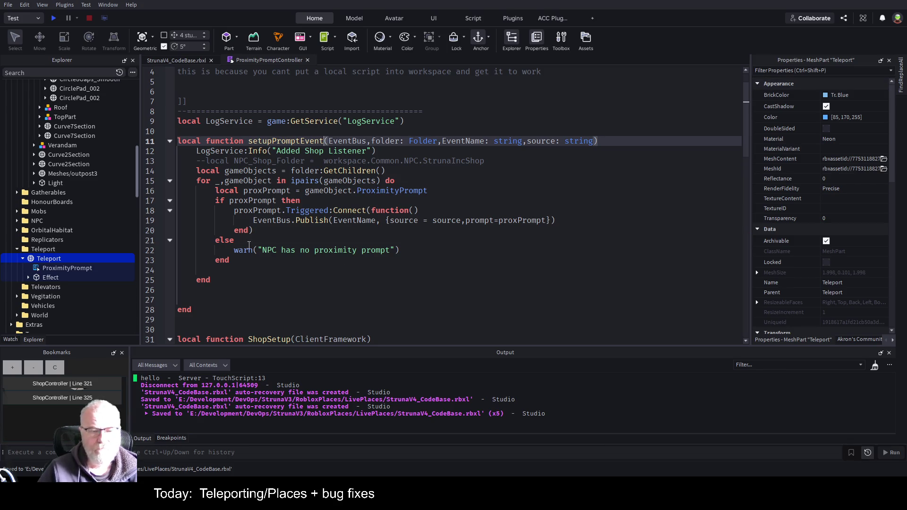
double_click(272, 251)
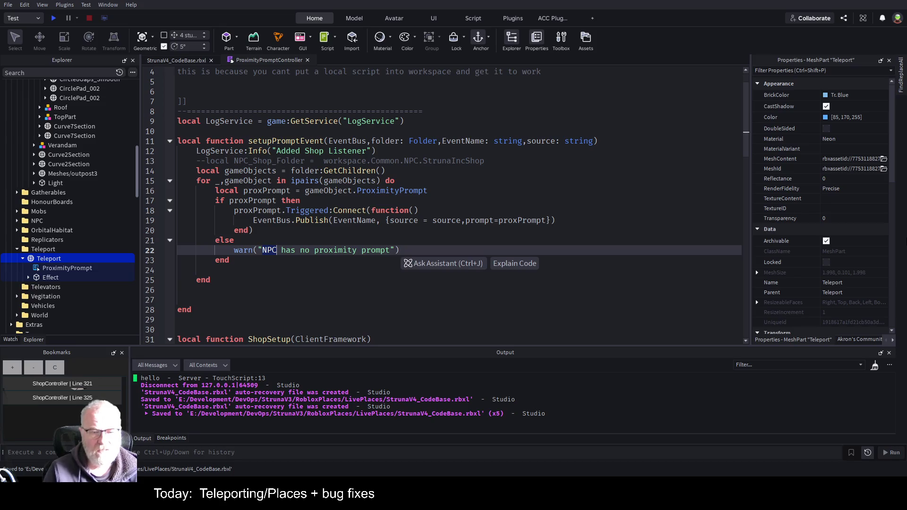
text(Game )
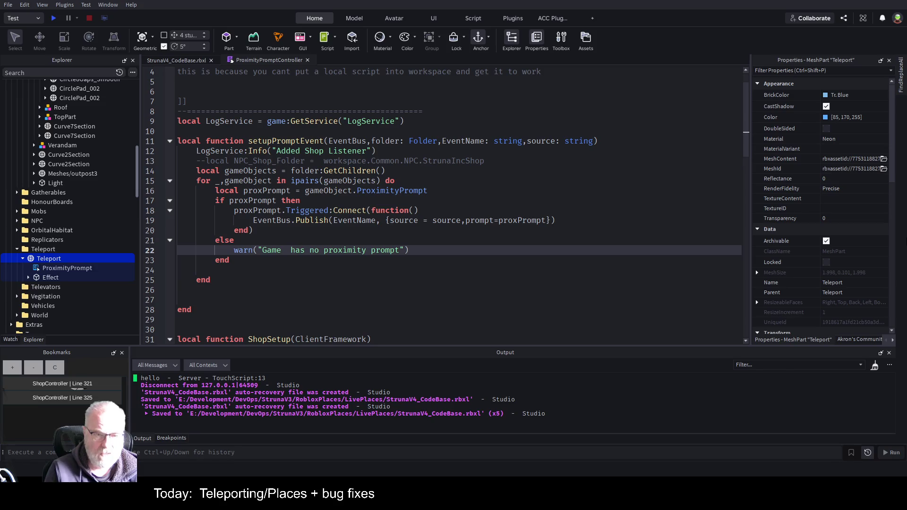
text(Object)
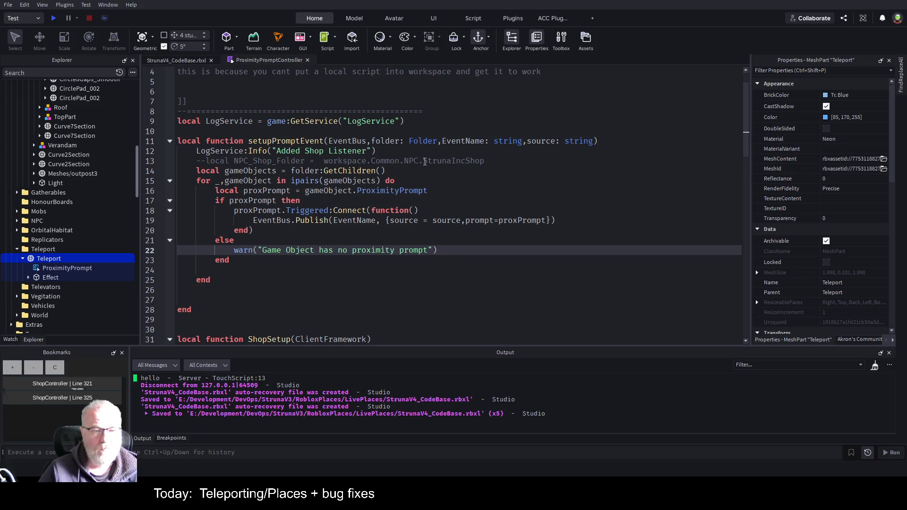
key(ctrl+s)
Step: Change the Info log message to "Add Listener for "..EventName and save
click(473, 181)
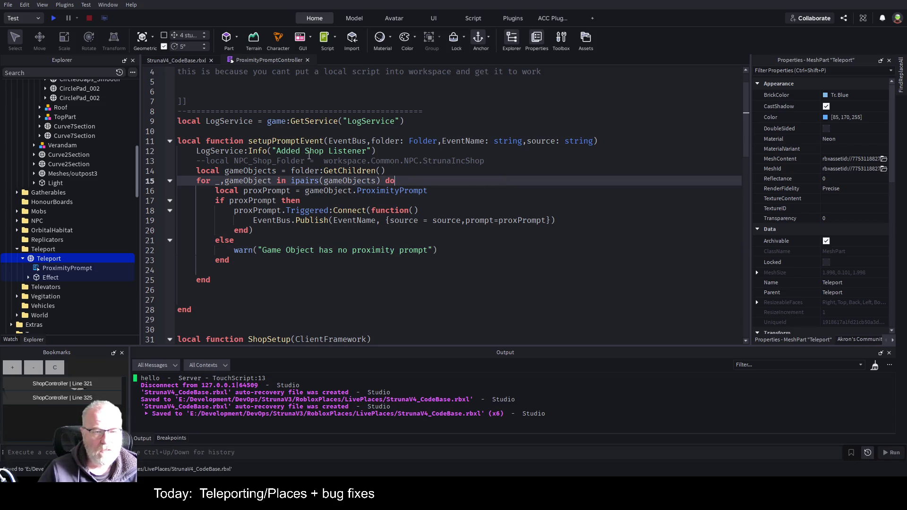
click(273, 150)
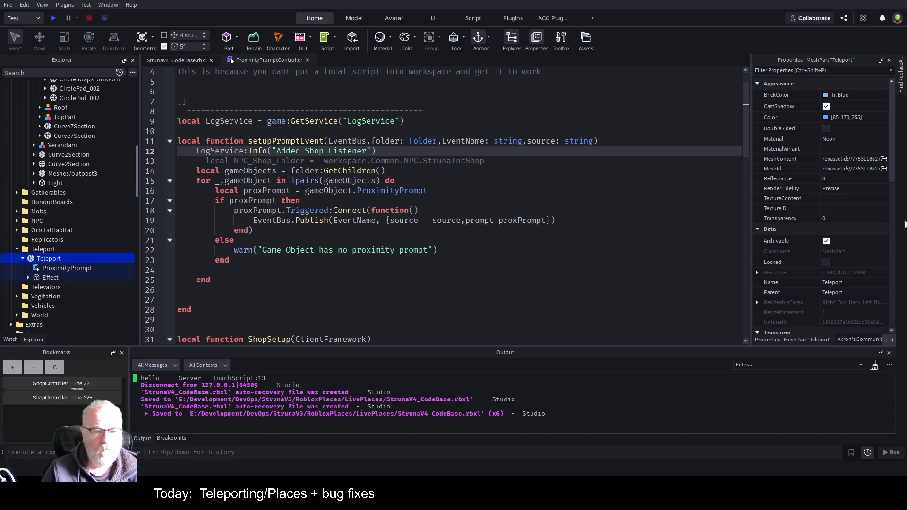
key(shift+End)
key(shift+Left)
key(shift+Left)
key(shift+Left)
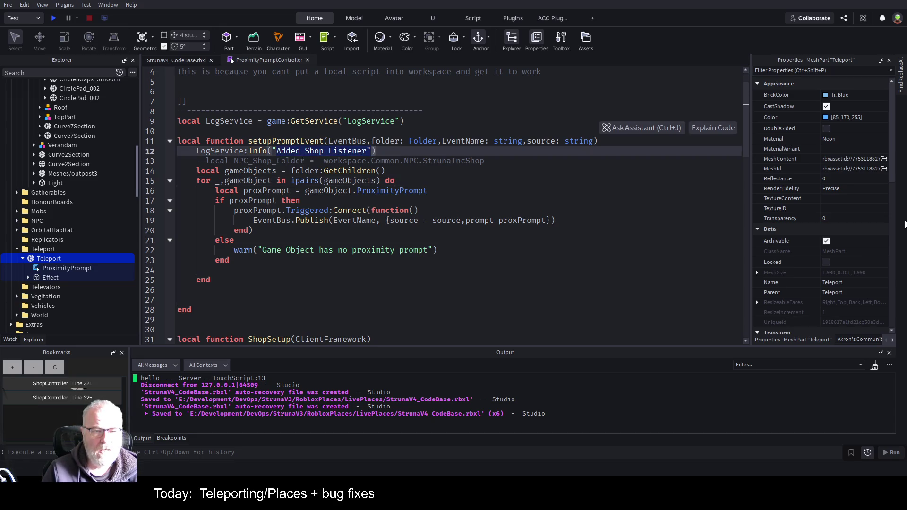
key(BackSpace)
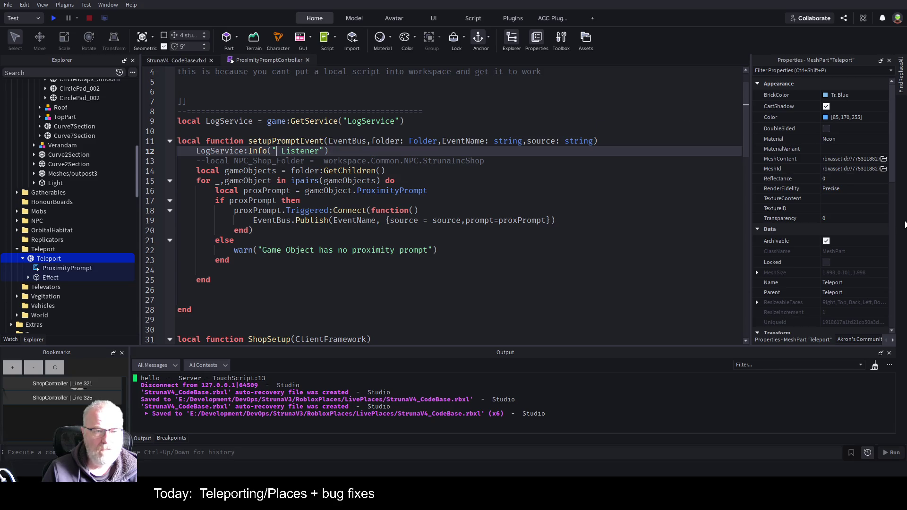
text(Add)
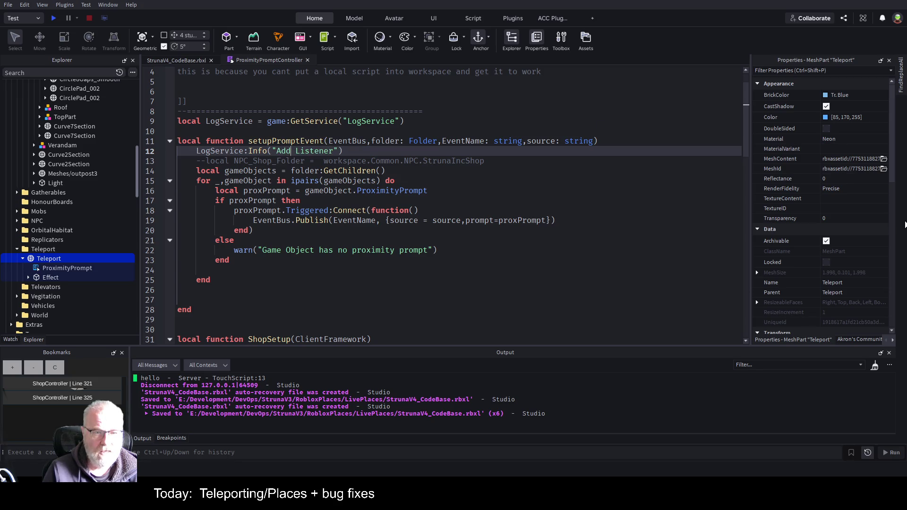
key(End)
key(Left)
key(Left)
text(fpor)
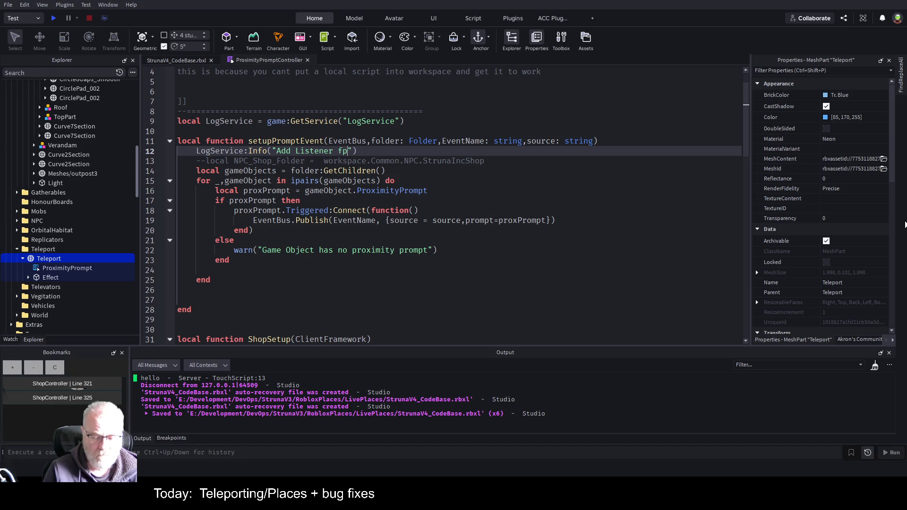
key(BackSpace)
key(BackSpace)
key(BackSpace)
text(or)
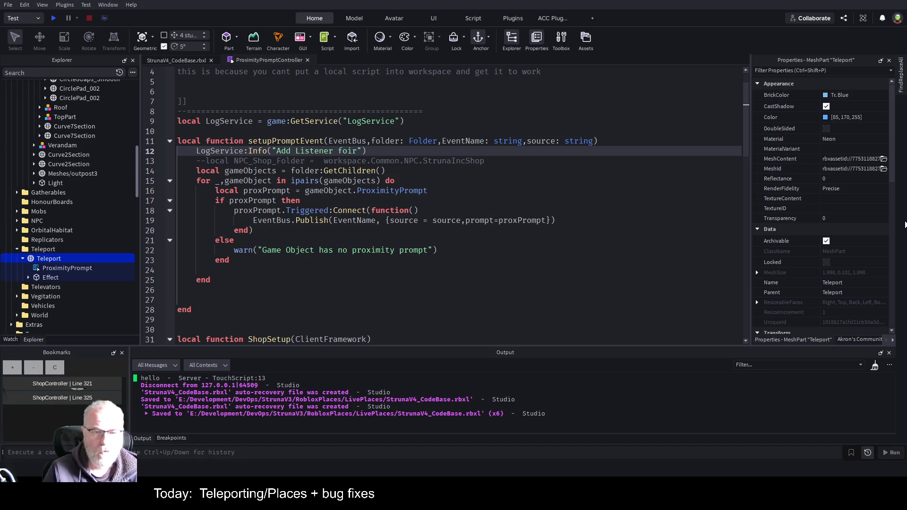
text("..even)
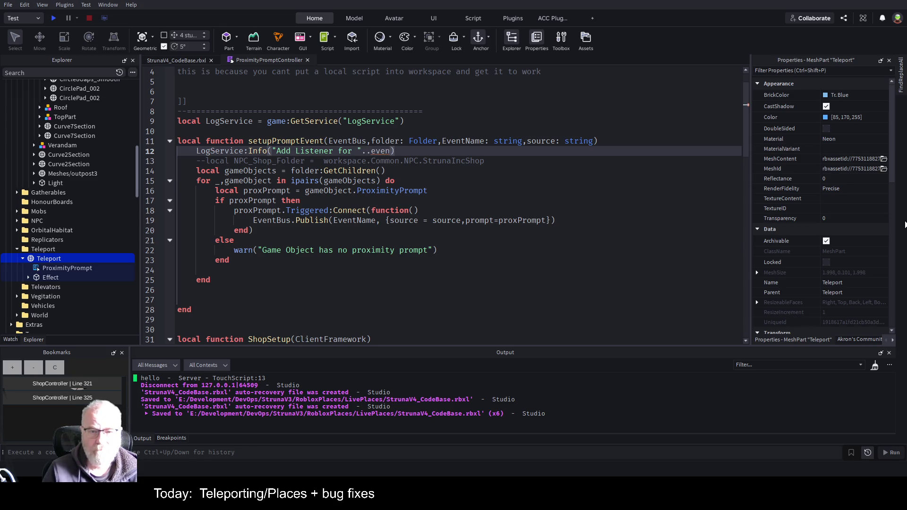
key(Tab)
key(ctrl+s)
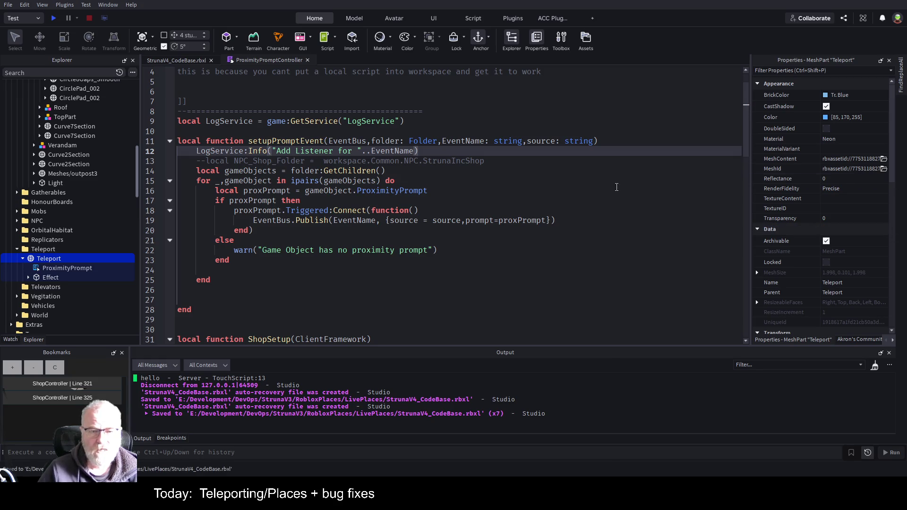
key(Down)
key(Down)
key(Down)
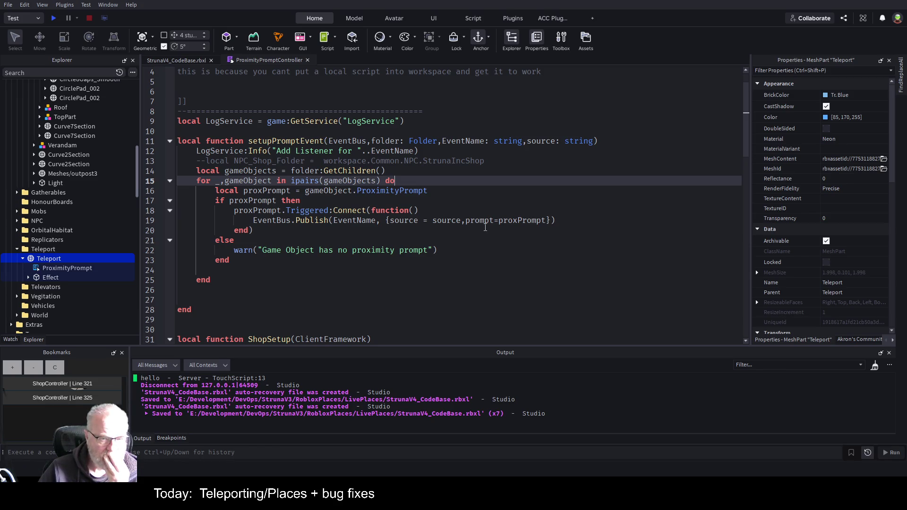
scroll(486, 232, down, 2)
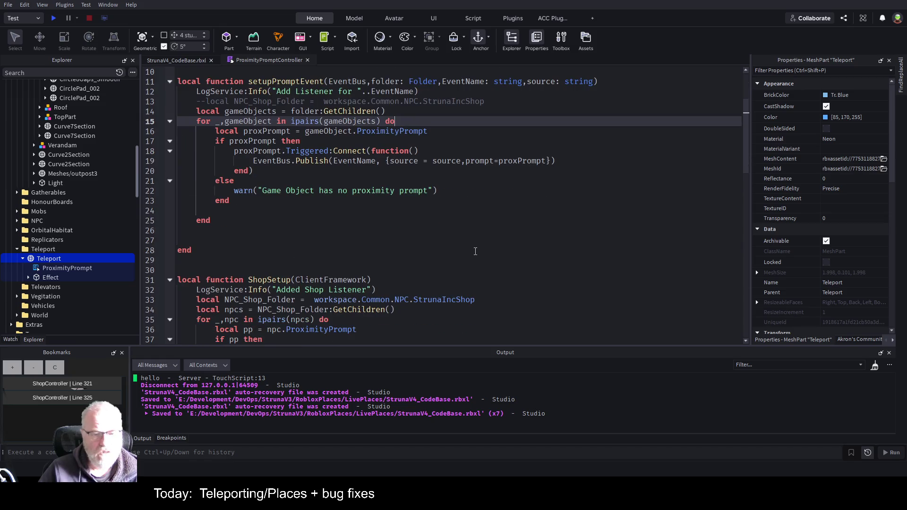
Step: Comment out the whole old ShopSetup function
scroll(475, 251, down, 3)
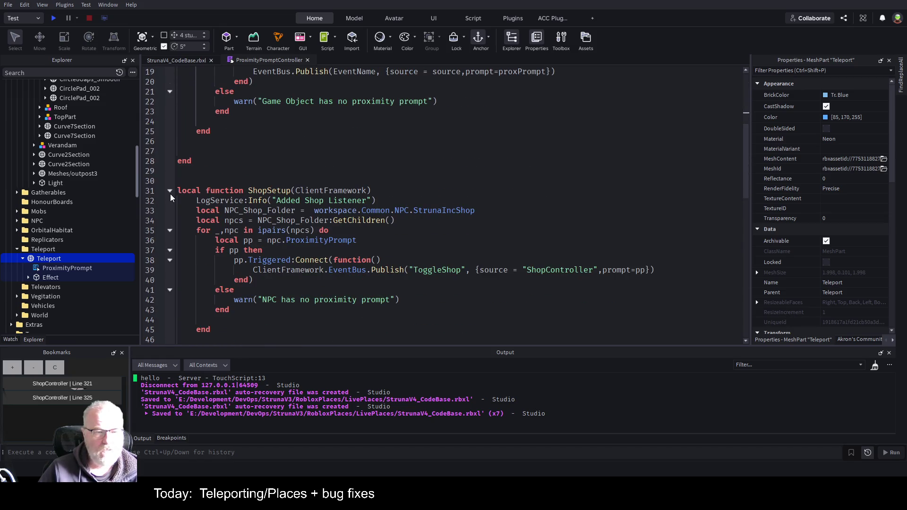
click(169, 190)
drag(201, 201, 160, 183)
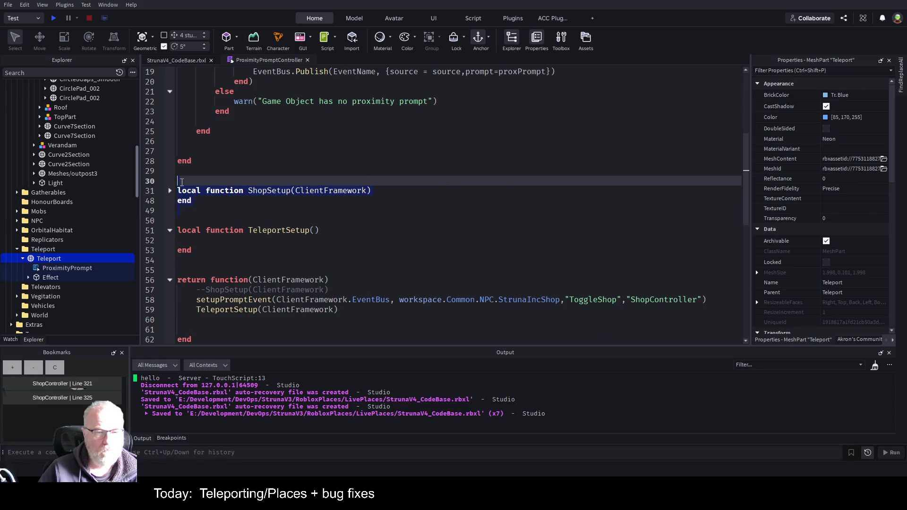
key(ctrl+slash)
click(315, 212)
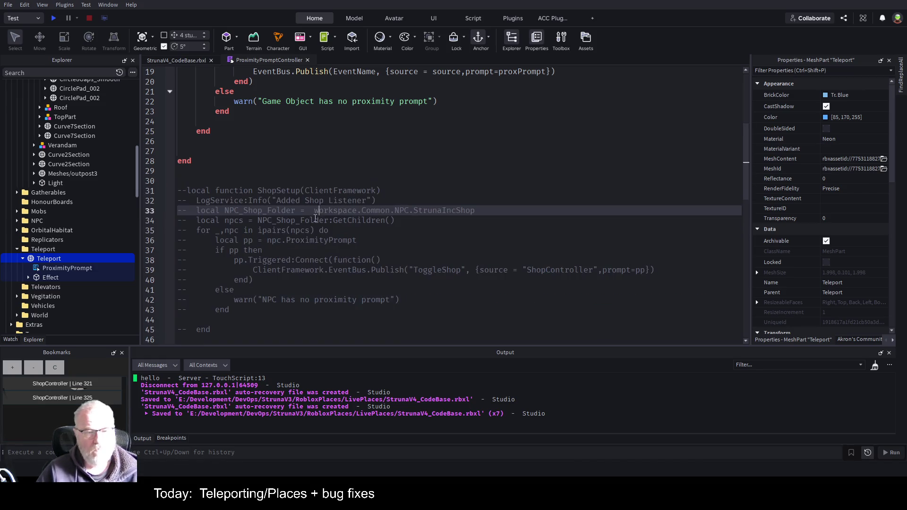
Step: Delete the empty TeleportSetup function and its call in the returned function
scroll(351, 208, down, 5)
scroll(351, 208, down, 4)
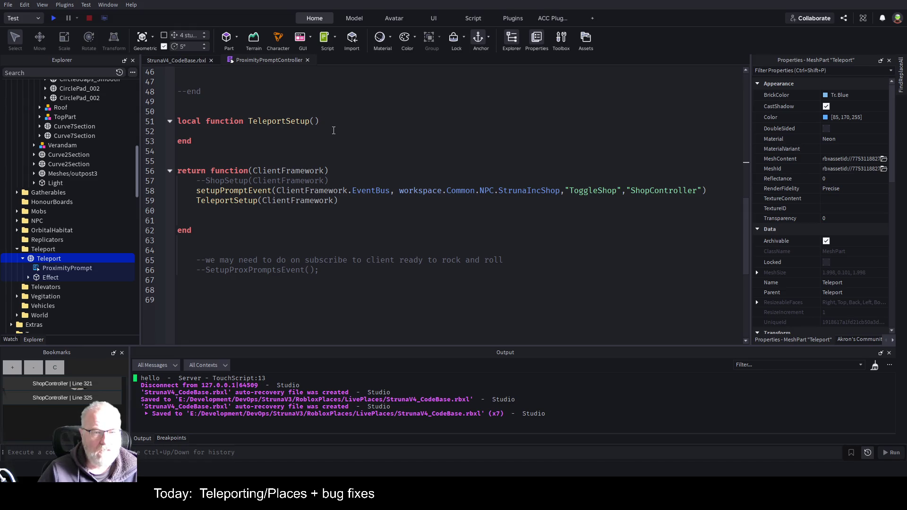
mouse_move(210, 141)
mouse_down()
mouse_move(169, 102)
mouse_move(162, 109)
mouse_up()
key(Delete)
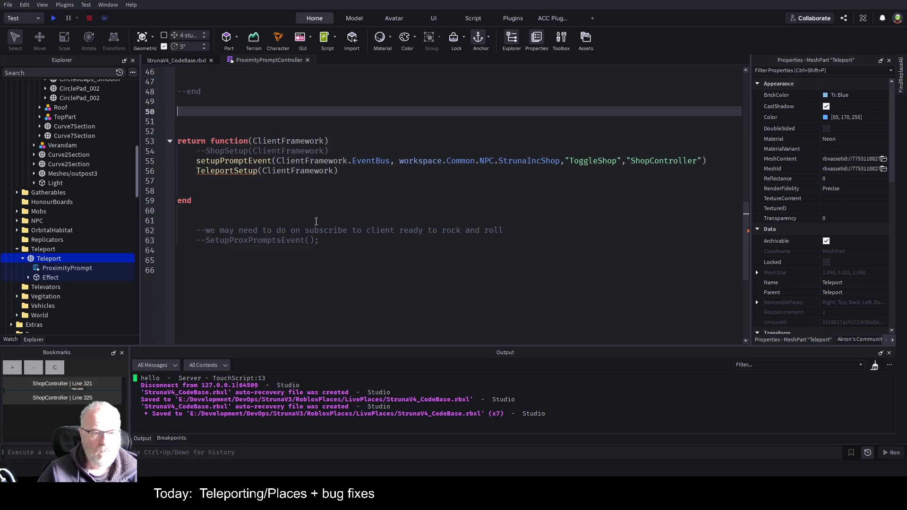
click(227, 178)
key(Up)
key(shift+End)
key(Delete)
Step: Duplicate the setupPromptEvent call onto a new line below it
key(Up)
key(shift+End)
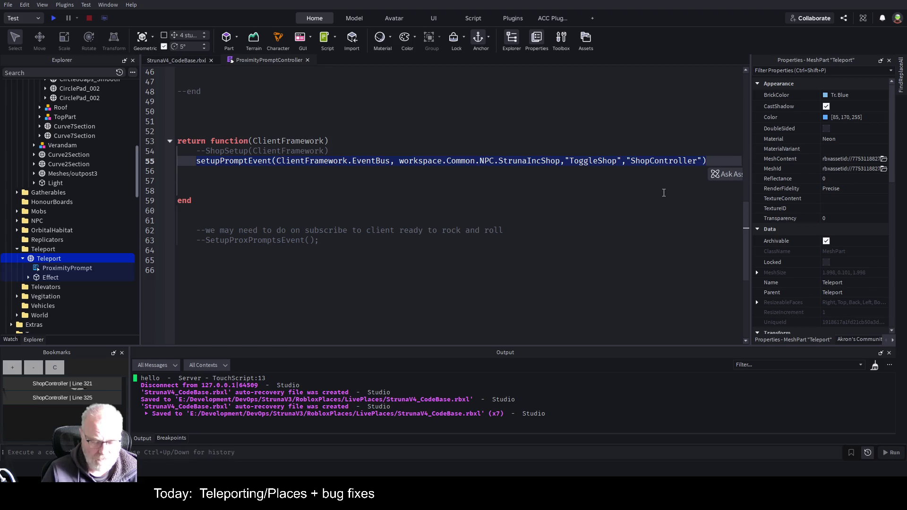
key(ctrl+c)
key(End)
key(Return)
key(ctrl+v)
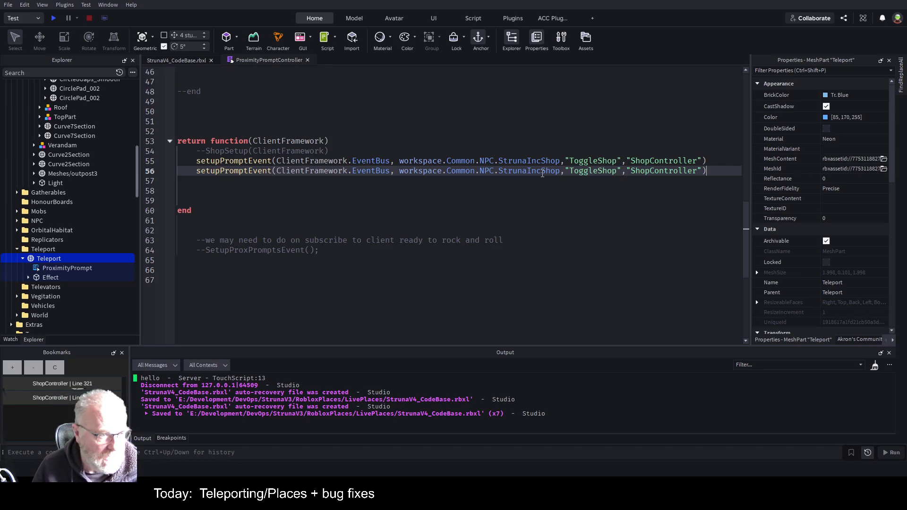
Step: Point the copied call at workspace.Common.Teleport with "ToggleTeleport" and save the script
double_click(487, 173)
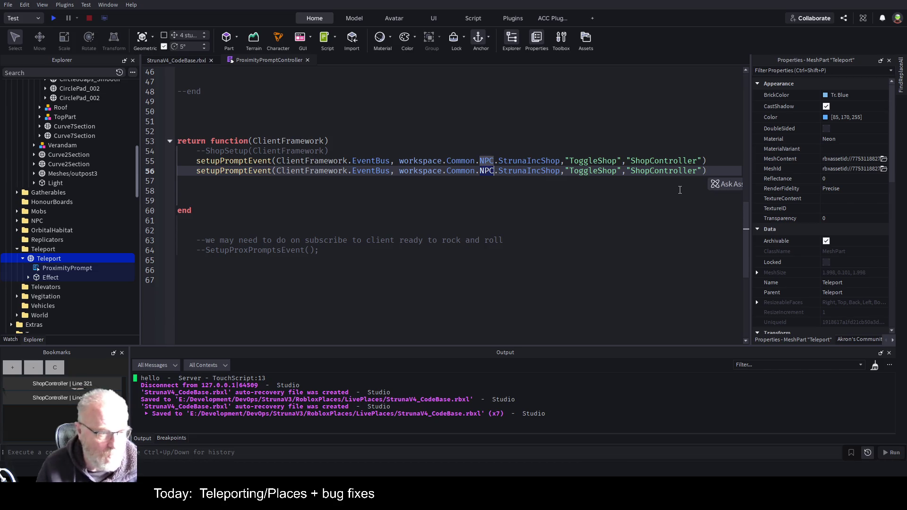
text(Teleport)
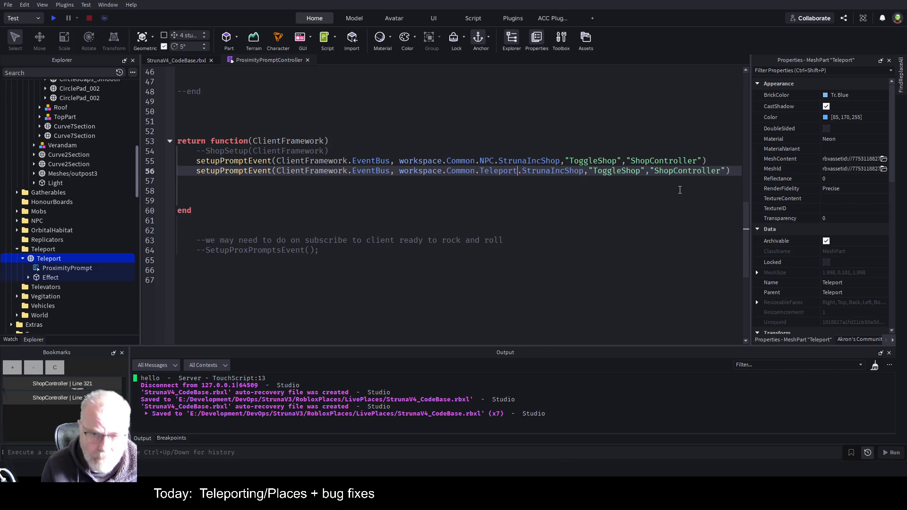
key(Delete)
key(Delete)
key(Delete)
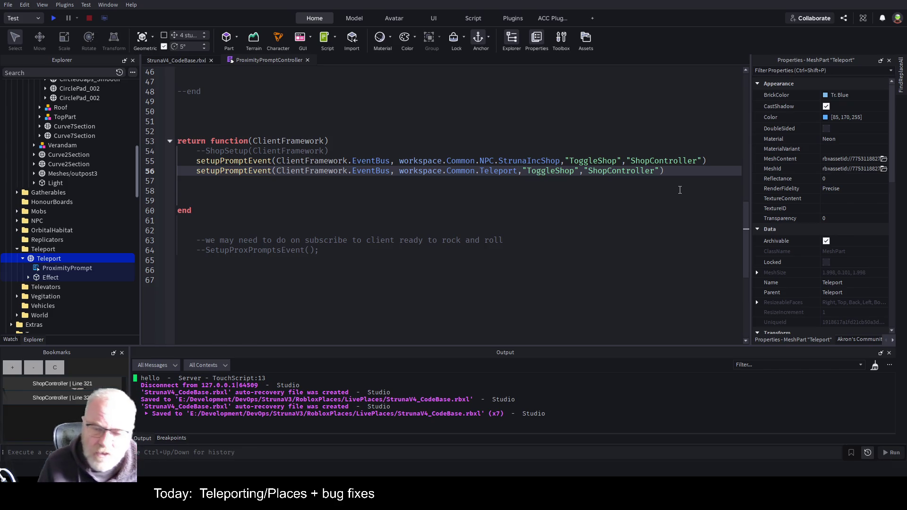
key(Delete)
key(Delete)
key(Delete)
text(Teleport)
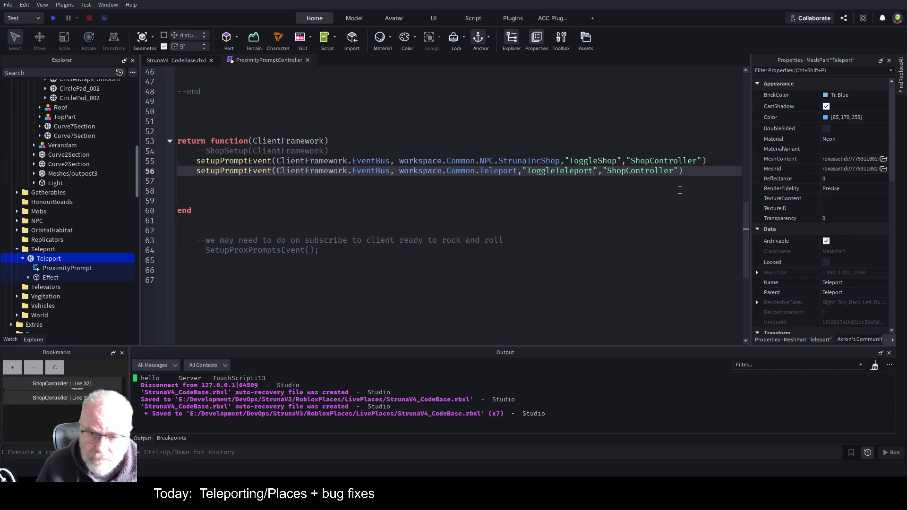
key(ctrl+s)
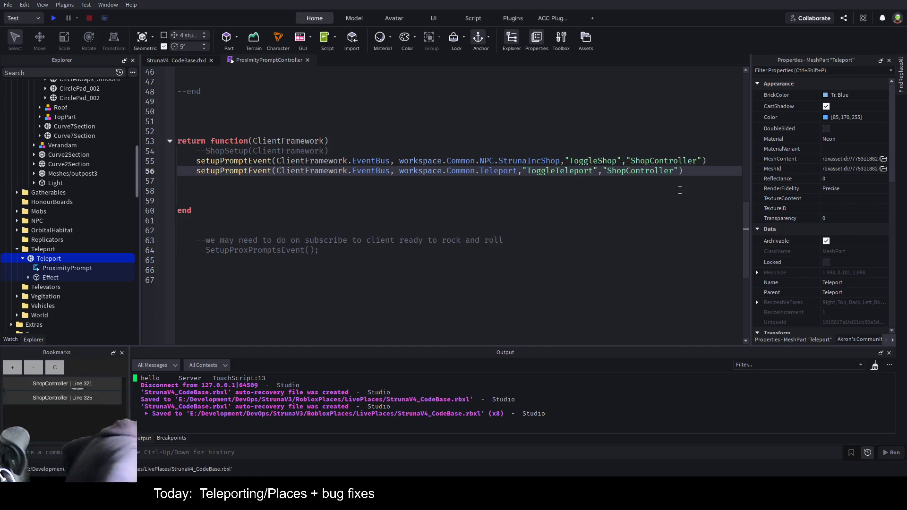
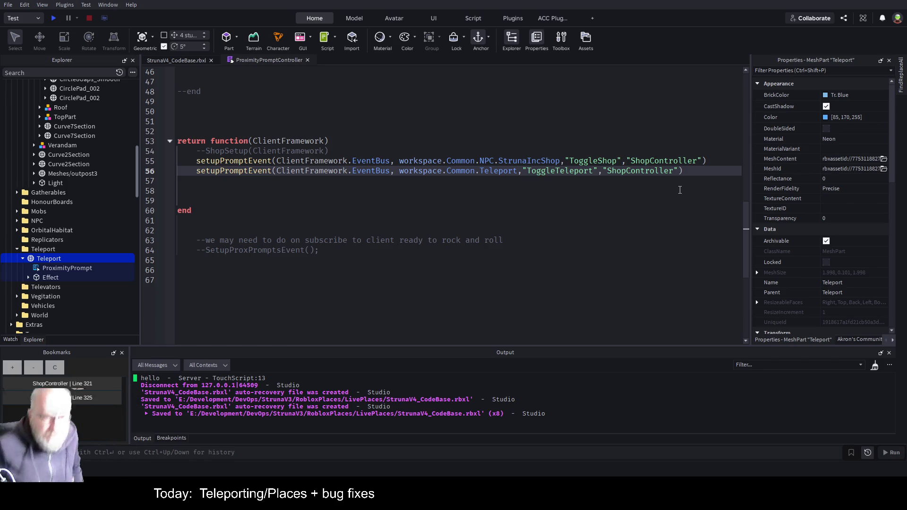
Step: Change the source name in the line 56 Teleport setup call from ShopController to TeleportController
click(457, 190)
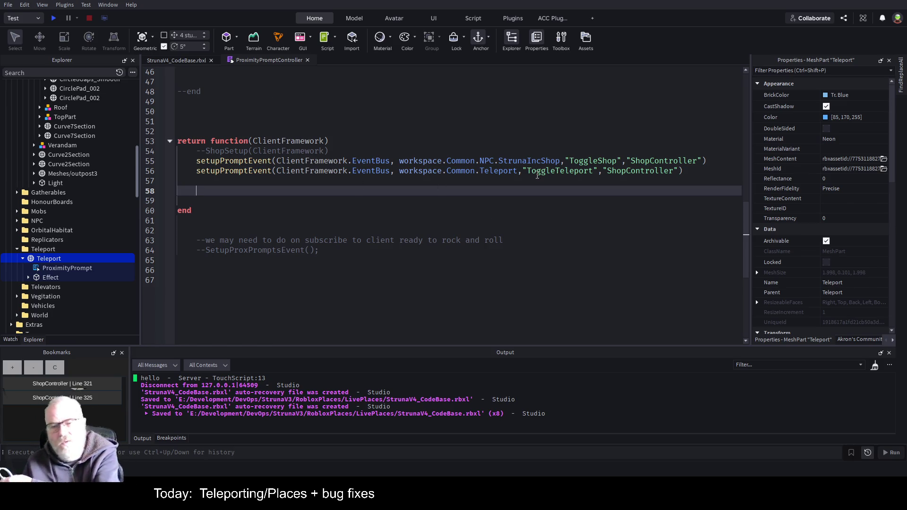
scroll(482, 175, up, 3)
scroll(425, 189, up, 5)
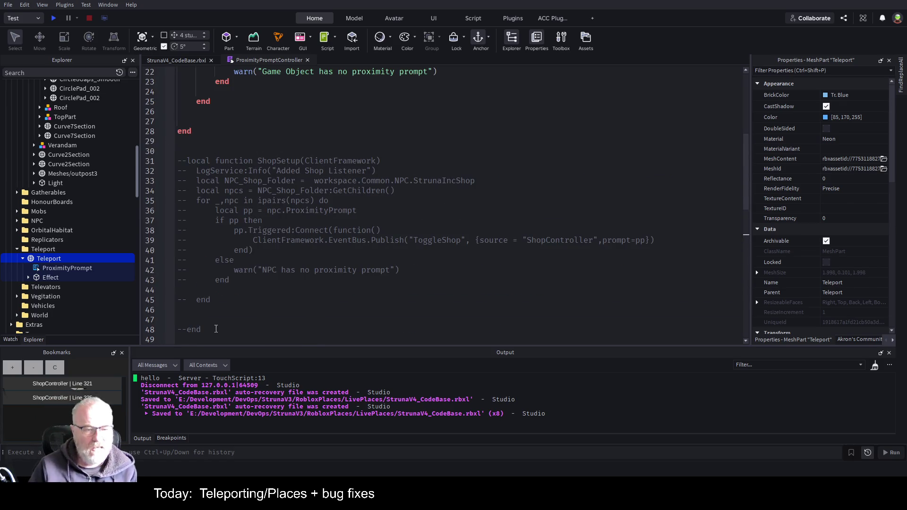
scroll(411, 205, up, 7)
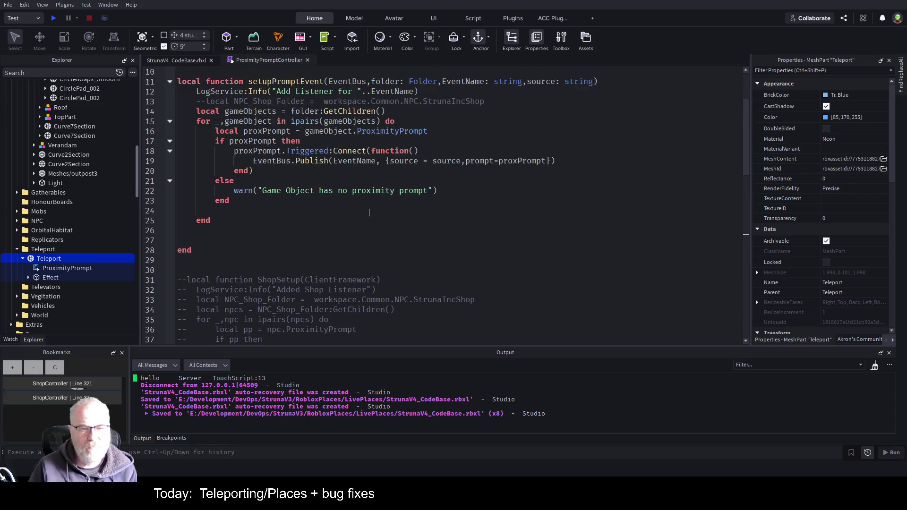
scroll(336, 181, down, 4)
scroll(336, 181, down, 6)
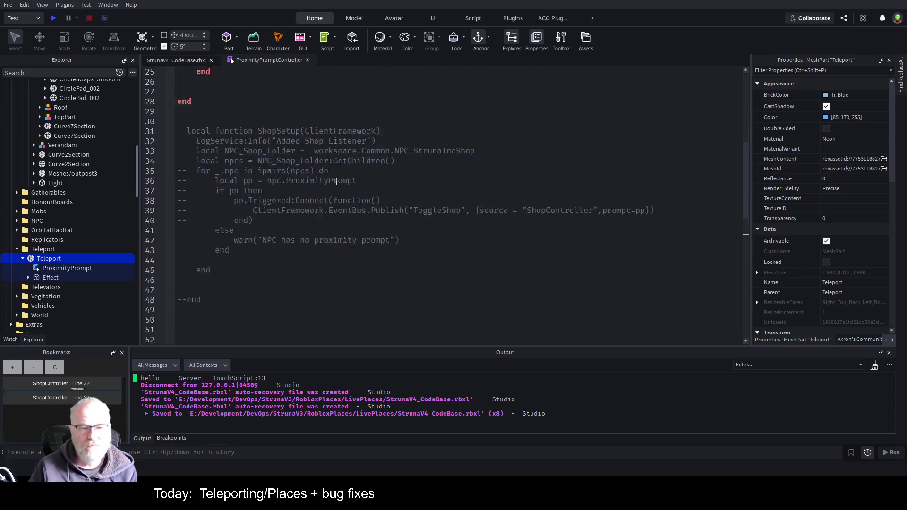
scroll(381, 205, up, 5)
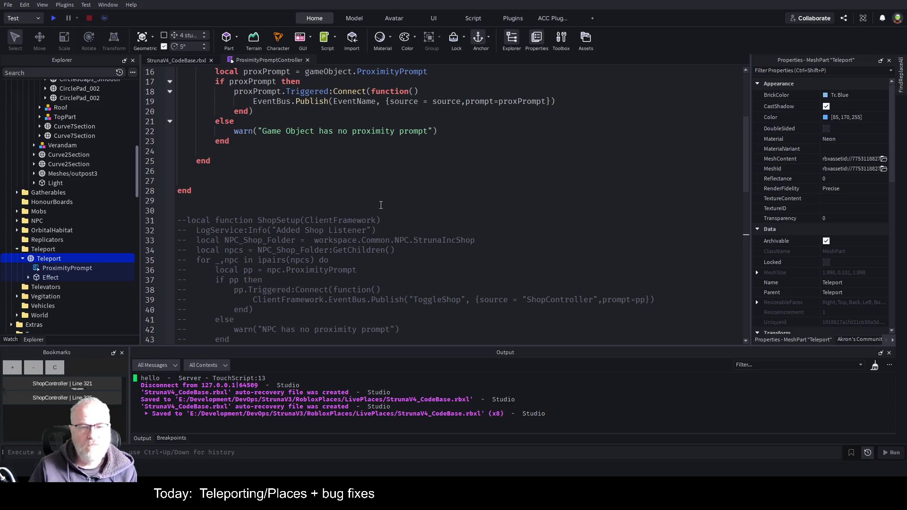
scroll(381, 205, down, 8)
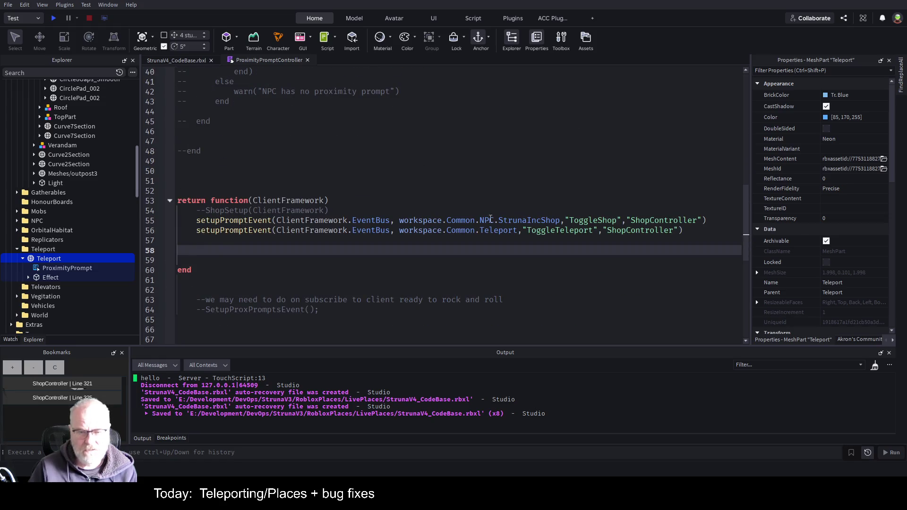
click(426, 197)
key(Down)
key(Down)
key(Down)
key(BackSpace)
key(BackSpace)
key(BackSpace)
text(Teleport)
click(410, 168)
Step: Save the place and start a play test with F5
key(ctrl+s)
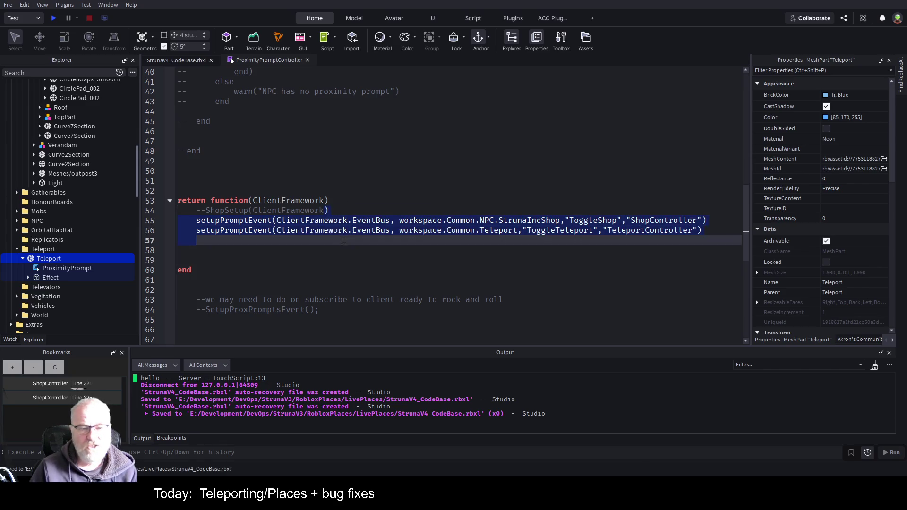
click(456, 282)
scroll(441, 168, down, 4)
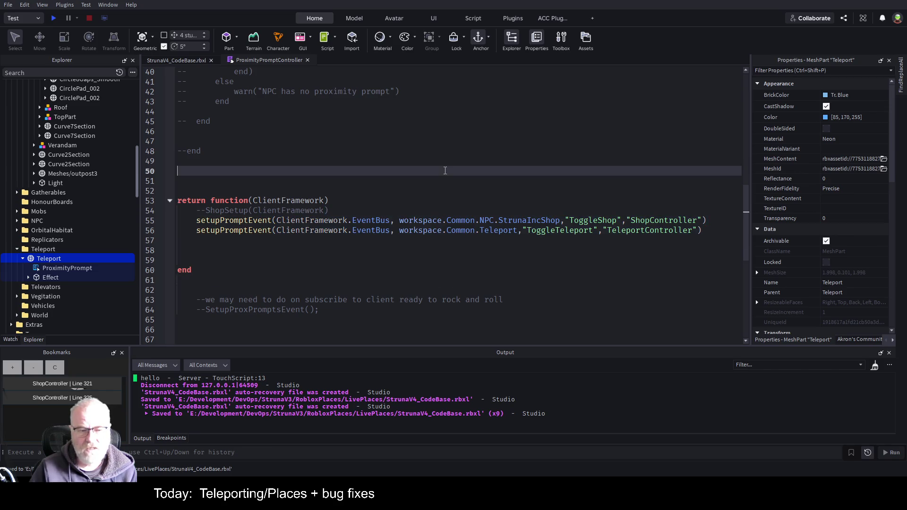
scroll(435, 213, up, 3)
scroll(430, 255, down, 1)
key(F5)
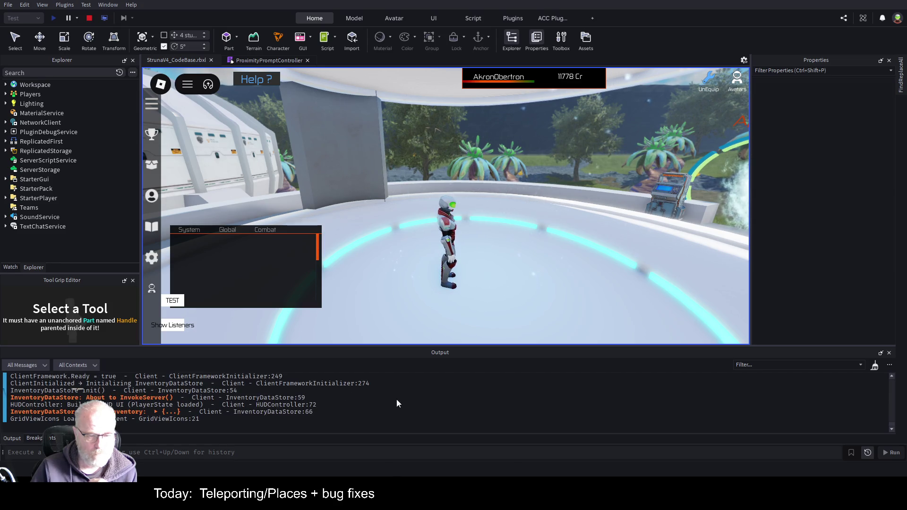
Step: Walk up to the shop NPC, open the Struna Inc Shop with E, and close it
key(w)
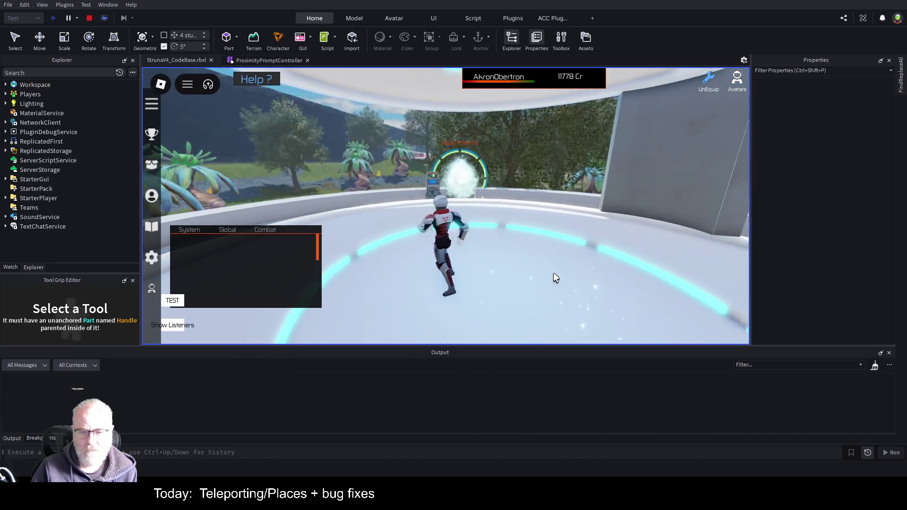
key(w)
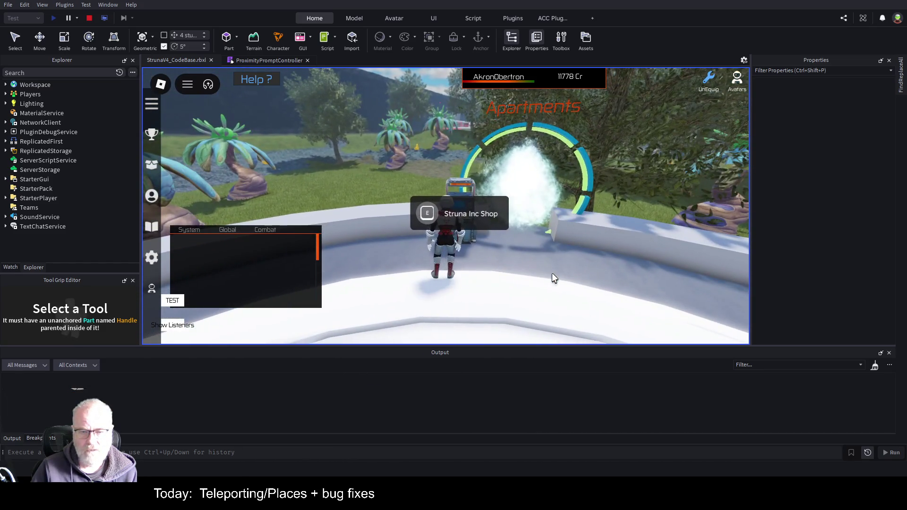
key(e)
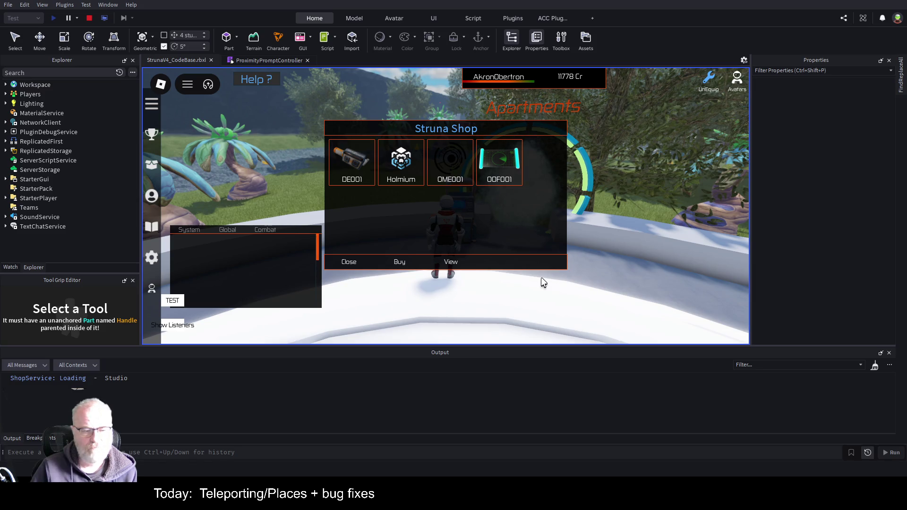
key(i)
key(i)
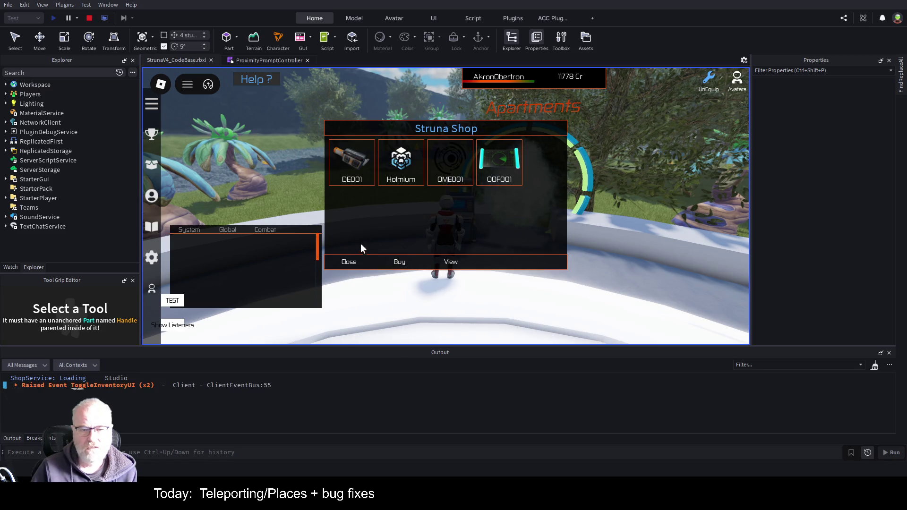
click(349, 262)
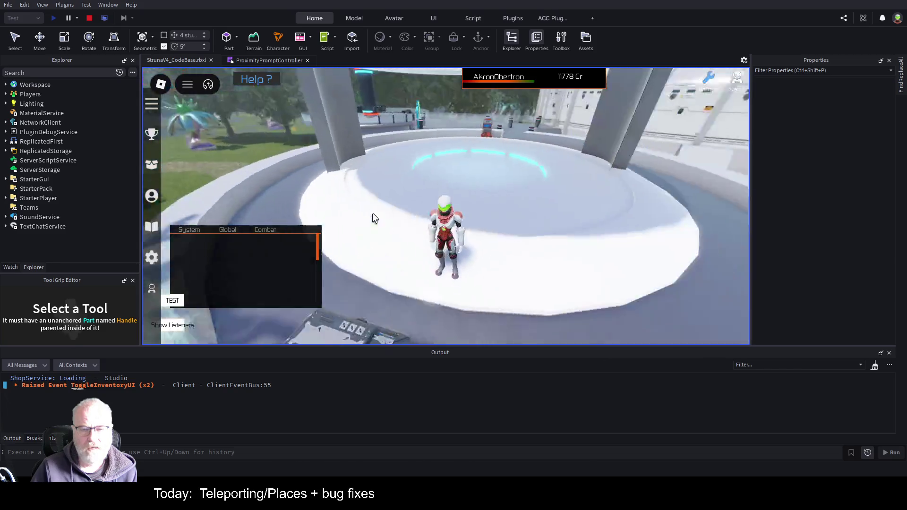
Step: Run the character back and forth across the teleport pad, then stop the play test
key(w)
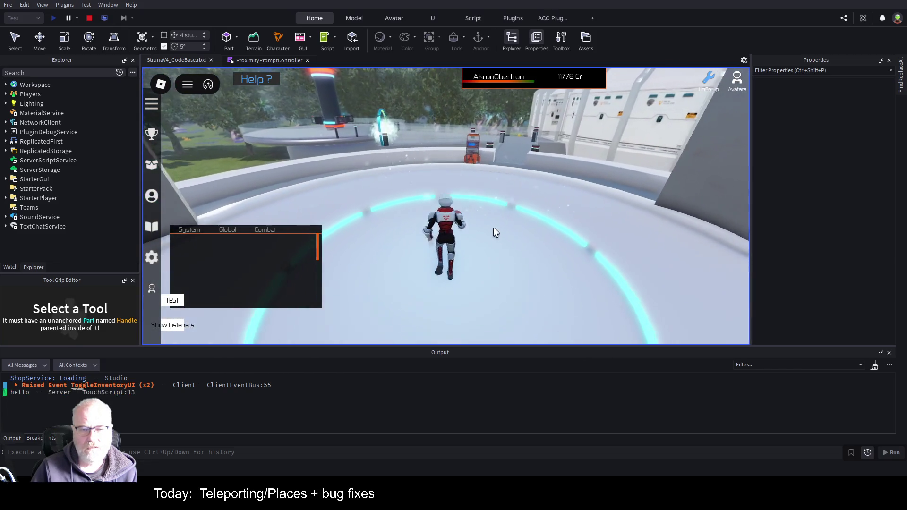
key(a)
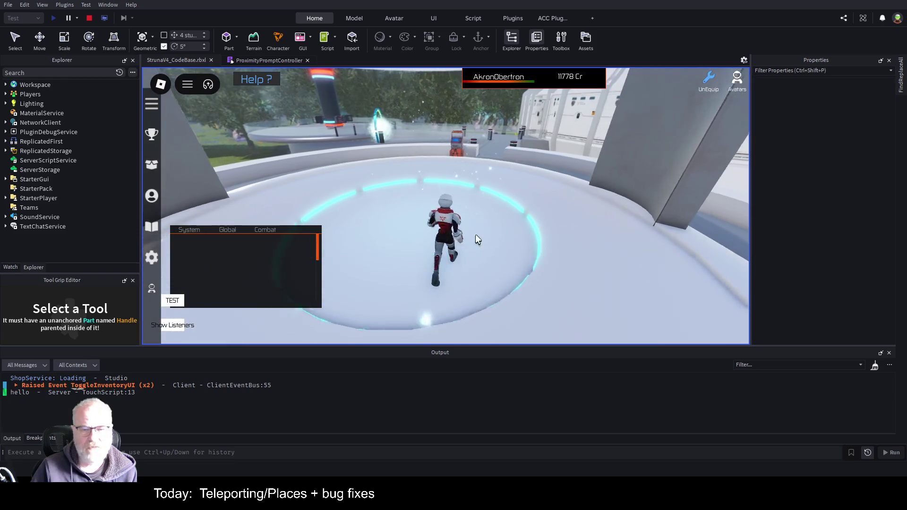
key(s)
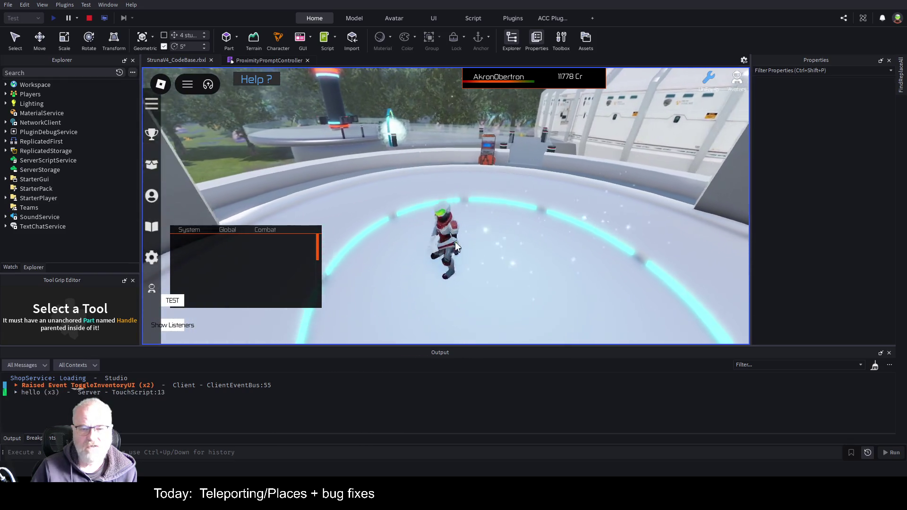
click(89, 18)
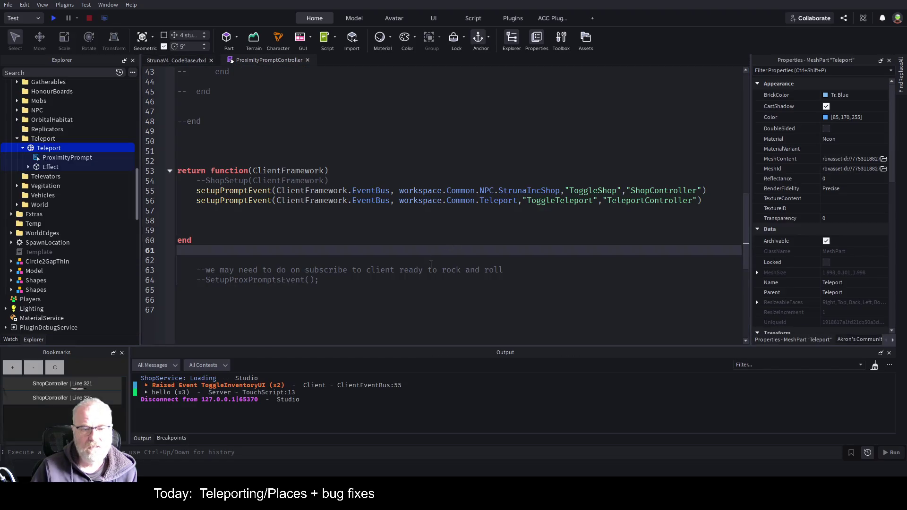
Step: Insert blank lines below the LogService line, above the setupPromptEvent function
mouse_move(193, 202)
mouse_down()
mouse_move(598, 191)
mouse_move(602, 211)
mouse_up()
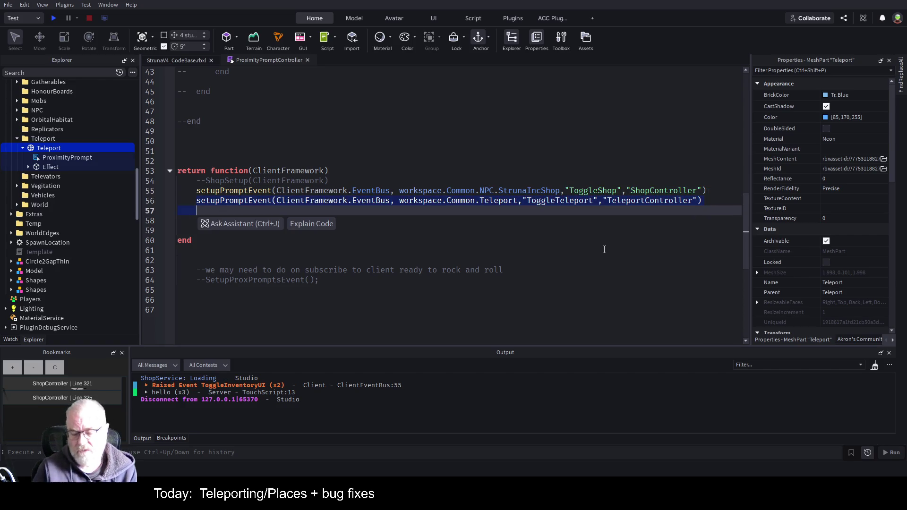
key(Up)
key(Up)
key(Up)
key(Up)
key(Up)
key(Up)
key(Down)
key(Down)
key(Down)
key(Return)
key(Return)
key(Return)
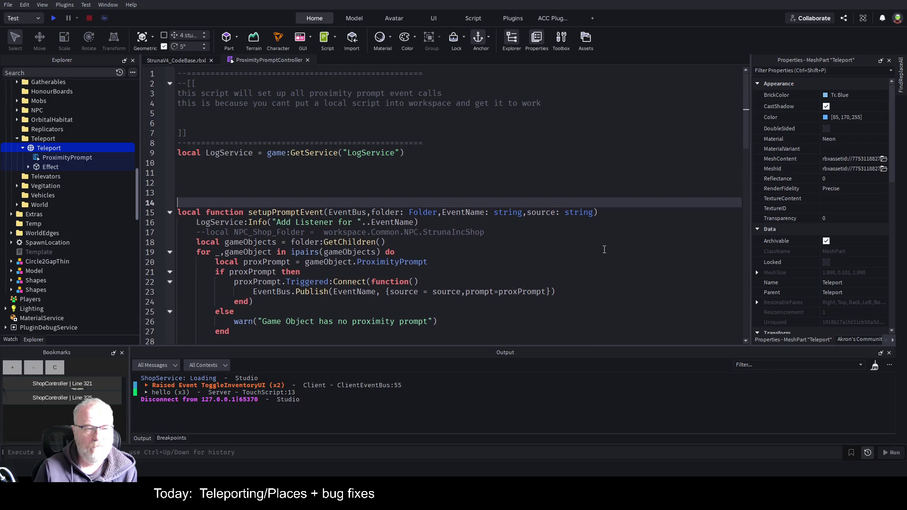
key(Up)
key(Up)
key(Up)
Step: Type local eventList = { with a first {folder=""} entry inside it
text(local )
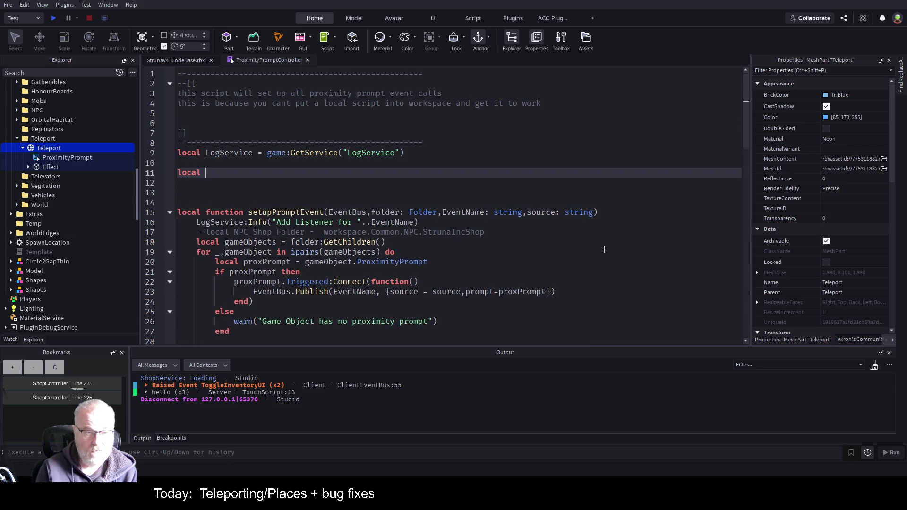
text(eventList = {)
key(Up)
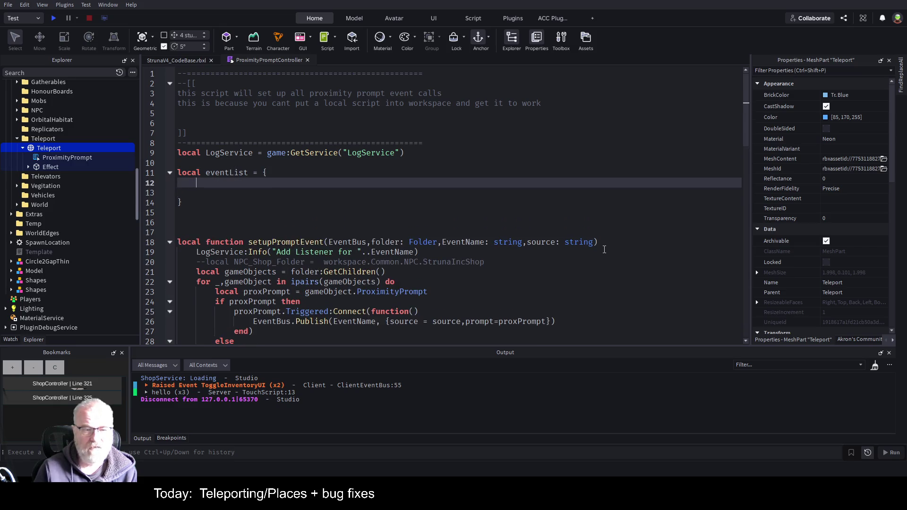
text({})
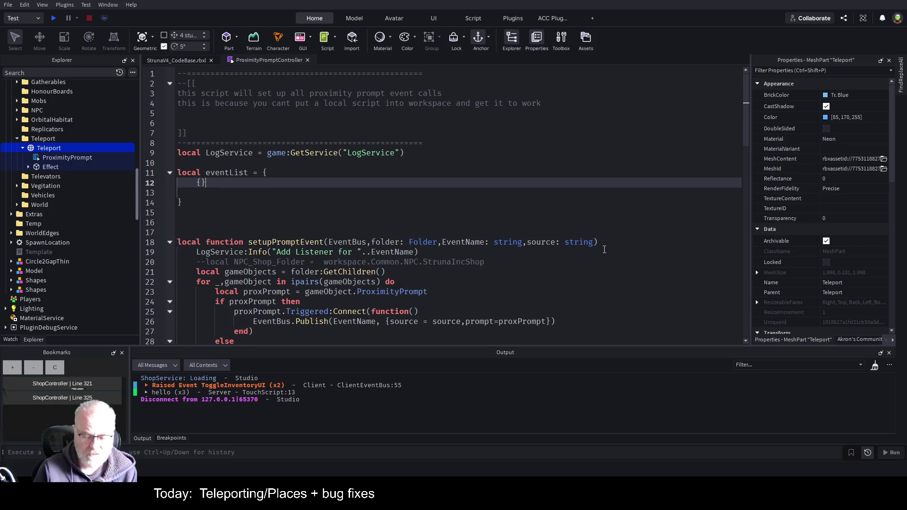
key(Left)
key(Left)
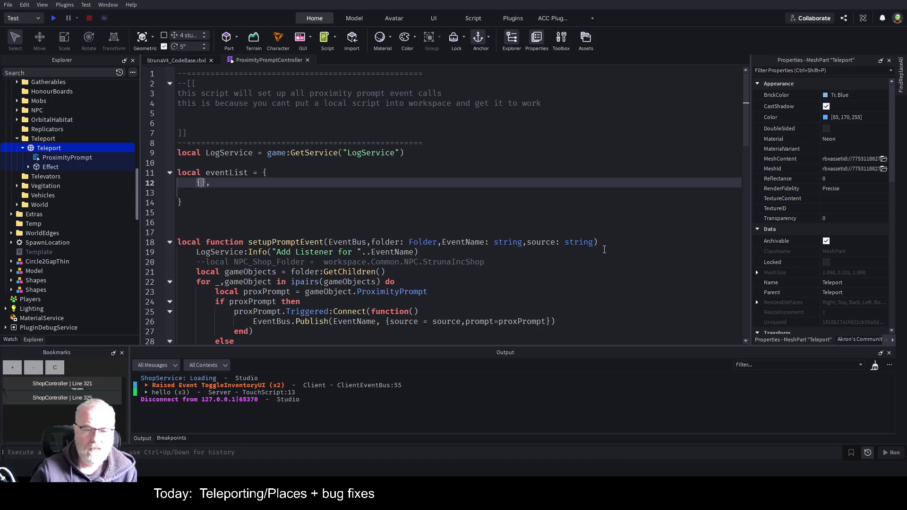
text(folder)
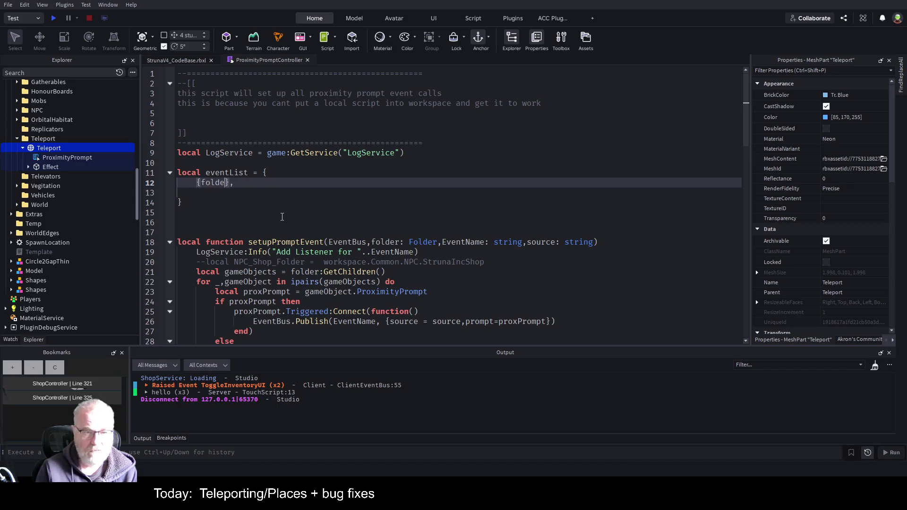
text(=)
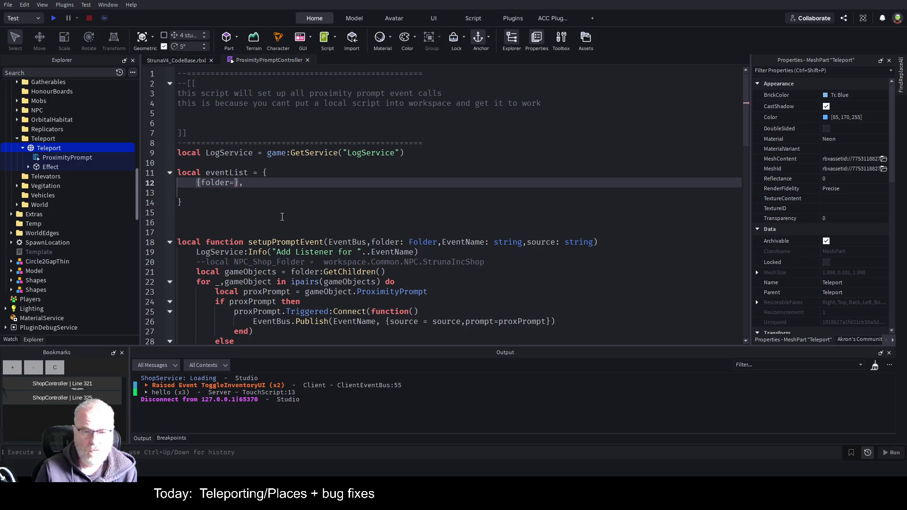
text(")
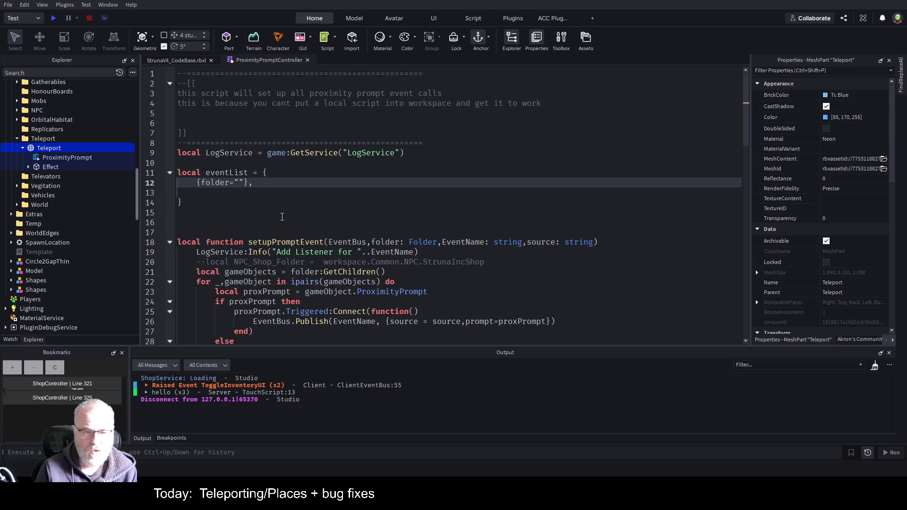
key(Right)
text(,)
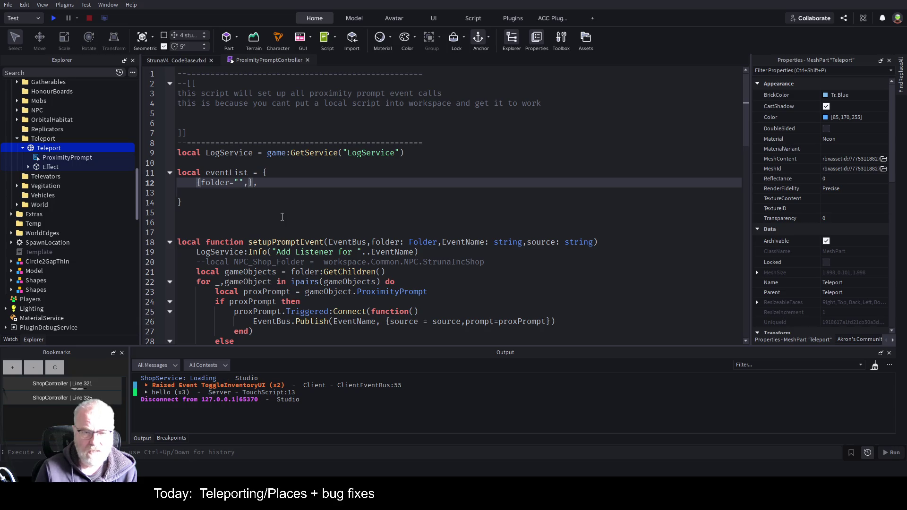
text(Even)
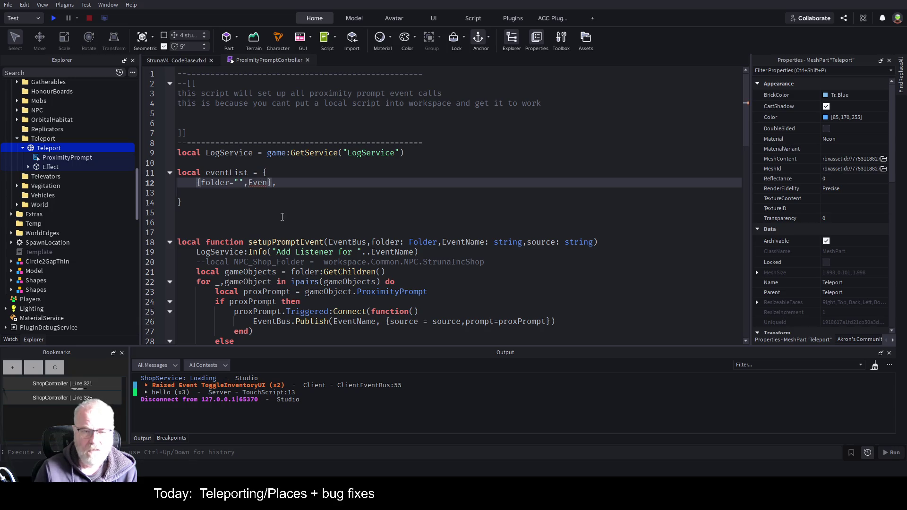
key(BackSpace)
key(BackSpace)
key(BackSpace)
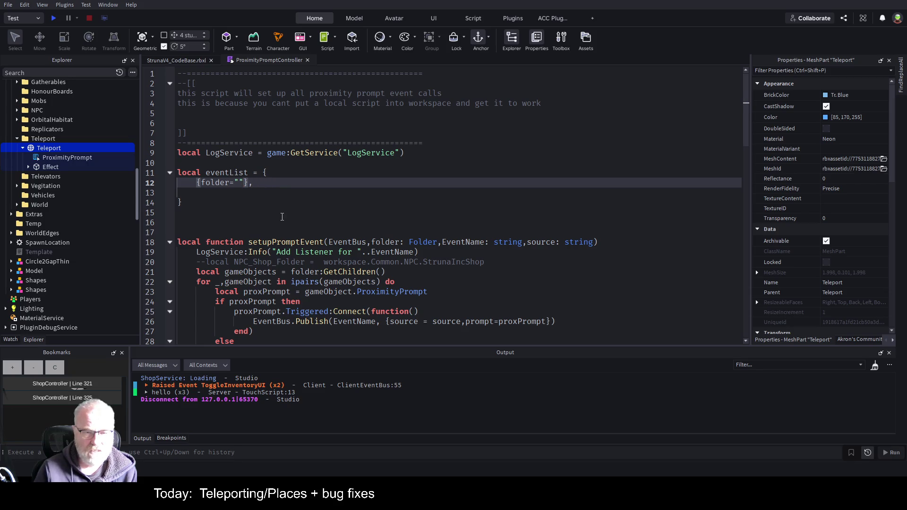
key(Down)
key(Down)
key(Down)
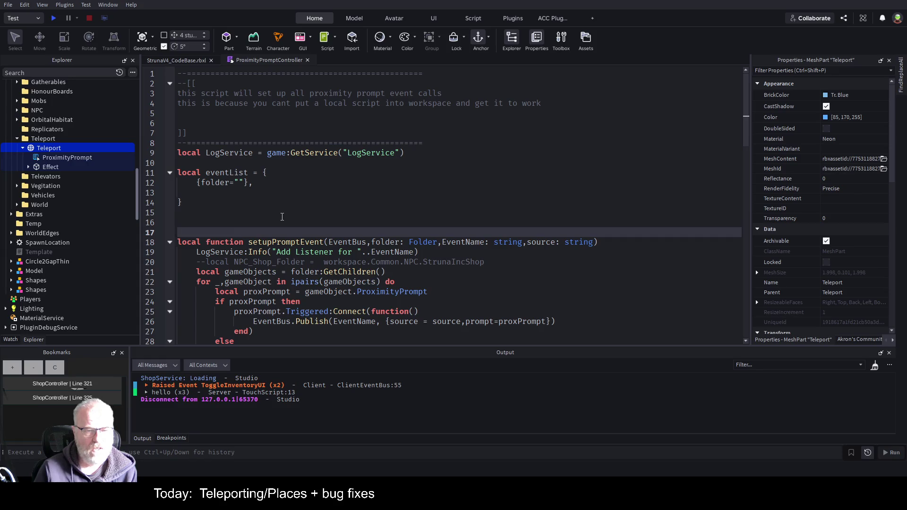
key(Up)
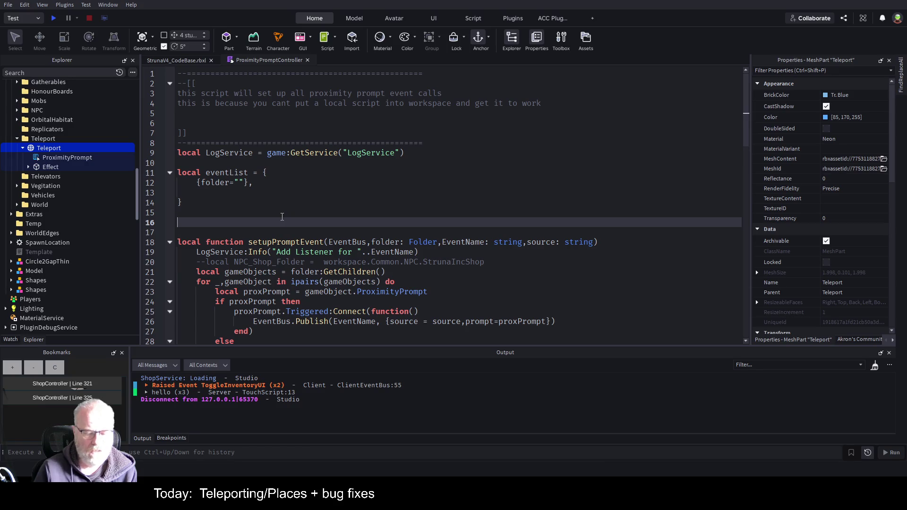
Step: Add local EventBus=nil and remove the EventBus parameter from setupPromptEvent
text(local EventBus=)
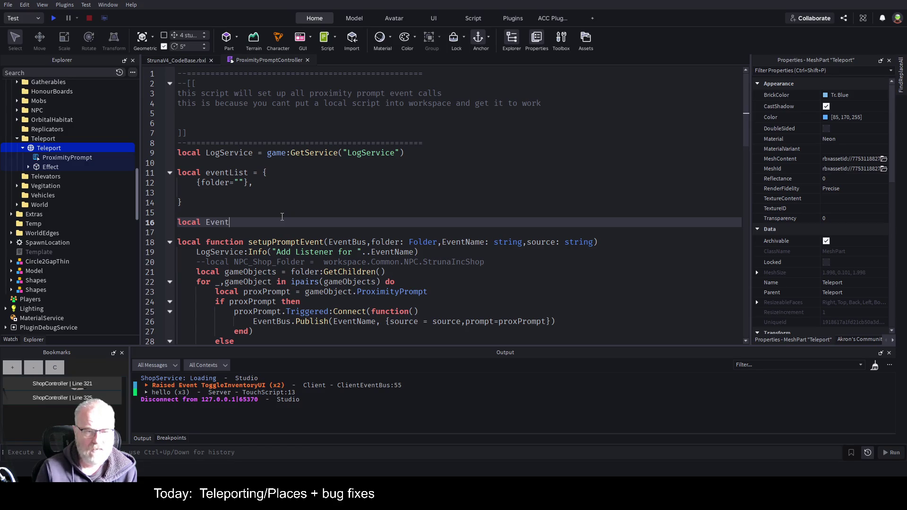
text(nil)
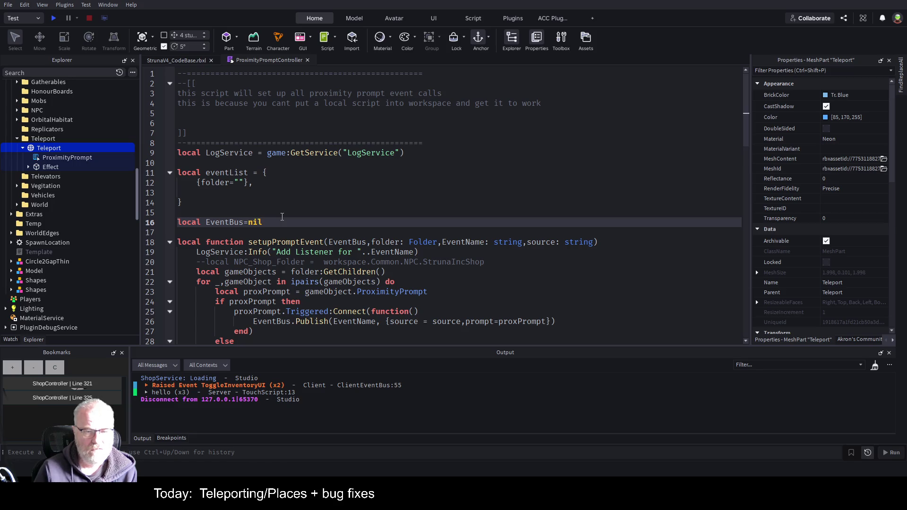
key(Down)
key(Down)
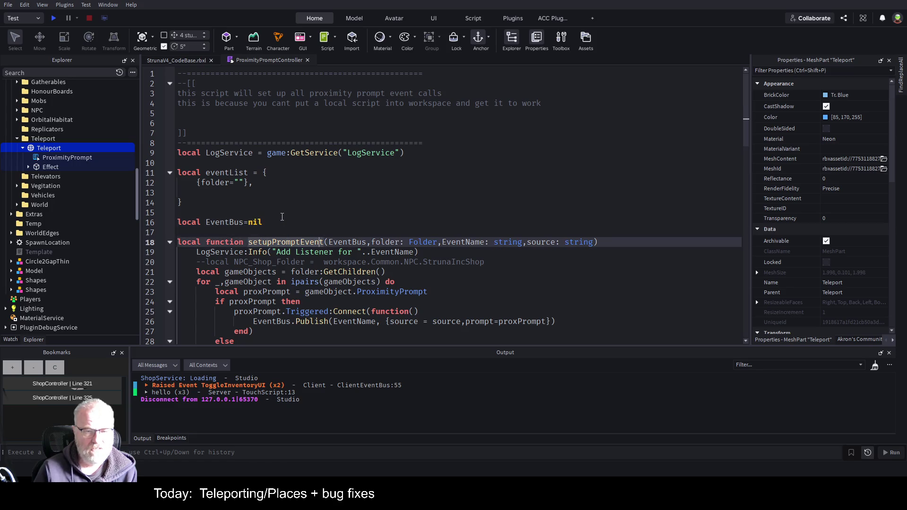
key(Right)
key(Delete)
key(Delete)
key(Delete)
text(f)
Step: Add an eventName field to the eventList entry
key(Up)
key(Up)
key(Up)
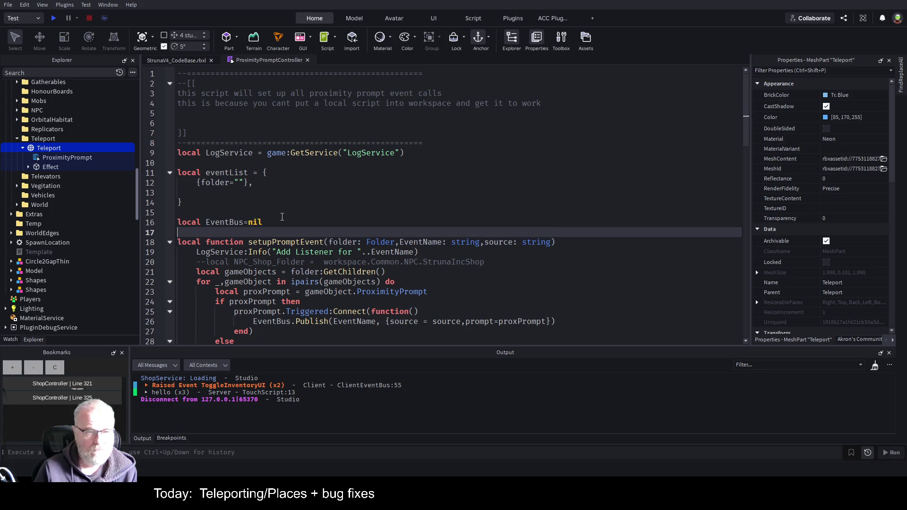
key(Left)
key(Left)
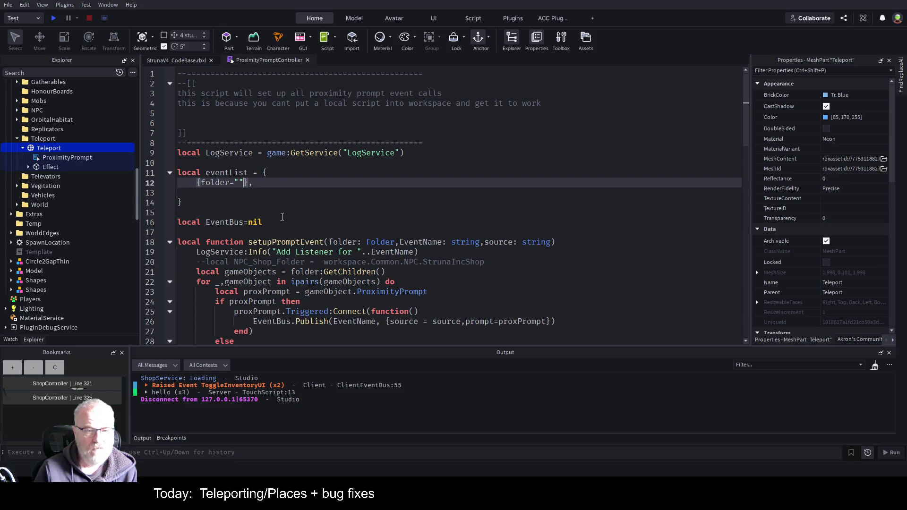
text(,EventName)
key(Home)
key(Right)
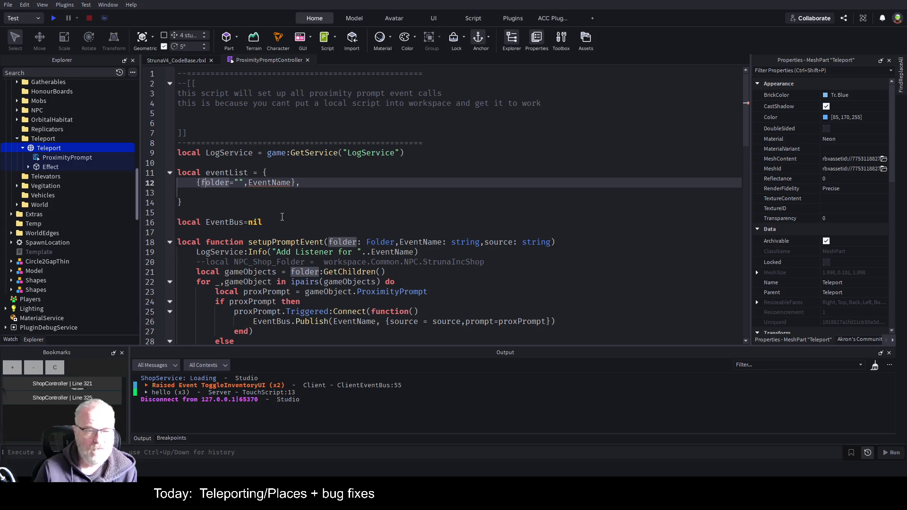
key(ctrl+Right)
key(ctrl+Right)
key(ctrl+Right)
key(Delete)
text(e)
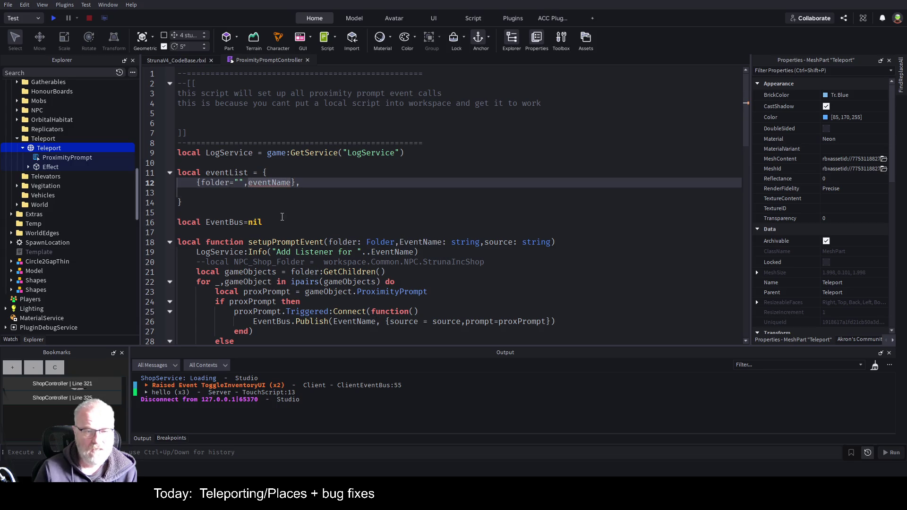
Step: Rename the setupPromptEvent parameter from EventName to eventName
key(Down)
key(Down)
key(Down)
key(ctrl+Right)
key(ctrl+Right)
key(ctrl+Right)
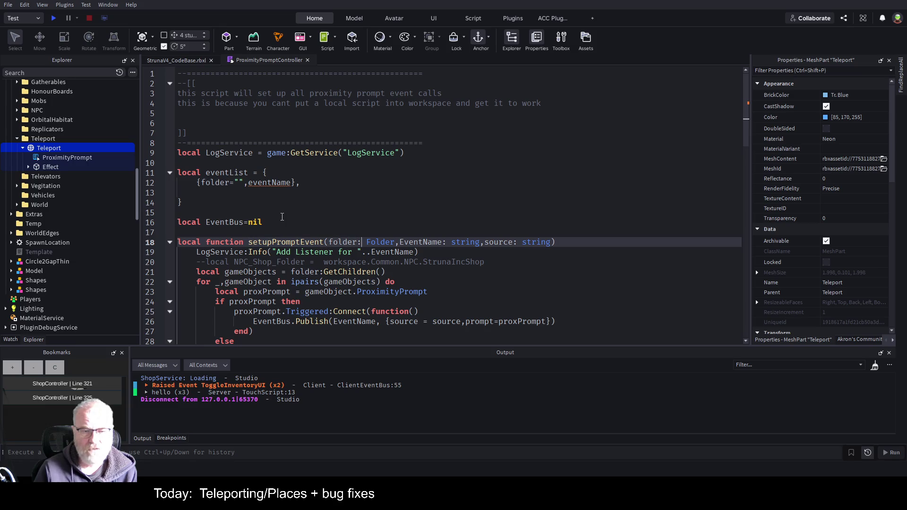
key(ctrl+Right)
key(Delete)
text(e)
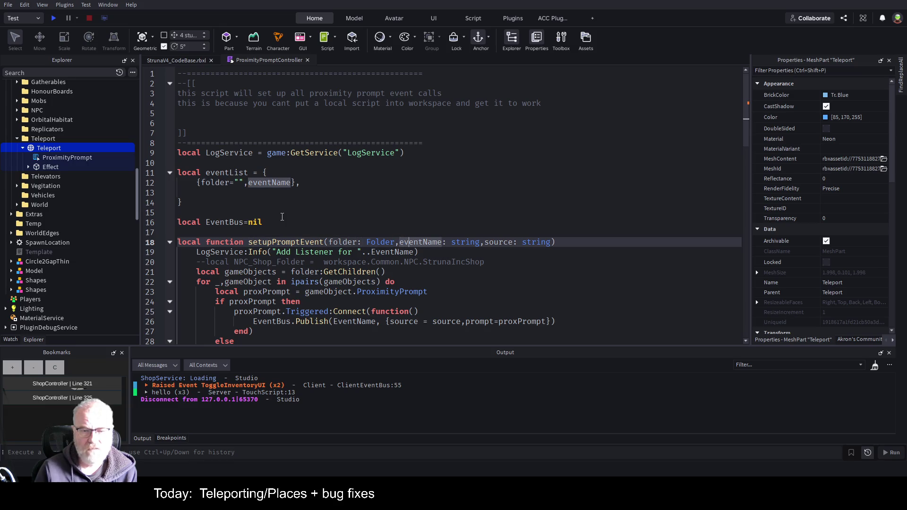
Step: Complete the entry as eventName="", source="" and duplicate it onto a second line
key(Up)
key(Up)
key(Up)
key(Up)
key(Left)
key(Left)
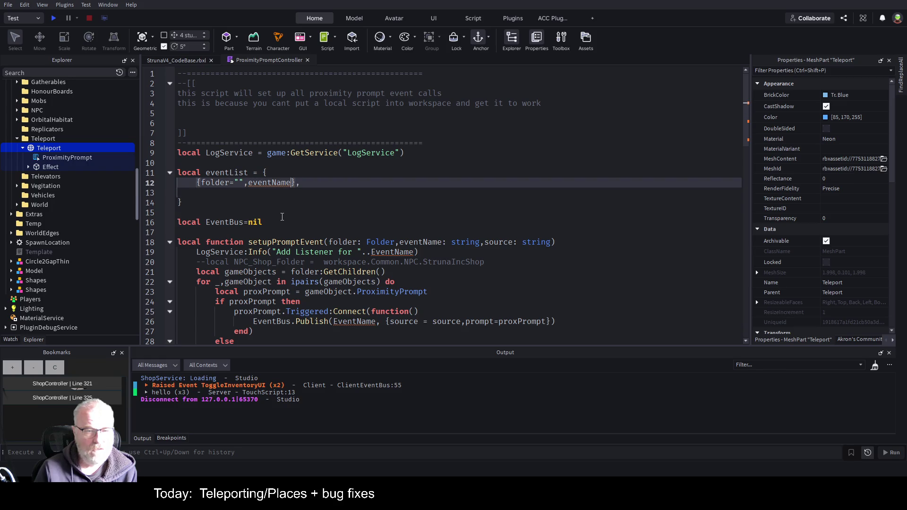
text(="",)
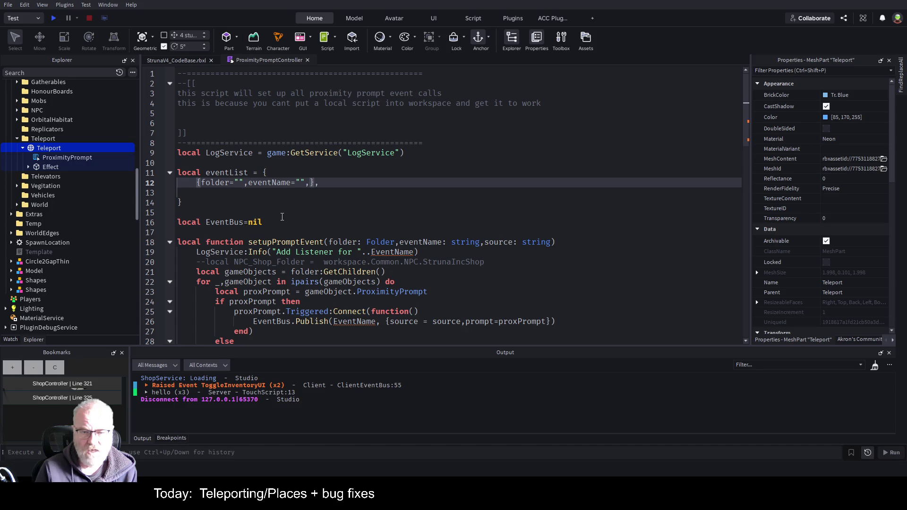
text(soiurce-"")
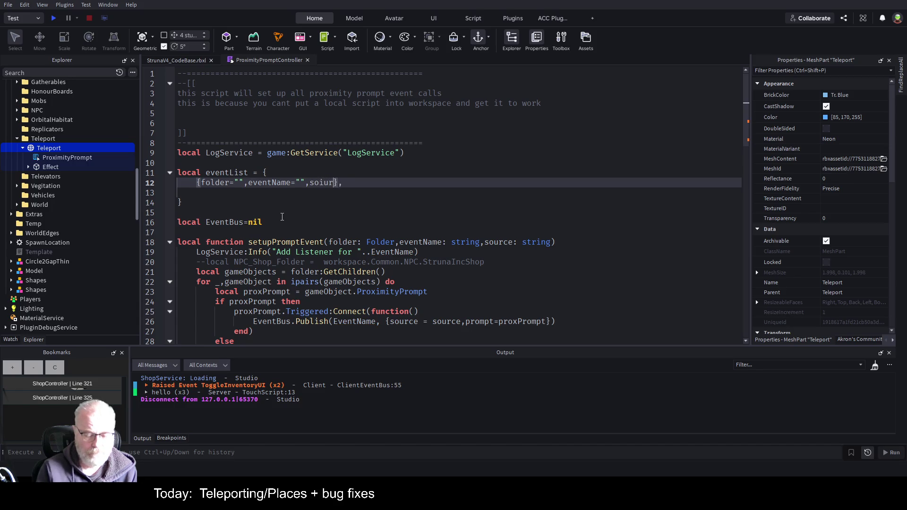
key(Left)
key(Left)
key(BackSpace)
text(=)
key(BackSpace)
key(End)
key(ctrl+c)
key(ctrl+v)
key(Down)
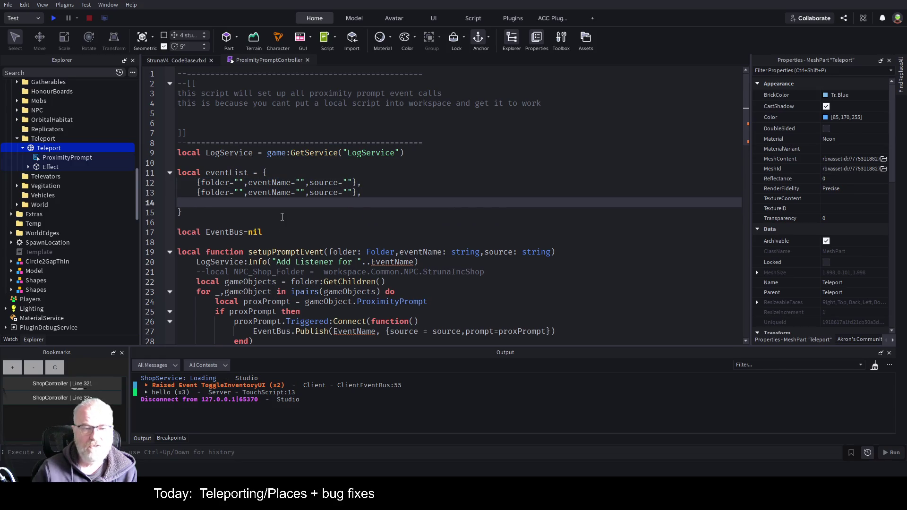
Step: Delete the commented-out ShopSetup function block
scroll(282, 216, down, 6)
scroll(289, 271, down, 5)
click(215, 289)
mouse_move(216, 289)
mouse_down()
mouse_move(178, 93)
mouse_move(174, 102)
mouse_up()
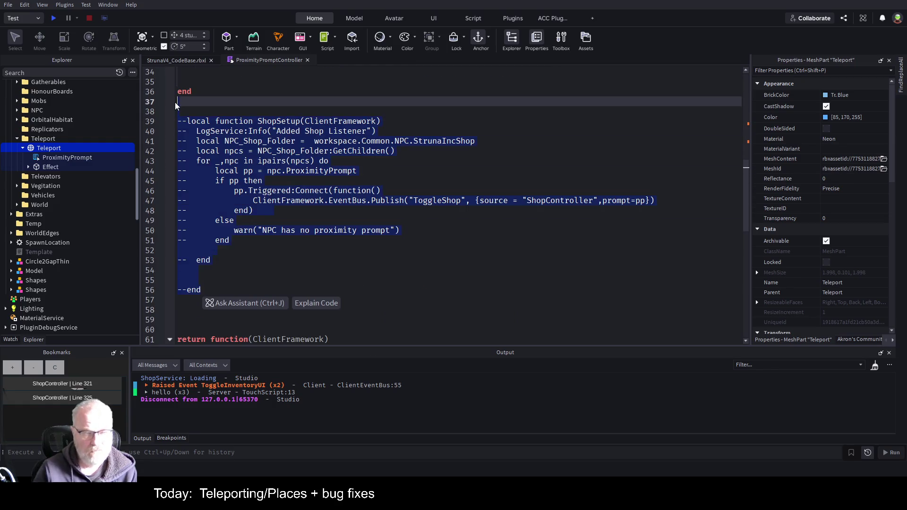
key(Delete)
key(Delete)
key(Delete)
key(Delete)
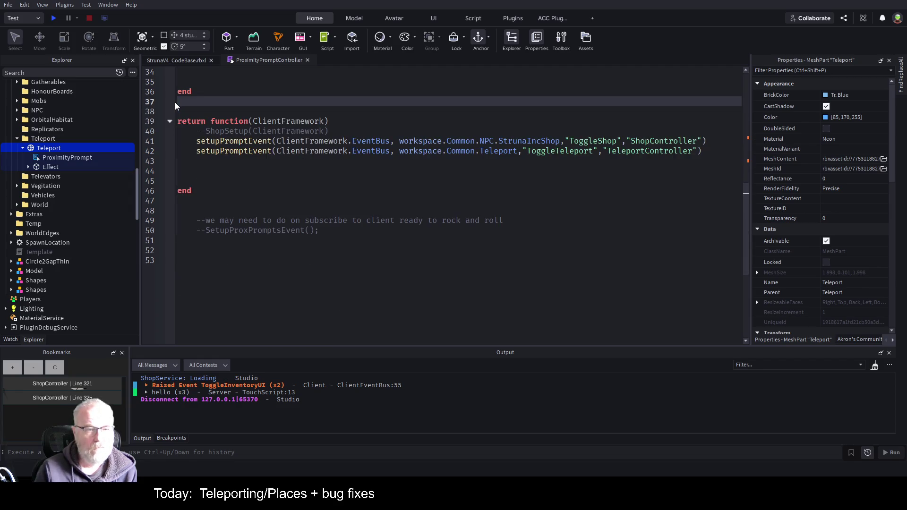
Step: Change EventName to eventName in the Publish call and the log message
scroll(373, 148, up, 2)
scroll(395, 148, down, 2)
drag(196, 141, 337, 162)
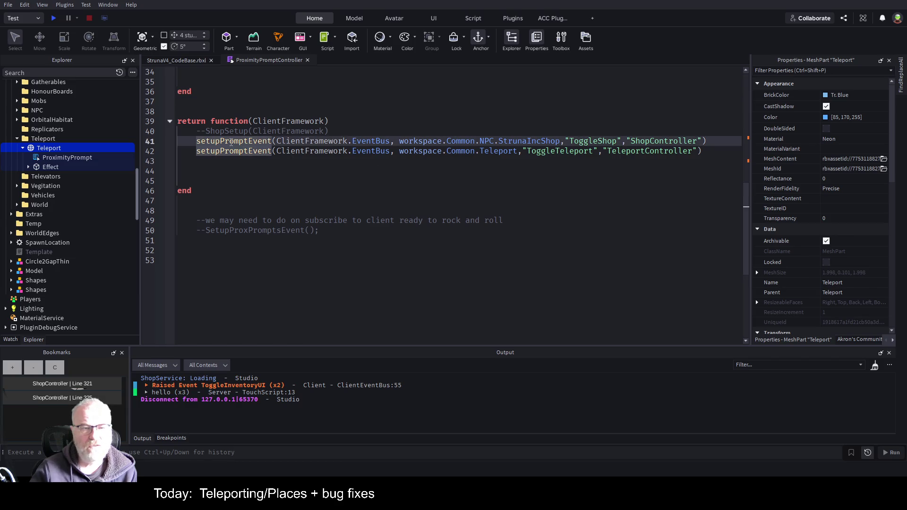
scroll(403, 155, up, 3)
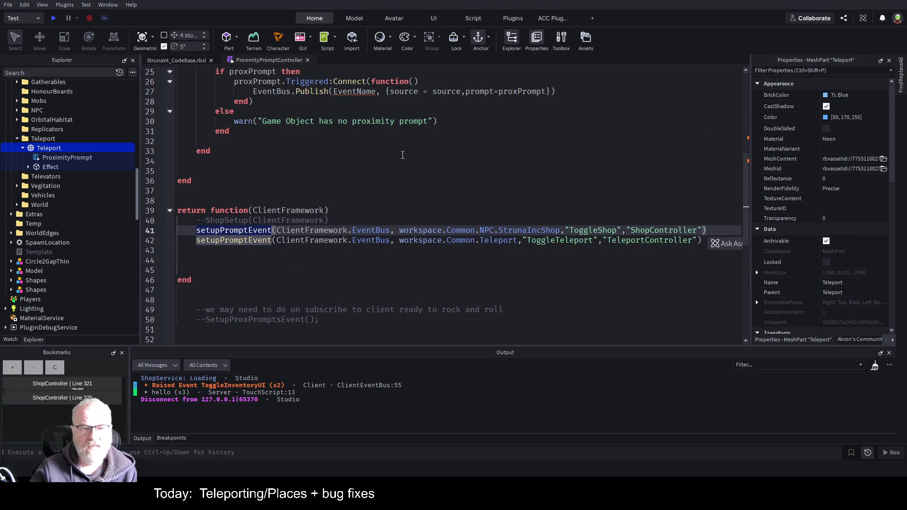
scroll(391, 185, up, 4)
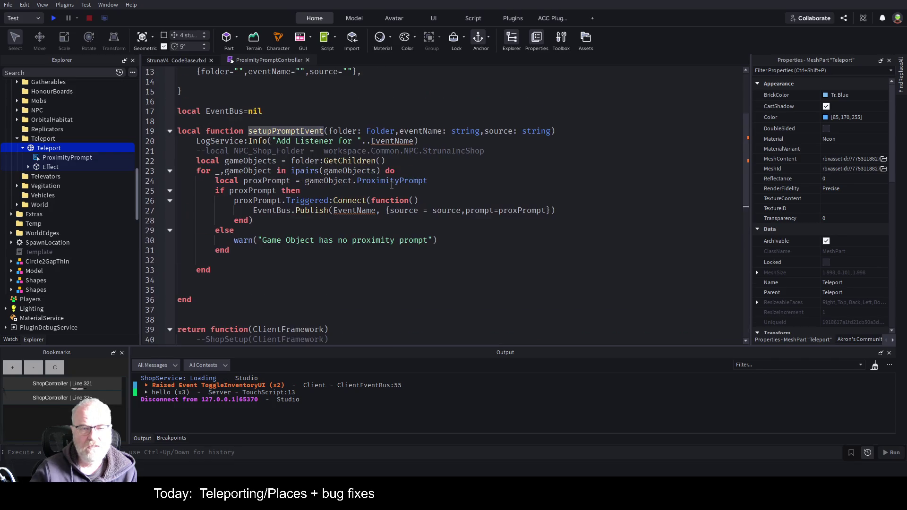
click(340, 210)
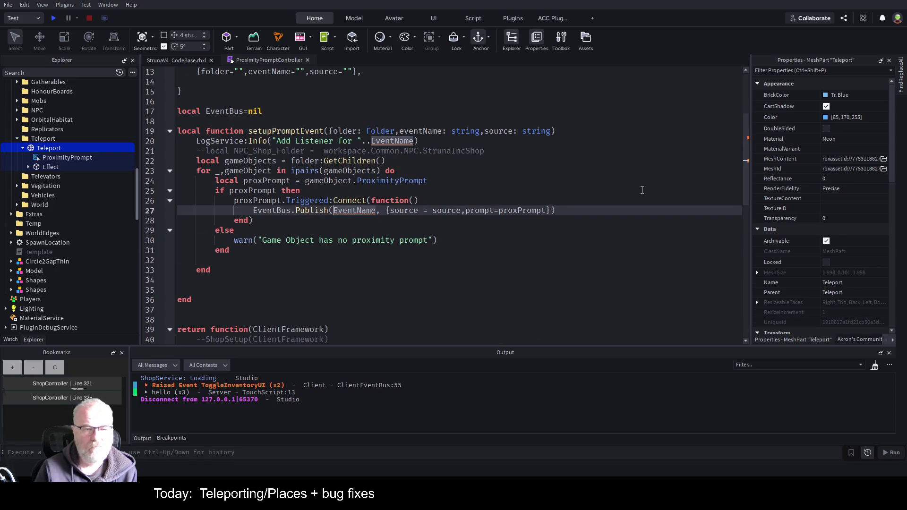
key(BackSpace)
text(e)
key(Up)
click(372, 141)
key(Delete)
text(e)
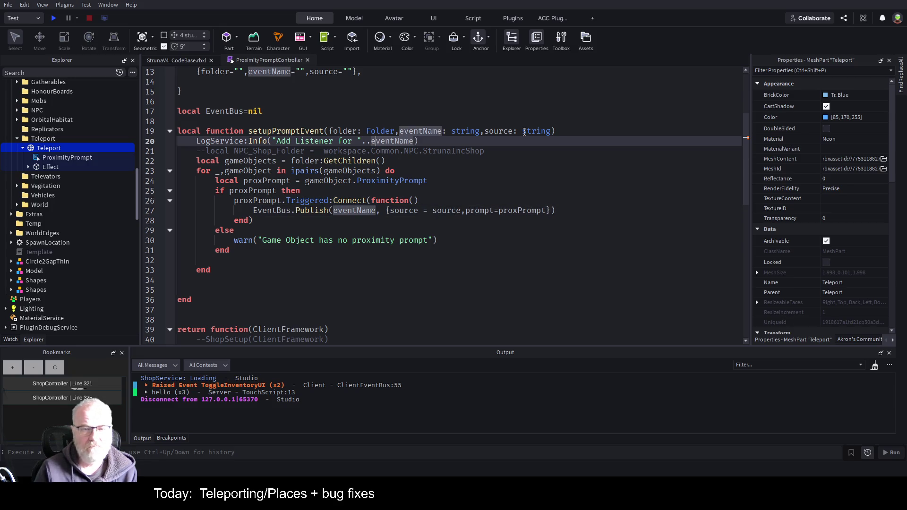
Step: Save the place and select both setupPromptEvent calls
click(474, 231)
key(ctrl+s)
scroll(474, 231, up, 2)
scroll(378, 213, down, 6)
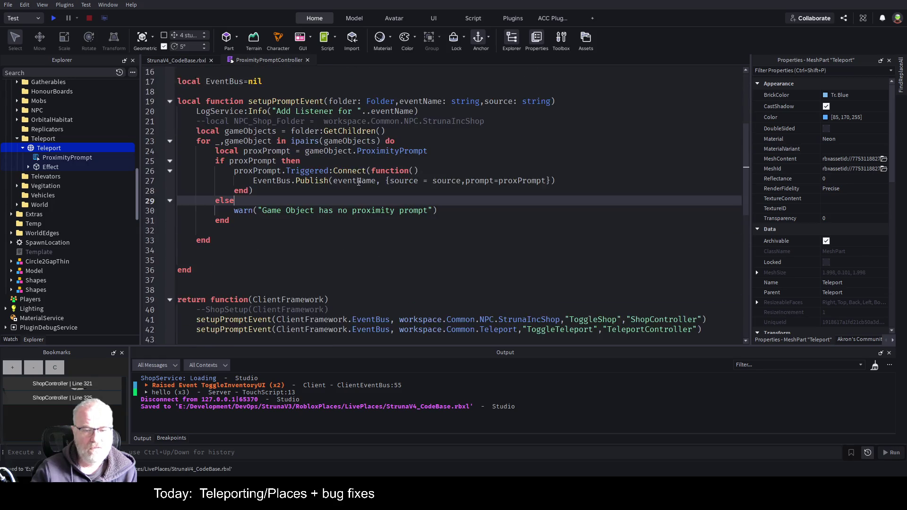
mouse_move(178, 232)
mouse_down()
mouse_move(704, 235)
mouse_move(704, 246)
mouse_move(684, 250)
mouse_up()
scroll(369, 222, up, 8)
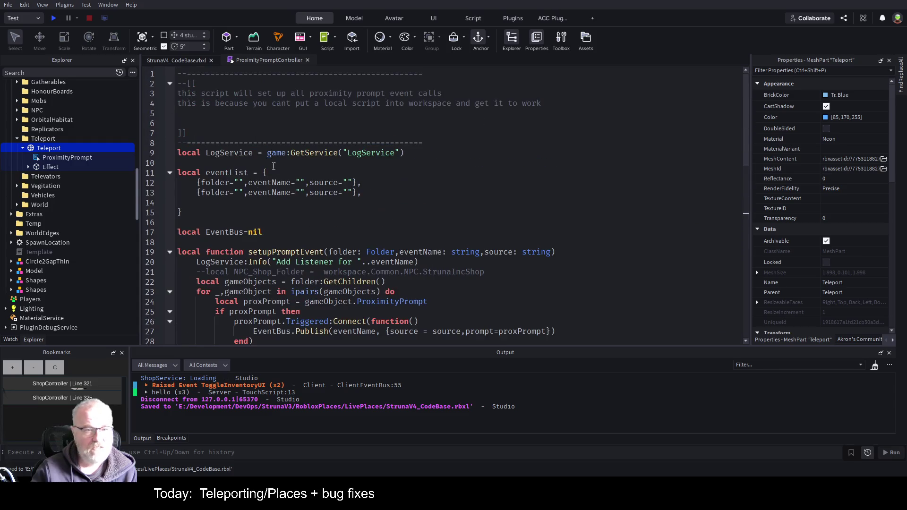
Step: Paste both setupPromptEvent calls on blank line 16 below eventList
click(368, 222)
key(ctrl+v)
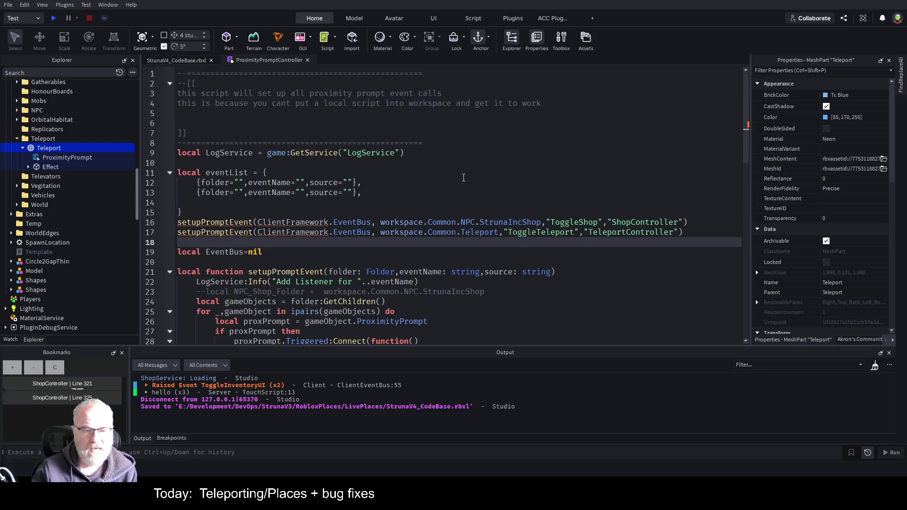
key(Down)
key(End)
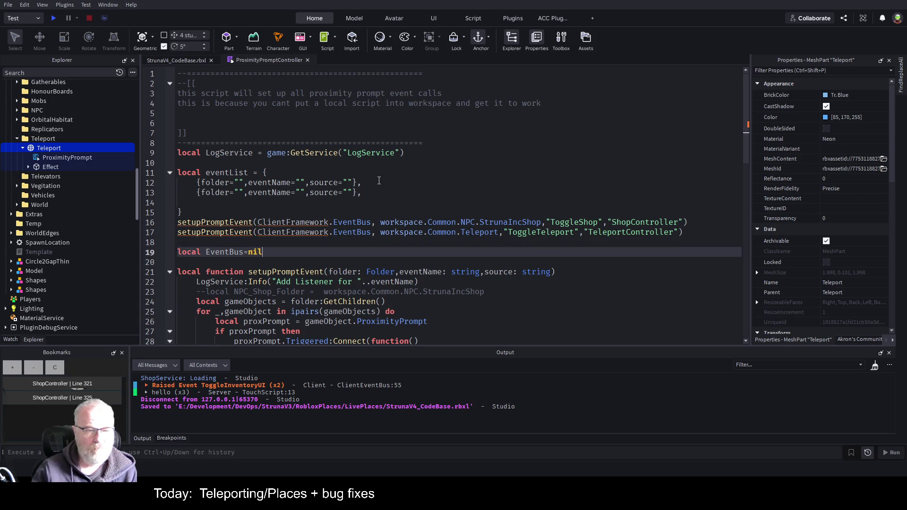
scroll(345, 207, down, 3)
scroll(336, 181, down, 7)
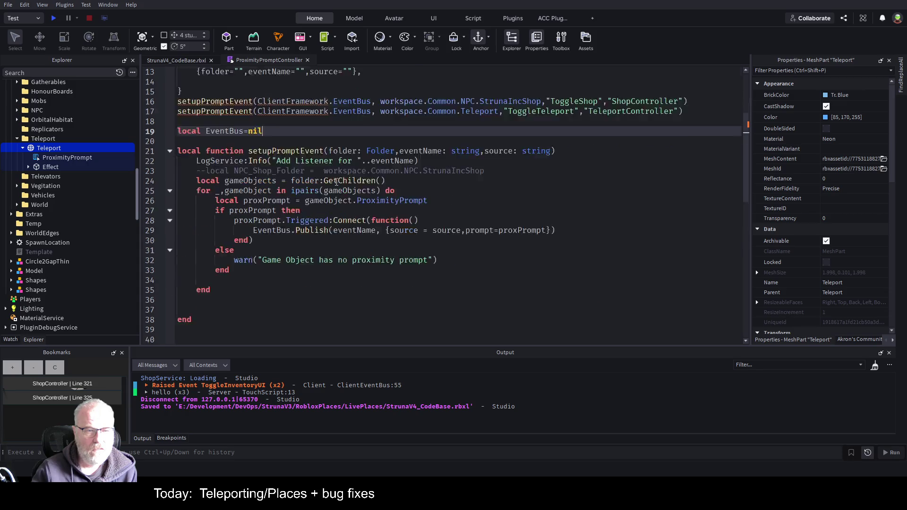
scroll(326, 181, up, 8)
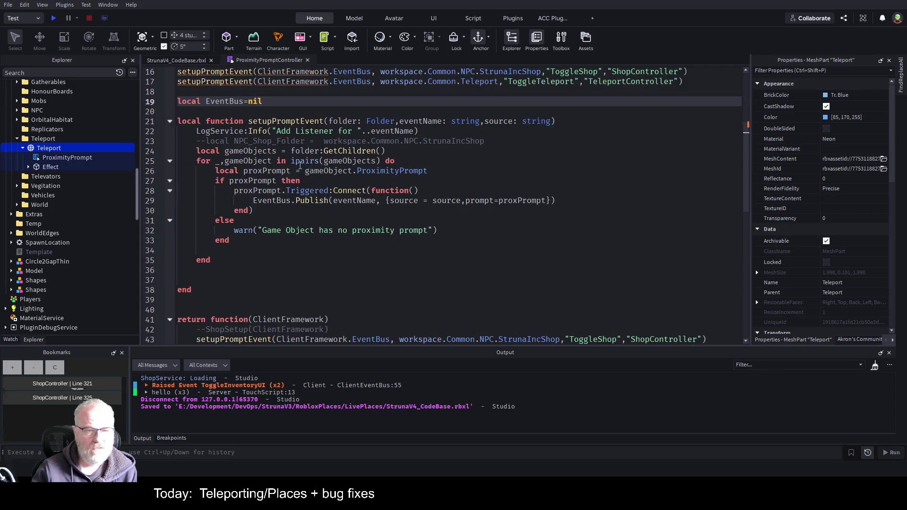
scroll(209, 193, down, 6)
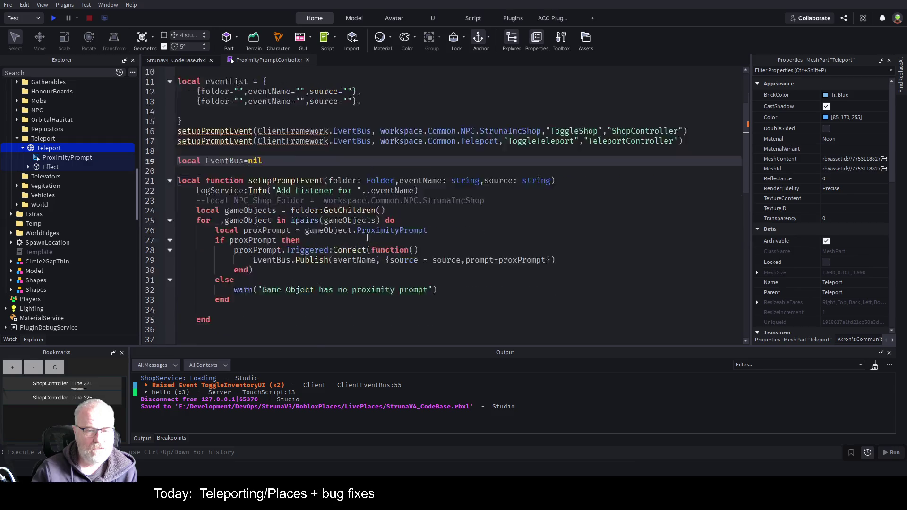
Step: Add EventBus=ClientFramework.EventBus inside the returned function and save the place
click(347, 241)
key(Return)
text(EventBus=c)
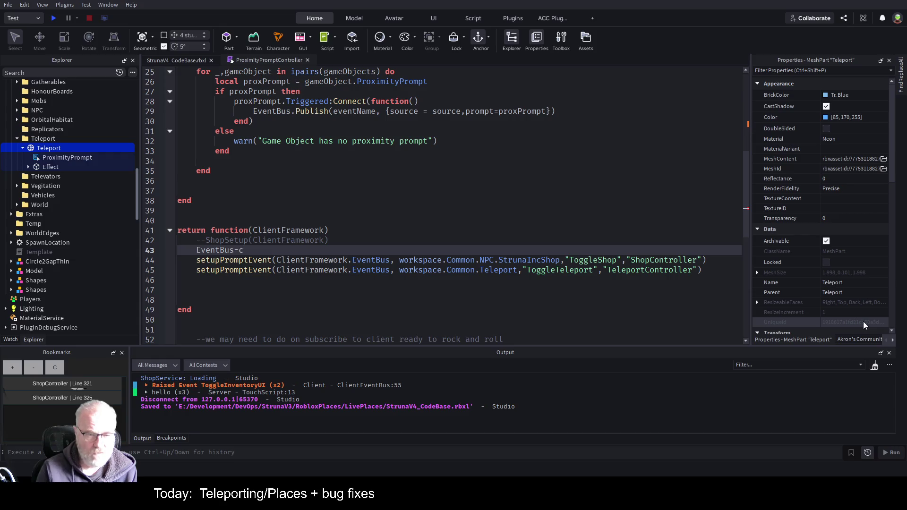
key(Tab)
text(Eve)
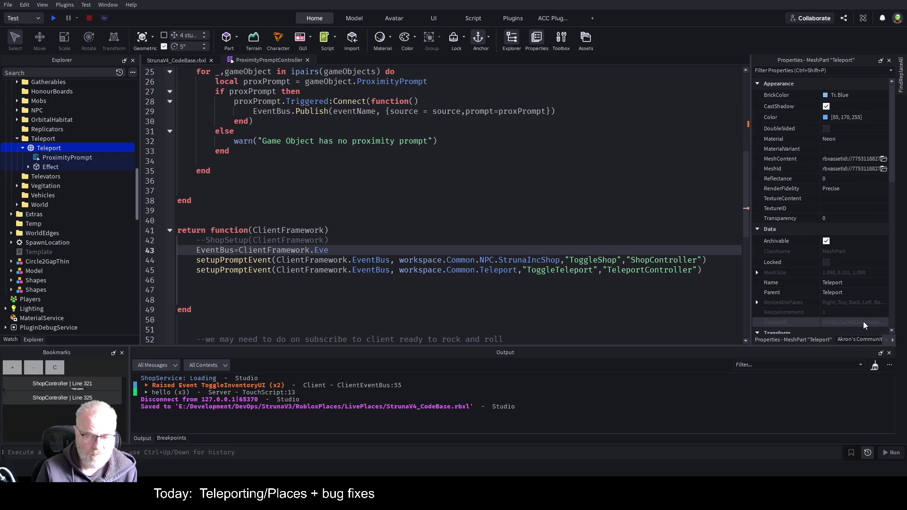
key(Tab)
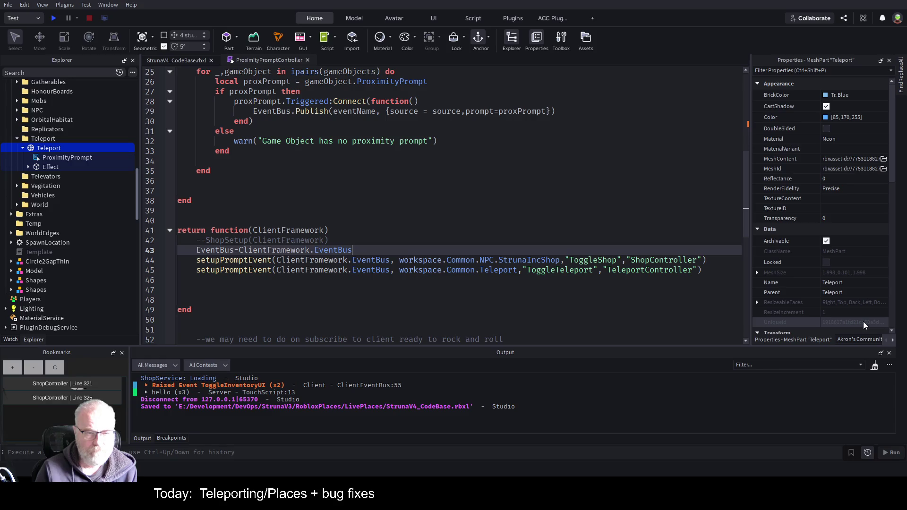
key(Return)
key(ctrl+s)
scroll(308, 188, up, 4)
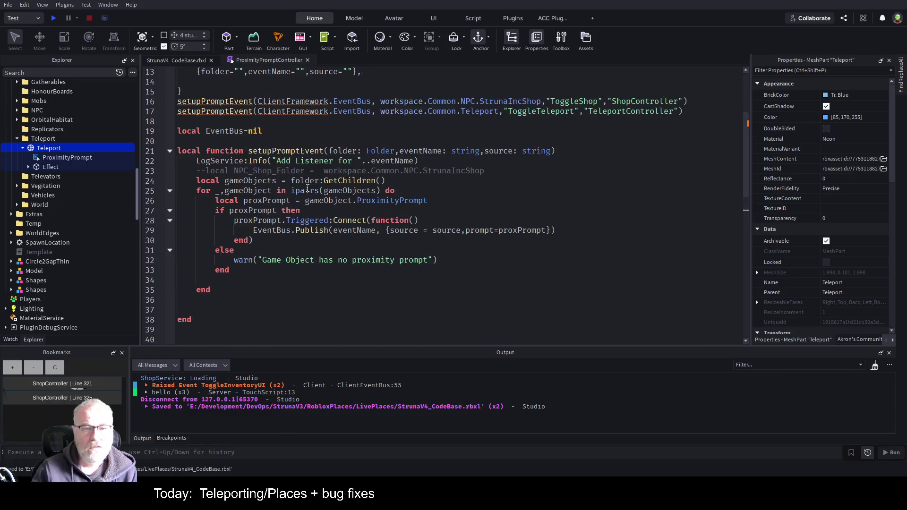
scroll(307, 188, up, 4)
click(307, 183)
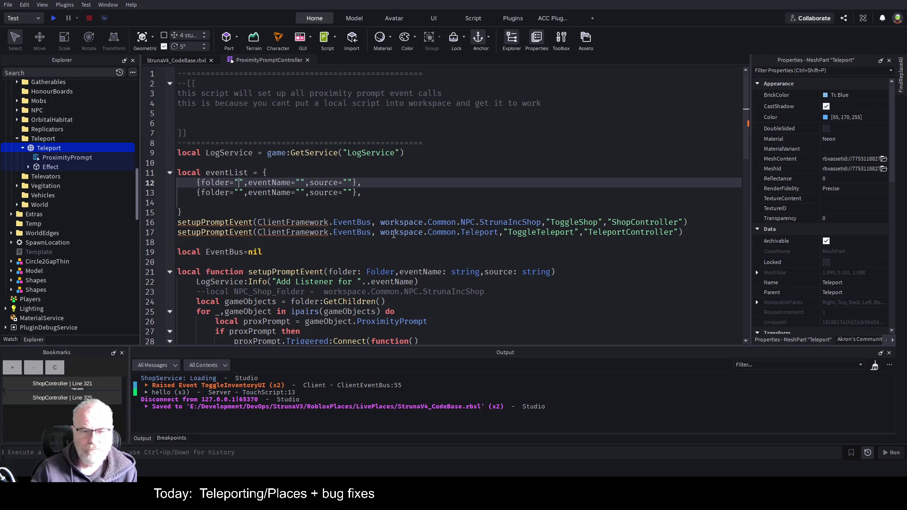
Step: Copy the StrunaIncShop and Teleport folder paths into the two eventList entries' folder fields
drag(381, 222, 540, 223)
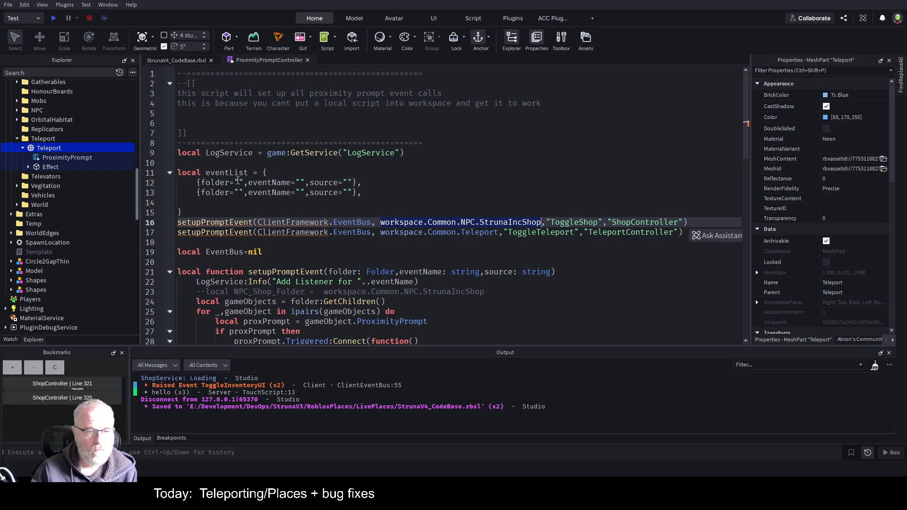
double_click(235, 183)
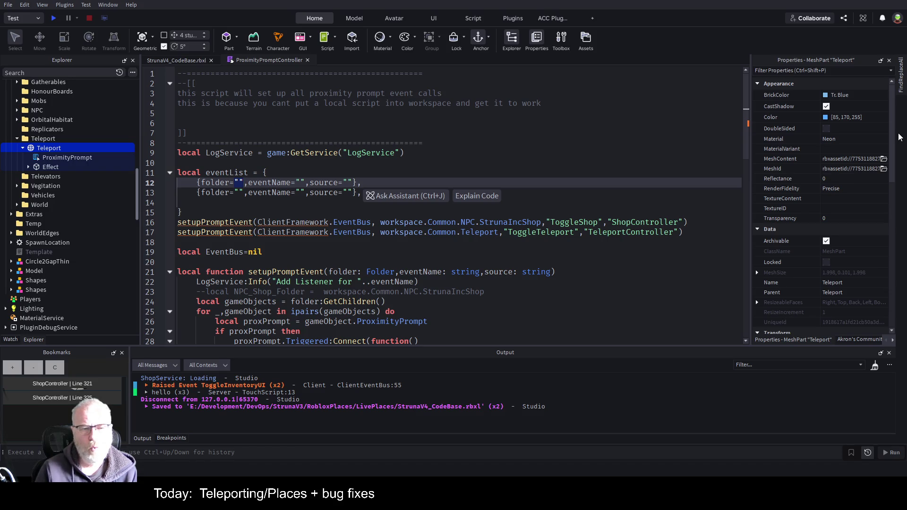
key(ctrl+v)
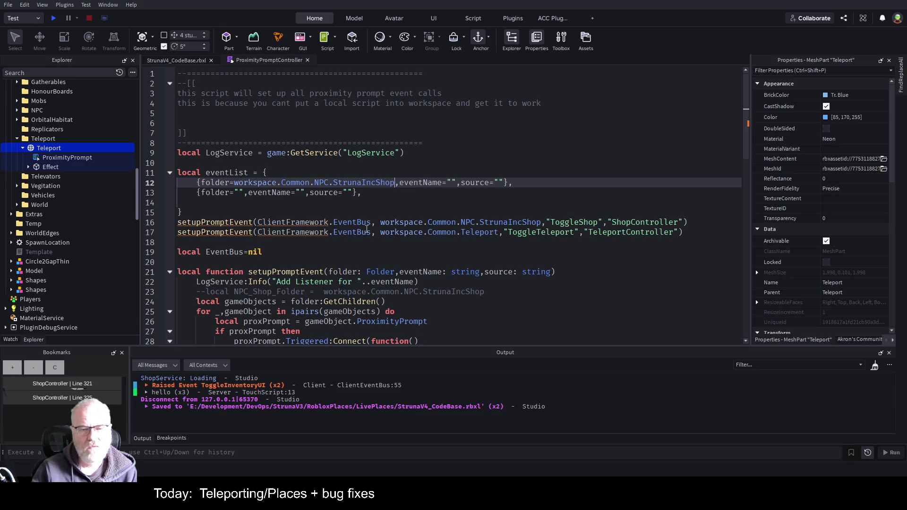
drag(380, 232, 497, 232)
key(ctrl+c)
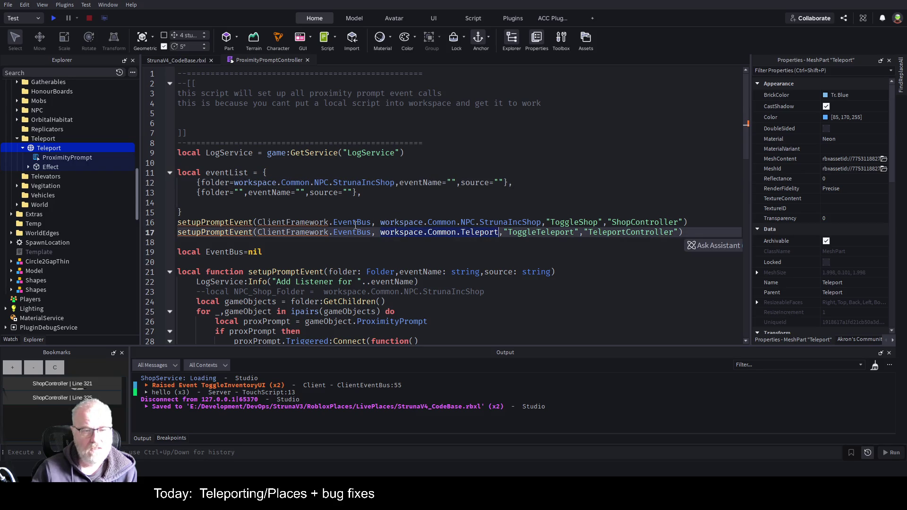
click(240, 192)
key(ctrl+v)
click(356, 176)
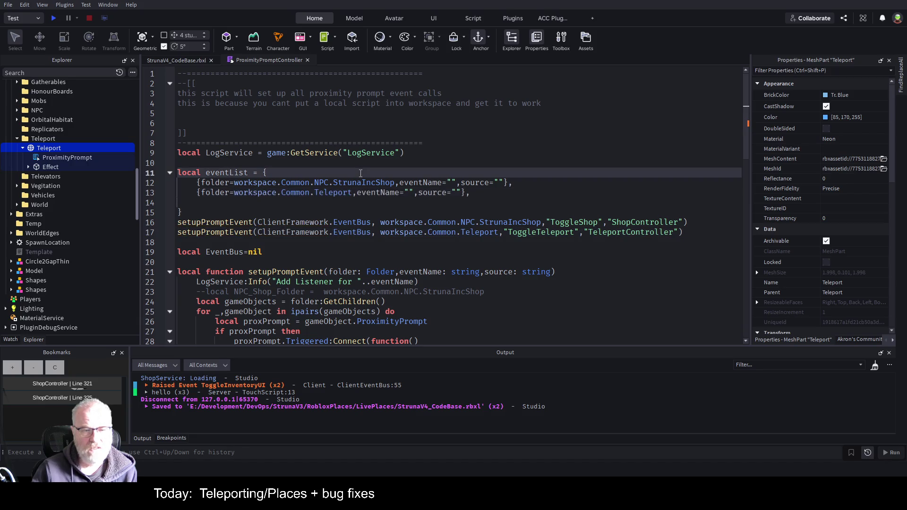
Step: Fill in ToggleShop/ShopController and ToggleTeleport/TeleportController as each entry's event name and source
double_click(563, 222)
key(ctrl+c)
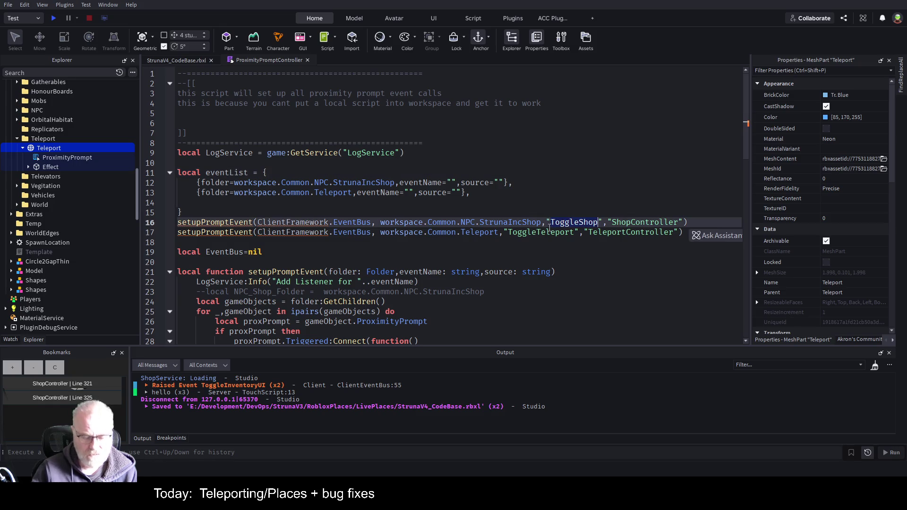
click(452, 184)
key(ctrl+v)
double_click(647, 222)
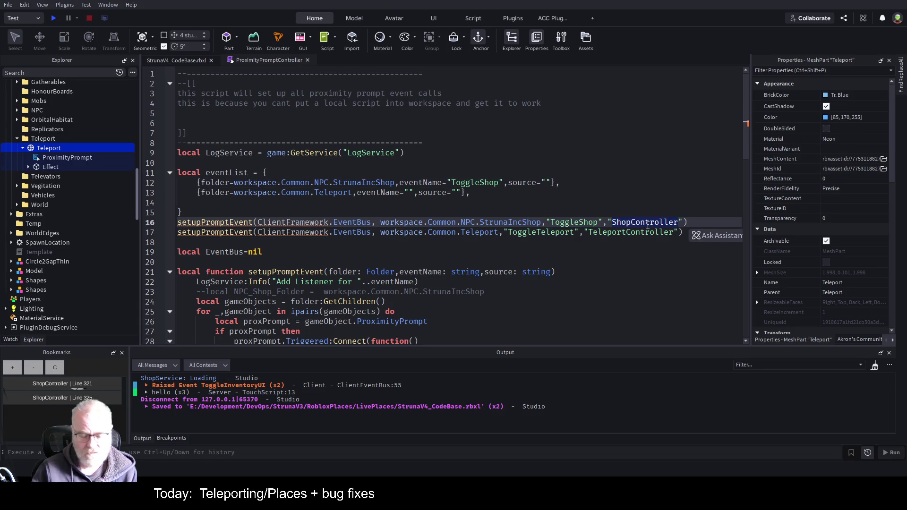
click(544, 182)
text(ShopController)
double_click(630, 232)
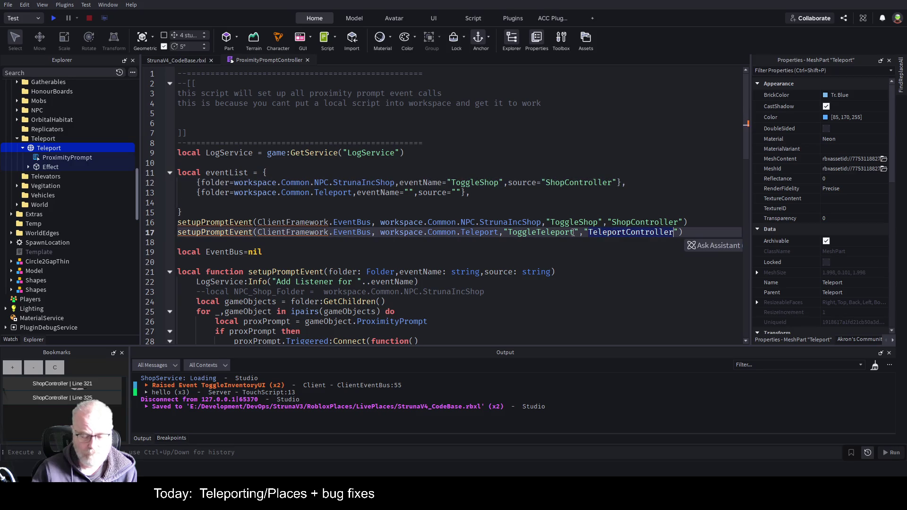
click(468, 193)
text(TeleportController)
double_click(540, 232)
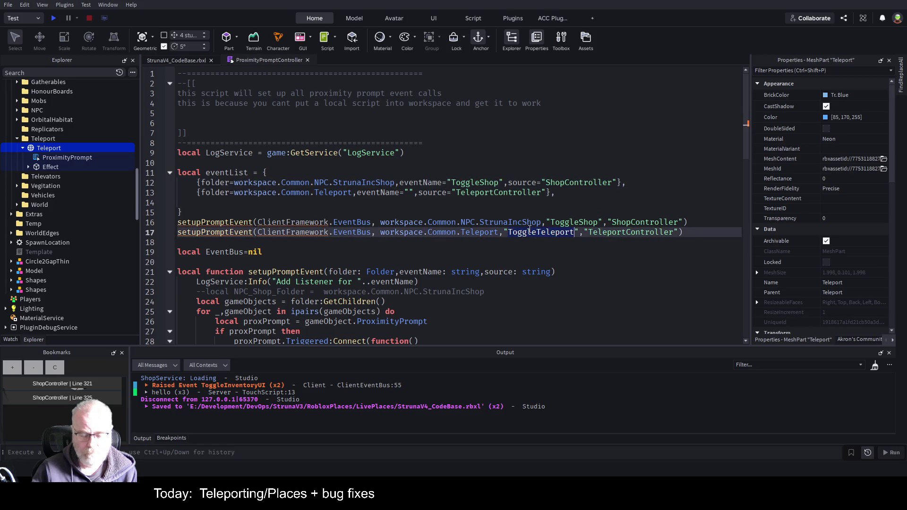
click(409, 193)
text(ToggleTeleport)
Step: Cut both direct setupPromptEvent calls, leaving a blank line, and select the whole eventList table
key(Down)
key(Down)
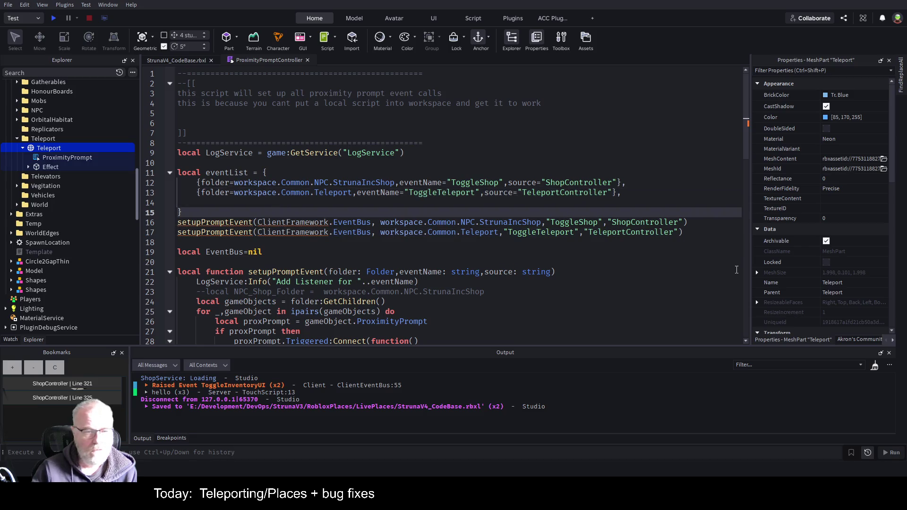
key(Down)
key(Down)
key(End)
key(shift+Up)
key(shift+Home)
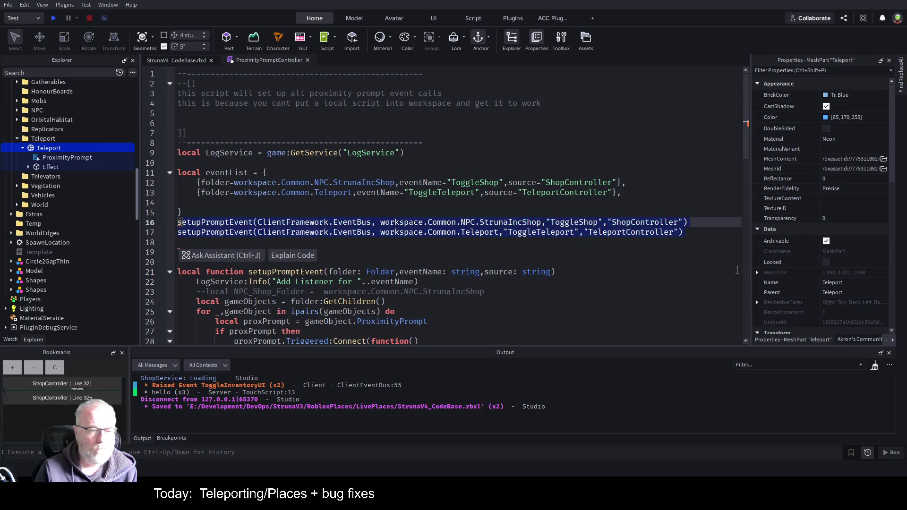
key(ctrl+x)
key(Return)
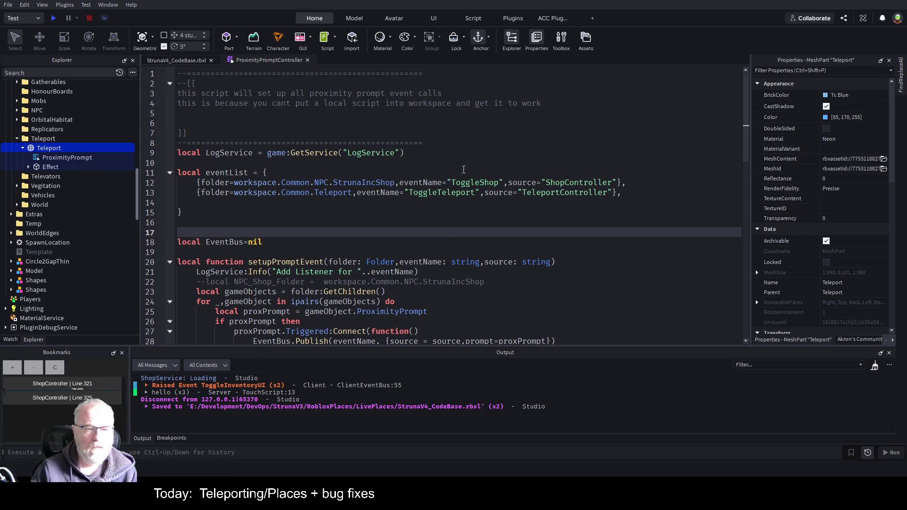
double_click(381, 183)
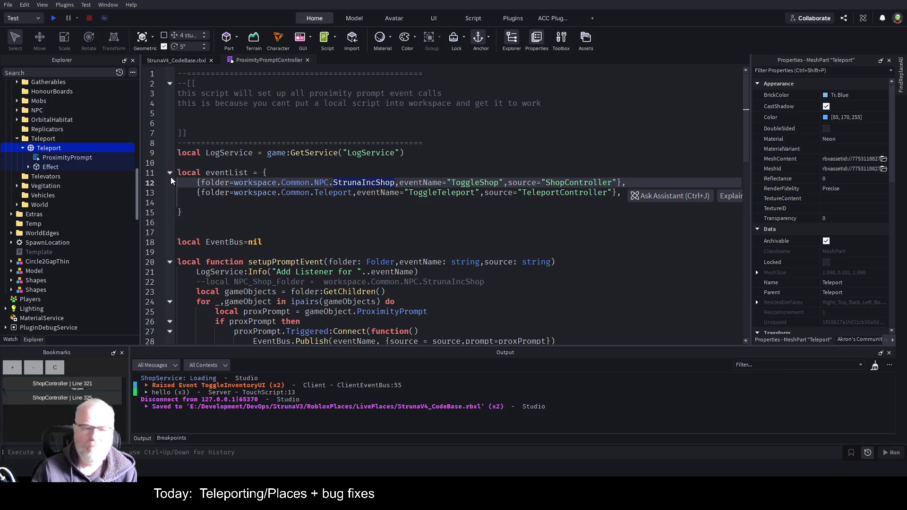
drag(188, 213, 180, 162)
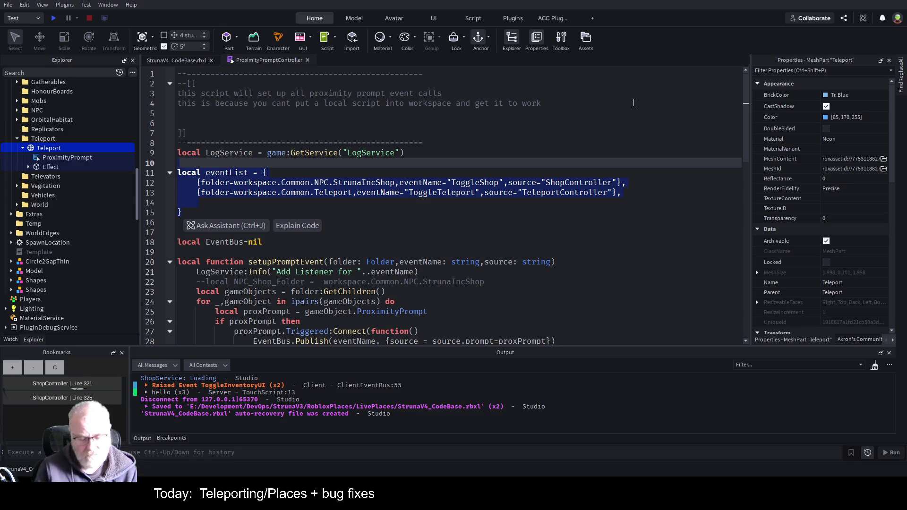
Step: Move the eventList table into the returned function body and remove its empty line
key(Delete)
scroll(222, 259, down, 8)
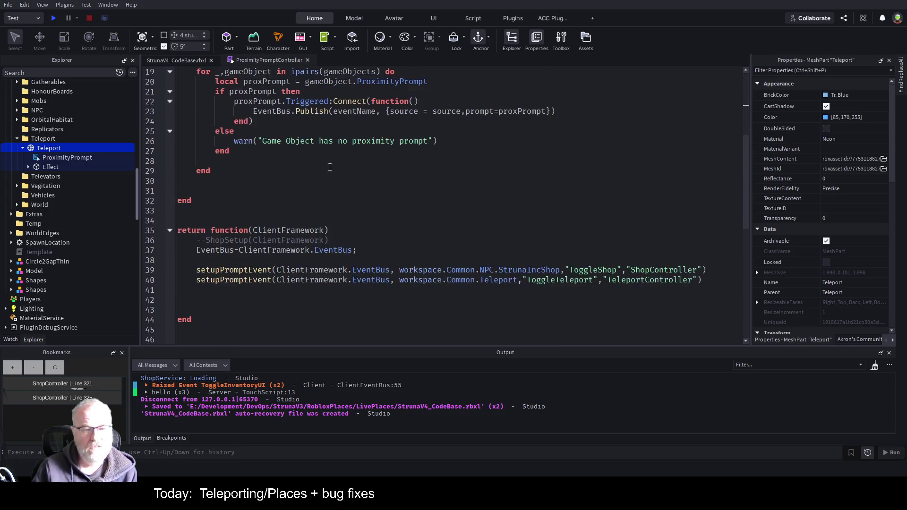
click(253, 202)
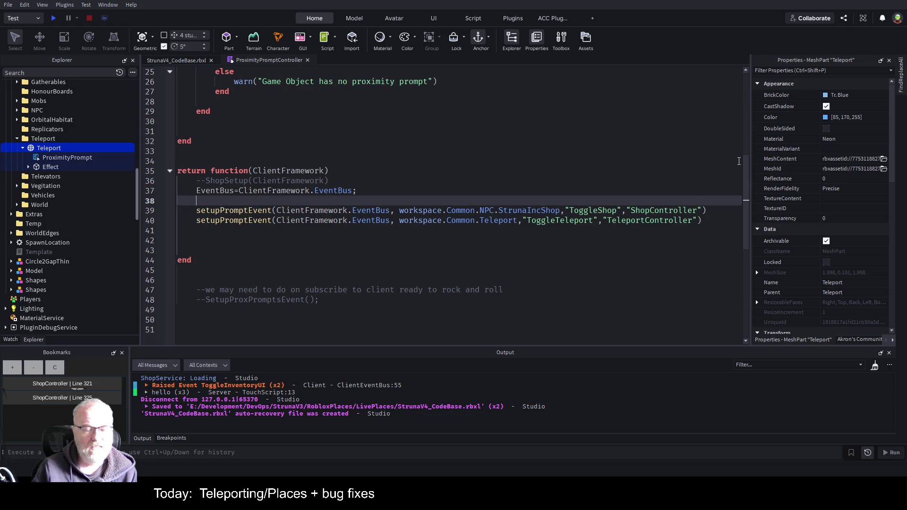
key(Return)
key(Return)
key(Return)
key(ctrl+v)
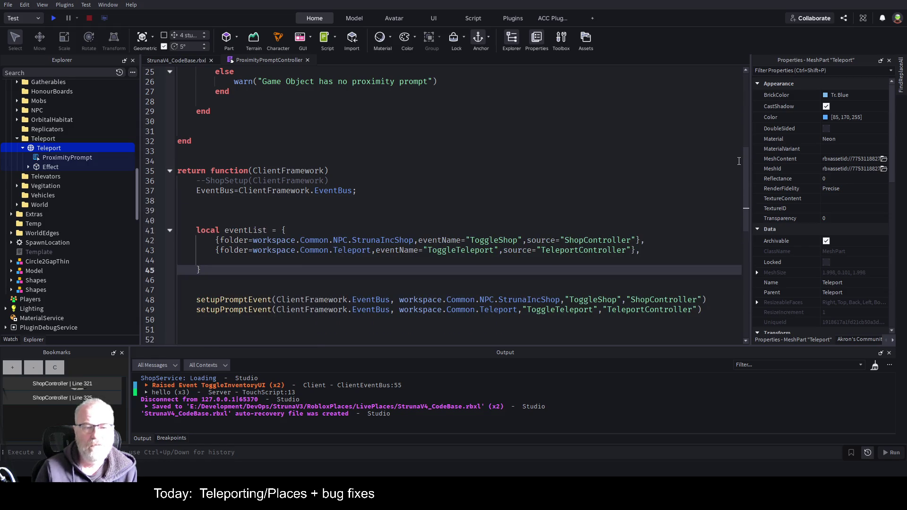
key(Up)
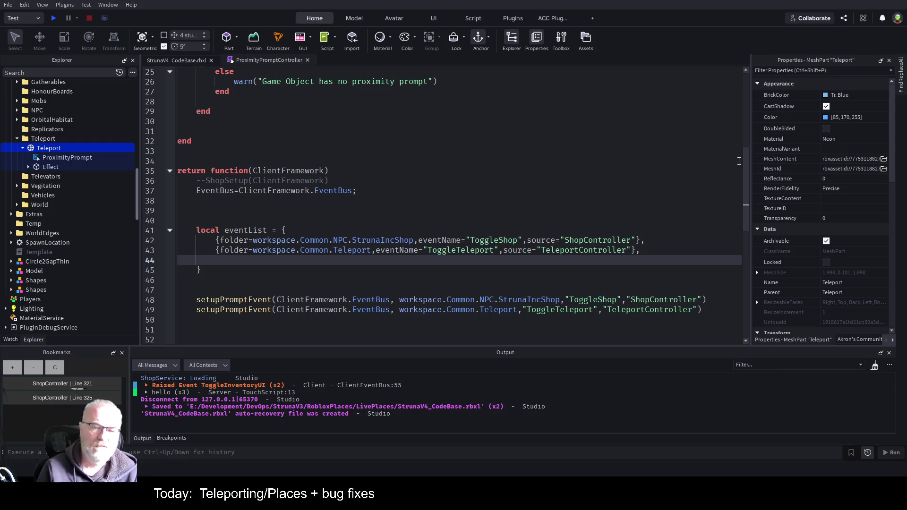
key(Delete)
key(Down)
key(Down)
Step: Add a 'for _,event in ipairs(eventList) do' loop with an empty body below the table
text(for)
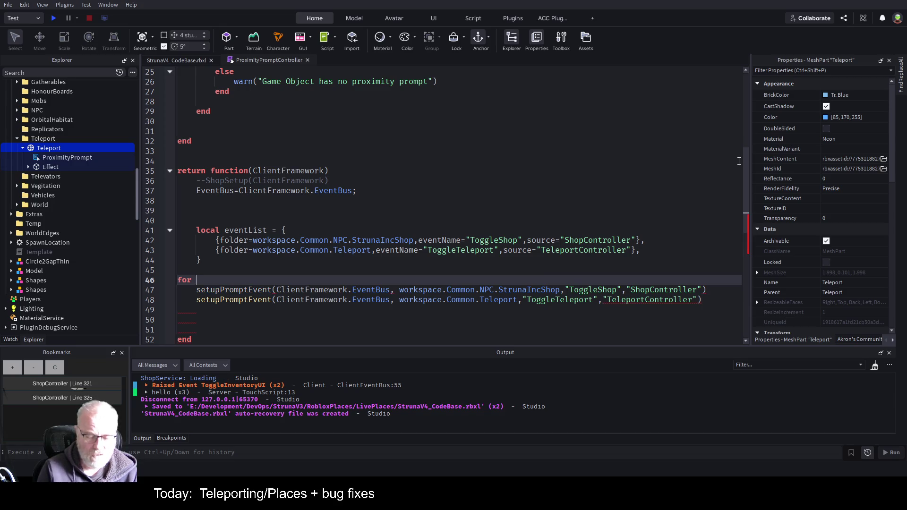
text( __,event)
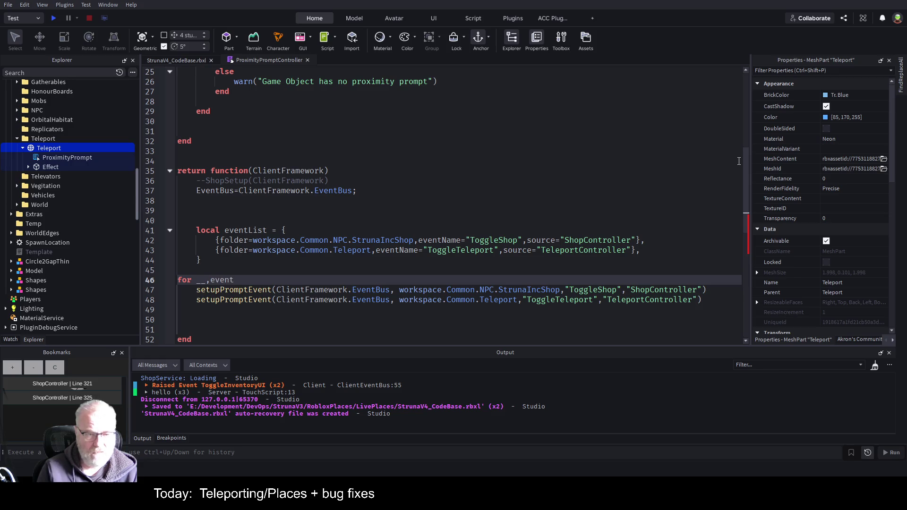
text( in)
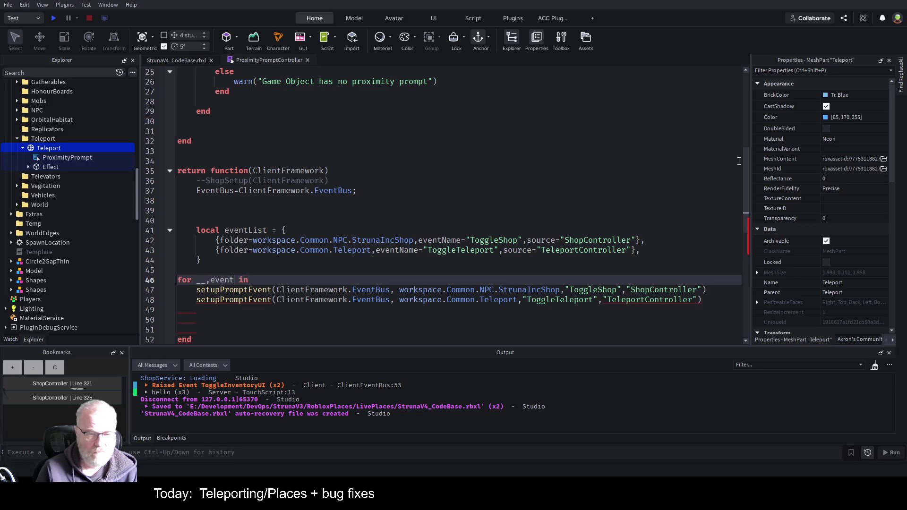
key(Left)
key(Left)
key(Left)
key(BackSpace)
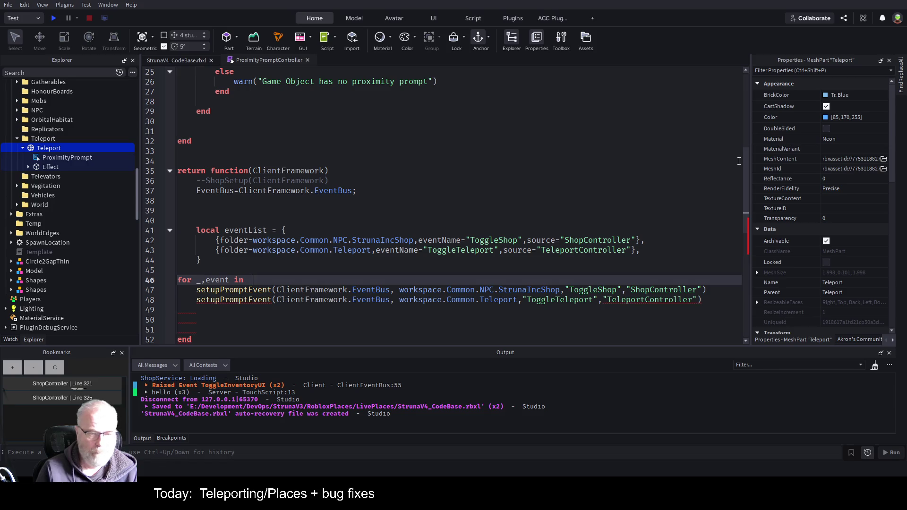
text(ip)
key(Tab)
text(eve)
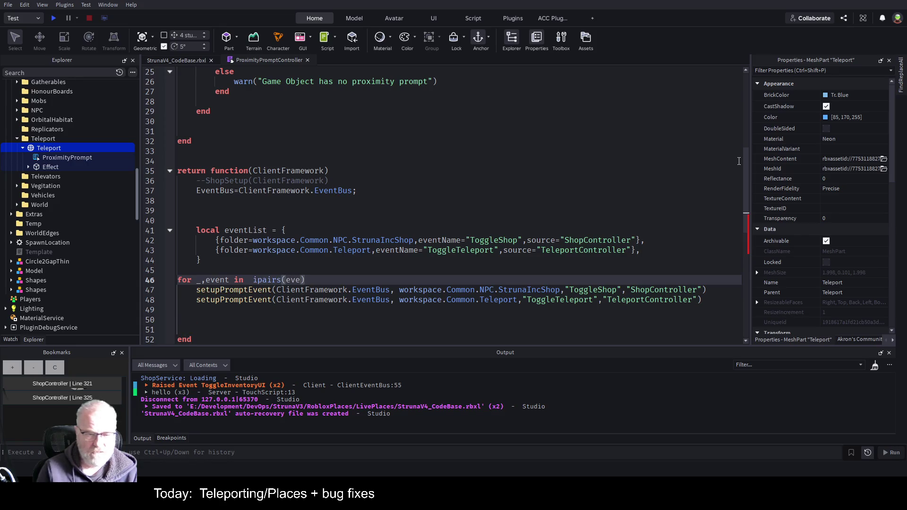
text(ntList)
key(End)
text(do)
key(Return)
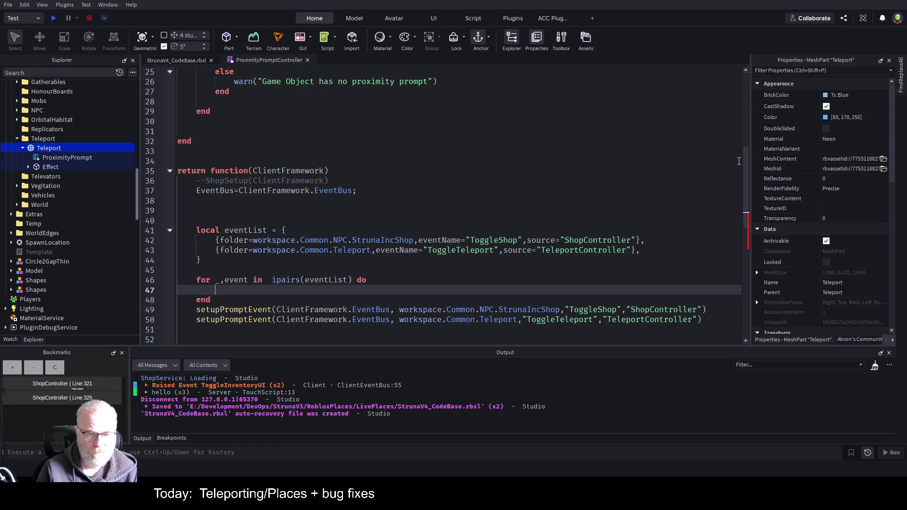
key(Down)
key(Down)
key(Down)
key(shift+Up)
key(shift+Up)
key(shift+Up)
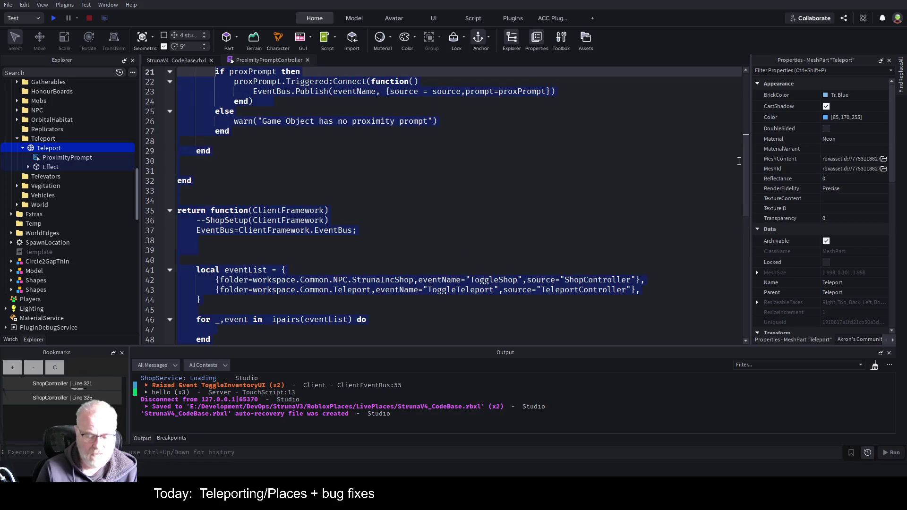
key(End)
key(Delete)
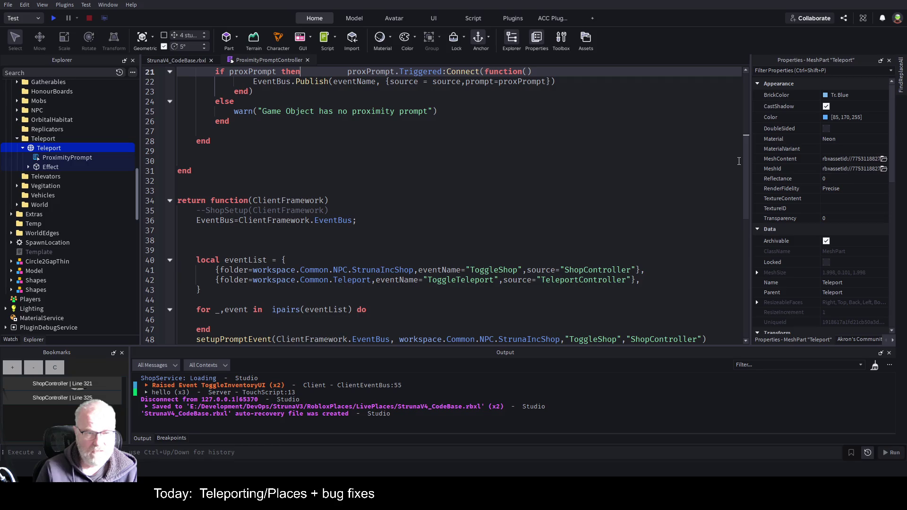
Step: Delete the teleport setupPromptEvent call and move the shop call inside the loop
key(ctrl+Home)
key(ctrl+End)
key(Up)
key(Up)
key(Up)
key(shift+End)
key(Delete)
key(Up)
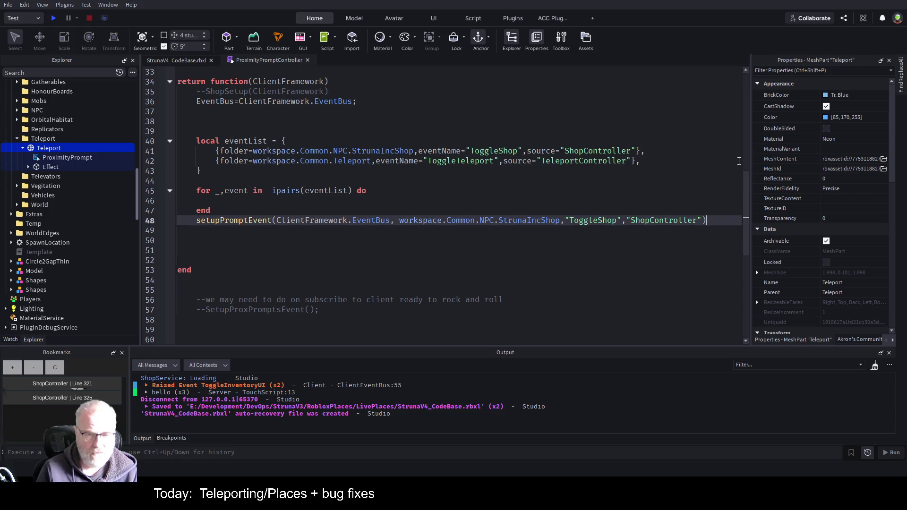
key(alt+Up)
key(alt+Up)
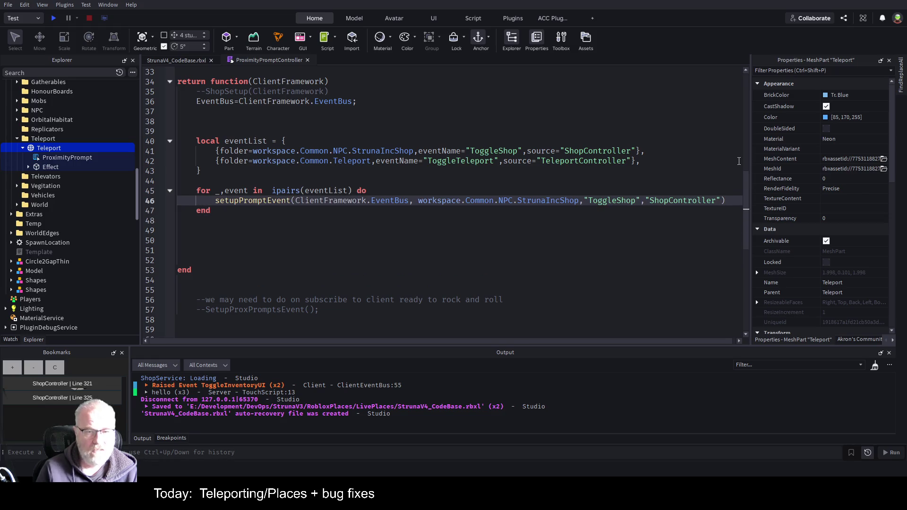
key(End)
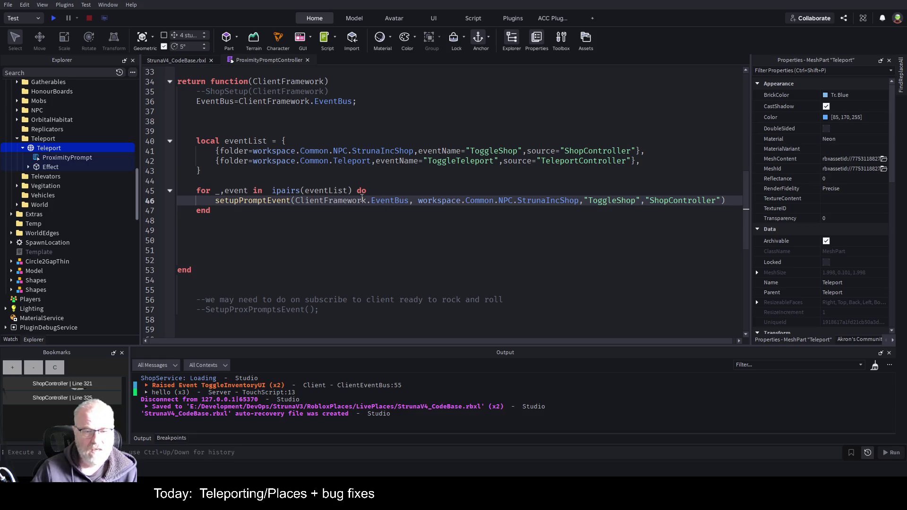
Step: Replace the event bus and hardcoded folder arguments with event.folder and event.eventName
drag(418, 201, 301, 199)
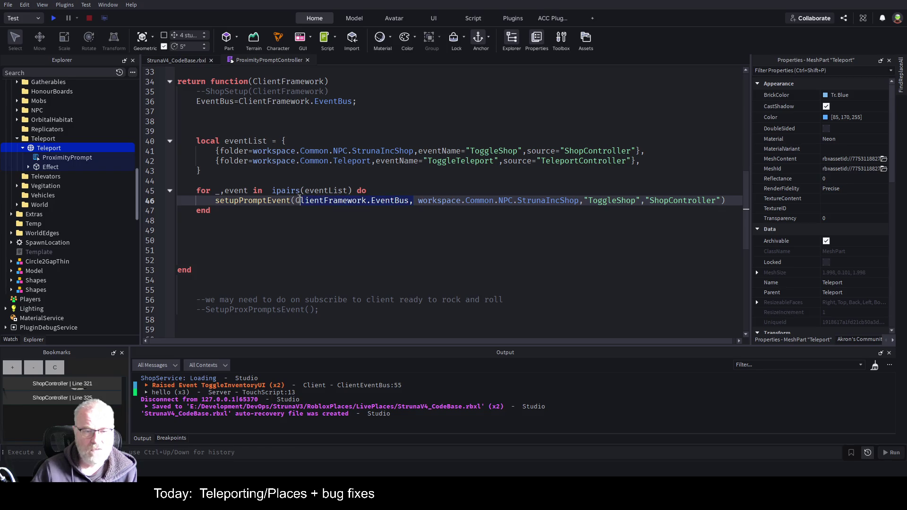
key(BackSpace)
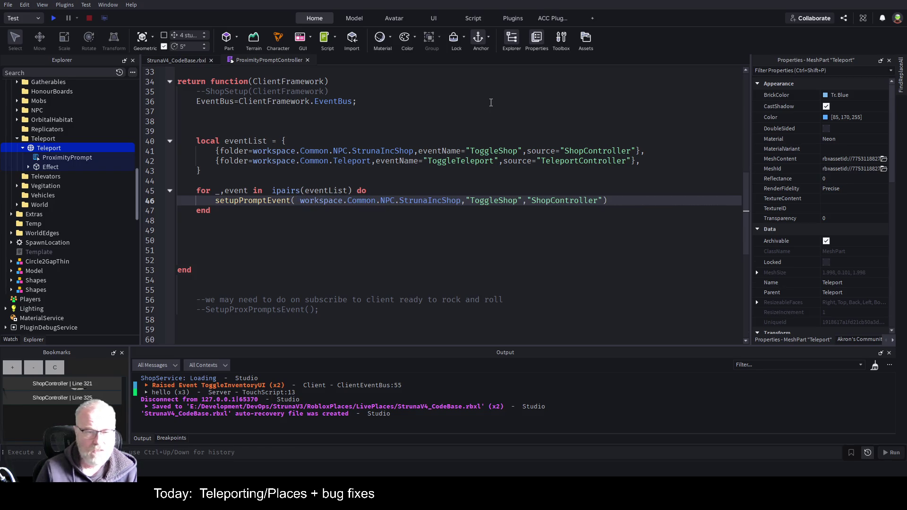
text(event.folder)
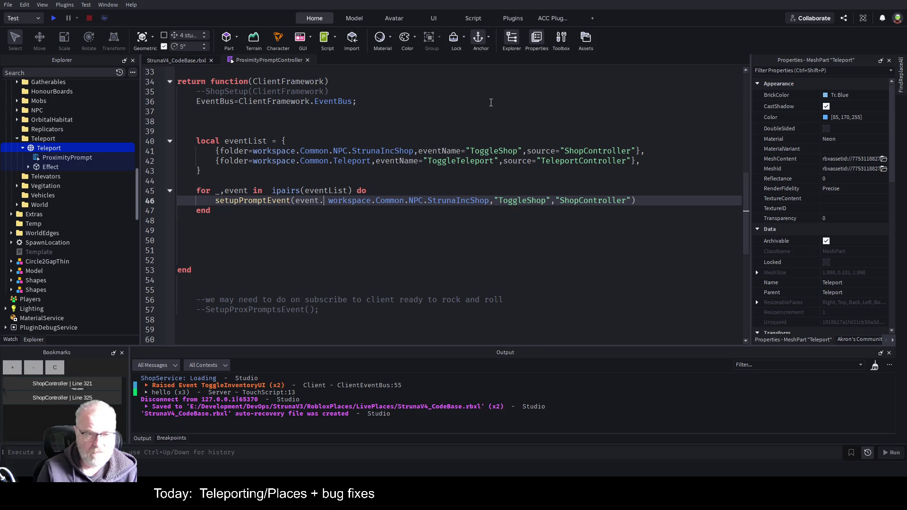
key(Delete)
key(Delete)
key(Delete)
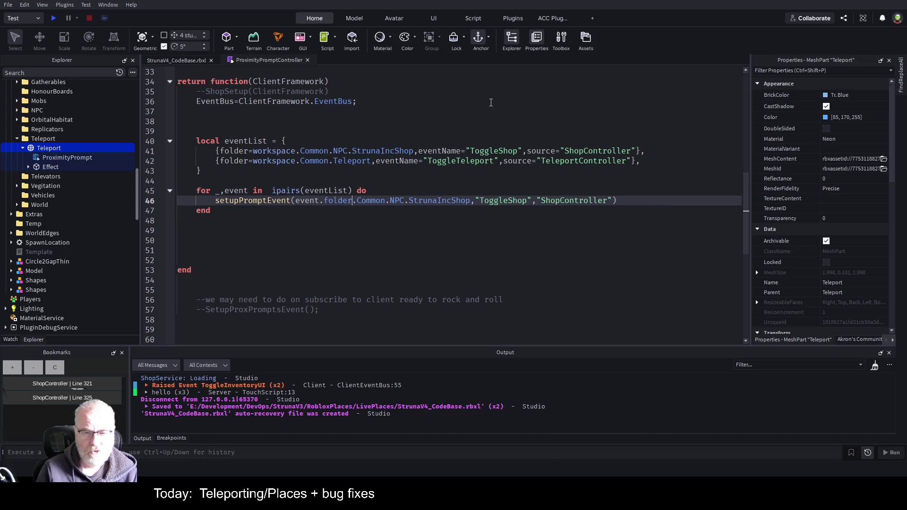
key(Delete)
key(Delete)
key(Delete)
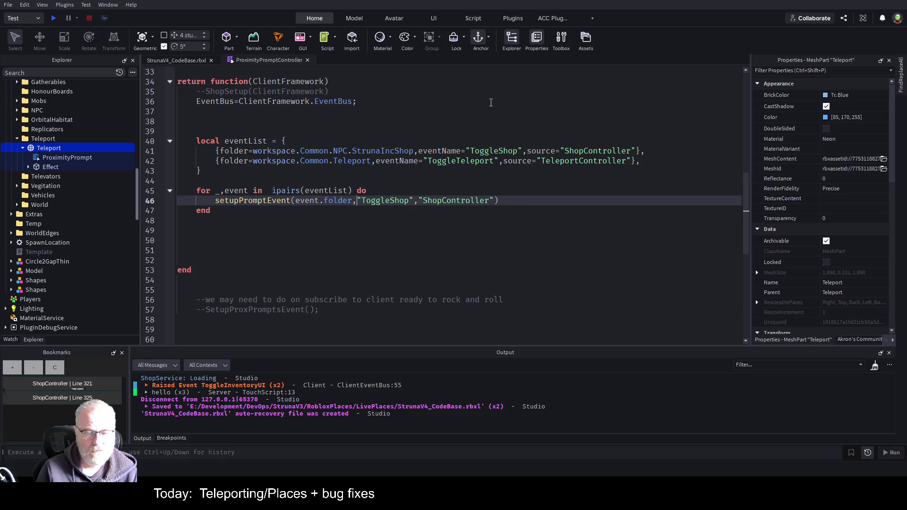
text(event.e)
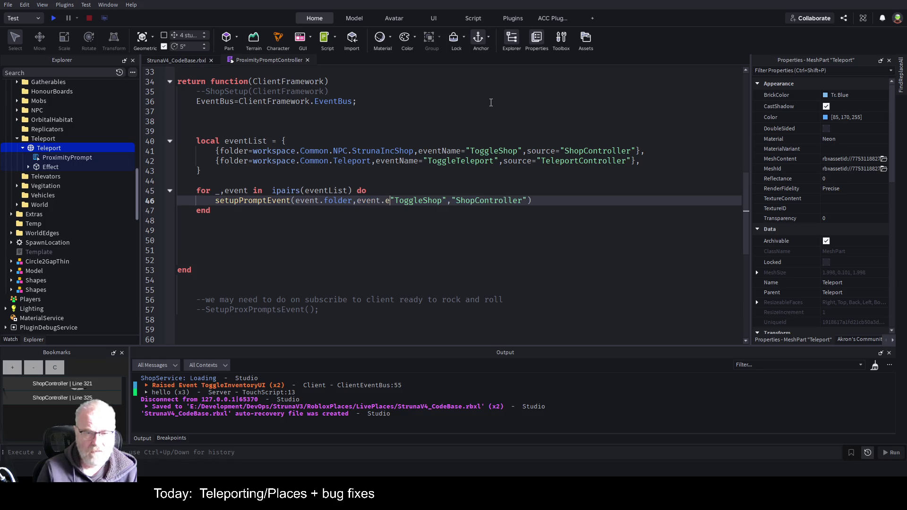
key(BackSpace)
text(EventName)
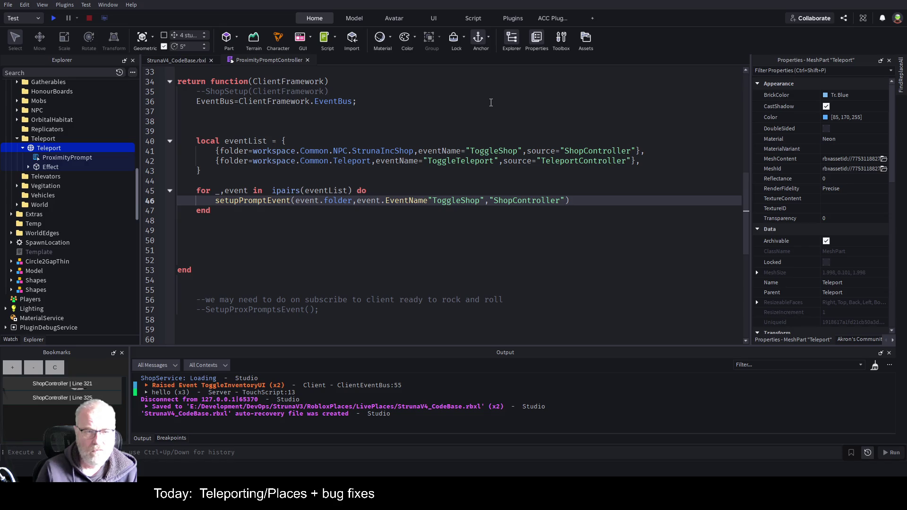
double_click(396, 161)
key(ctrl+c)
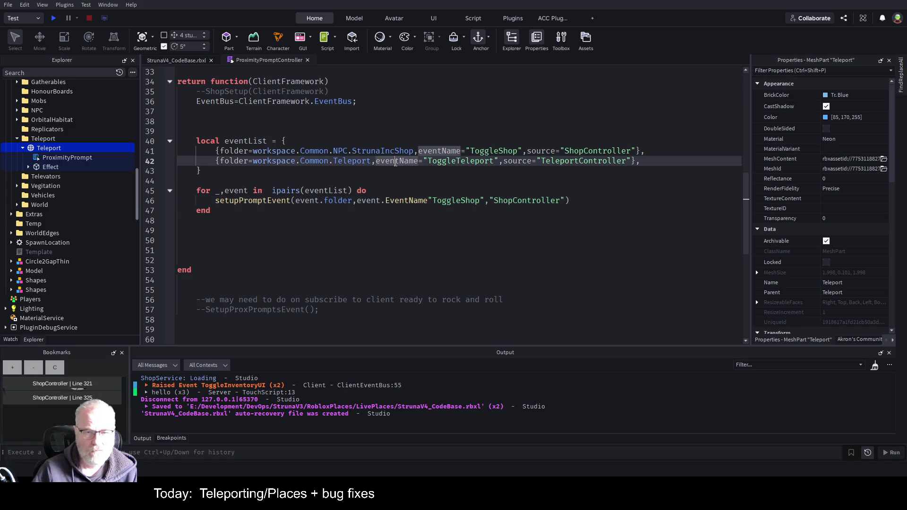
double_click(409, 201)
key(ctrl+v)
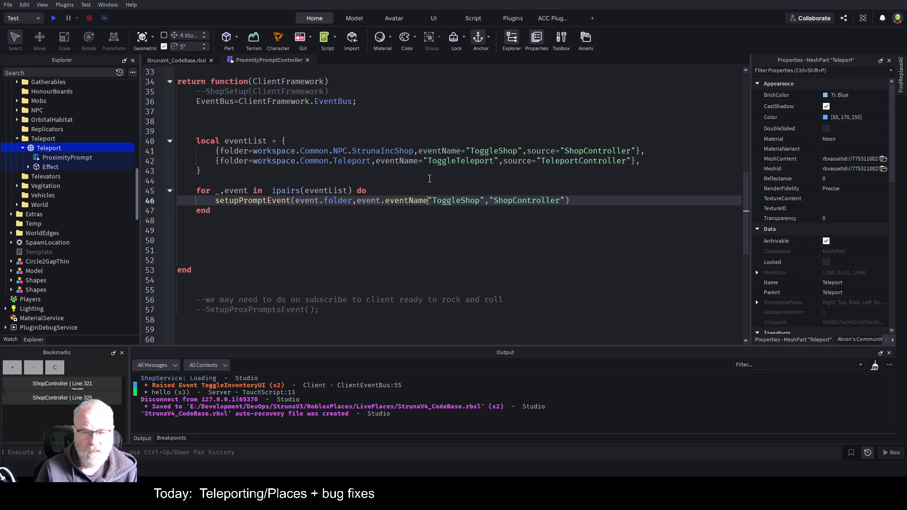
Step: Replace the ToggleShop and ShopController arguments with event.source and save the script
key(Delete)
key(Delete)
key(Delete)
key(Delete)
key(Delete)
key(Delete)
key(Right)
text(event)
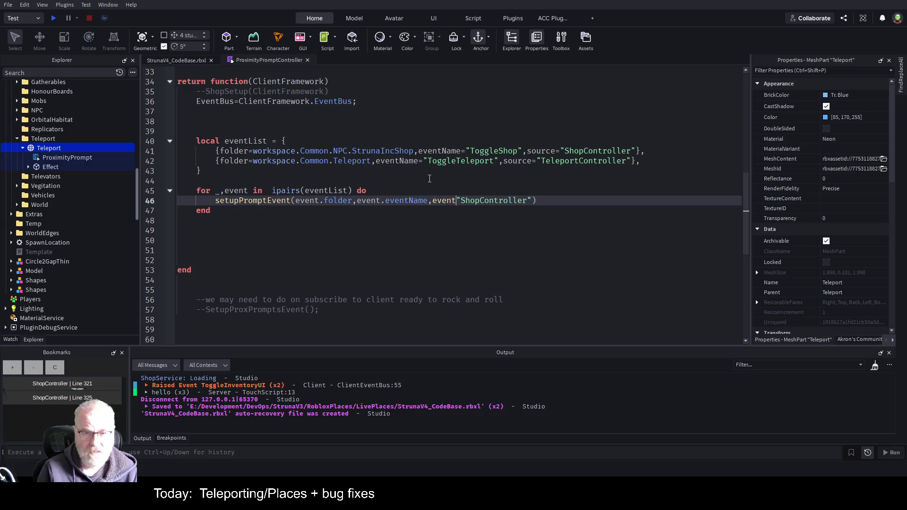
text(.source)
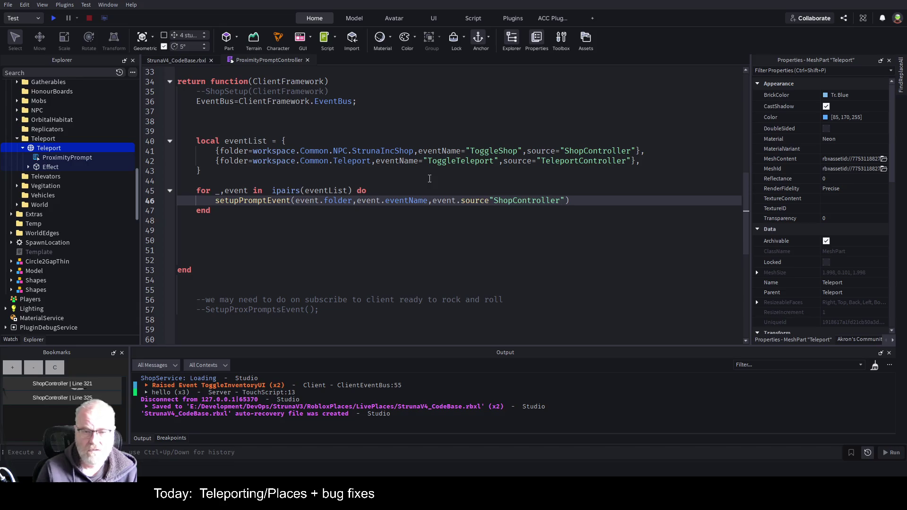
key(shift+End)
key(shift+Left)
key(shift+Left)
key(Delete)
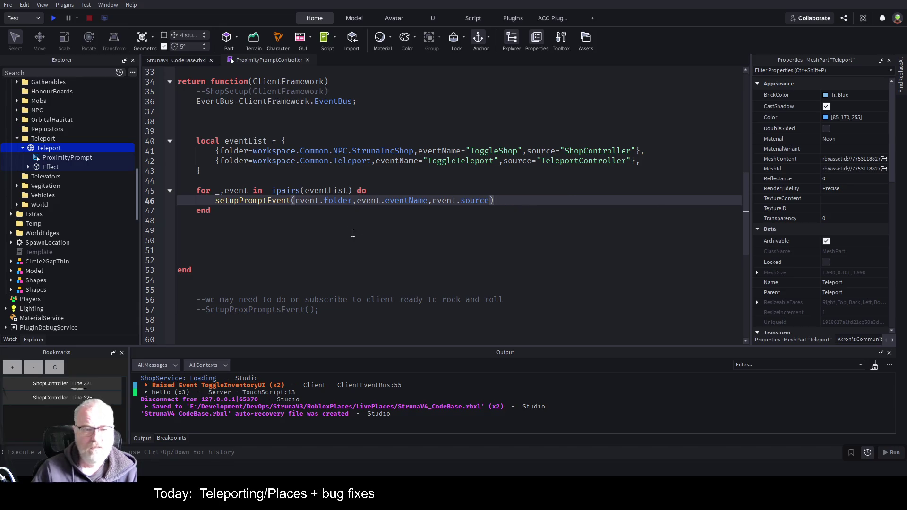
key(ctrl+s)
Step: Select the ToggleTeleport entry line in the eventList table
click(232, 172)
key(Up)
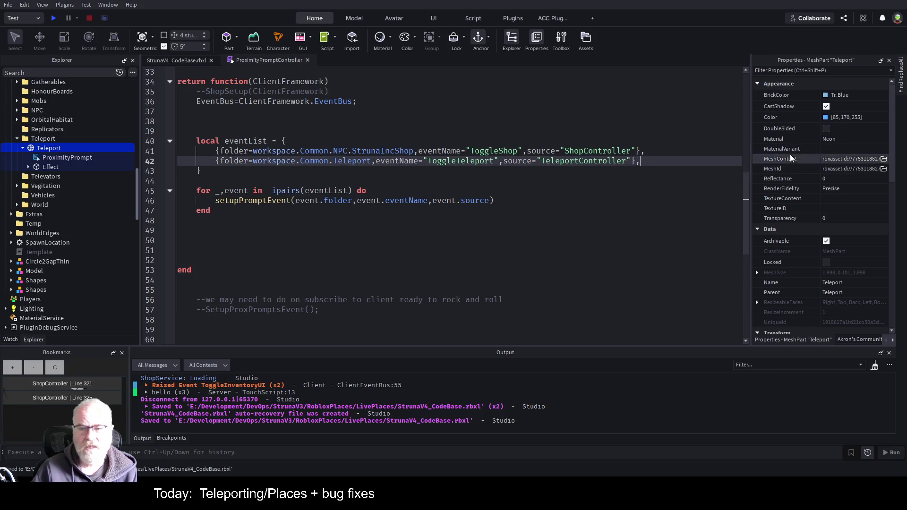
key(Home)
key(shift+End)
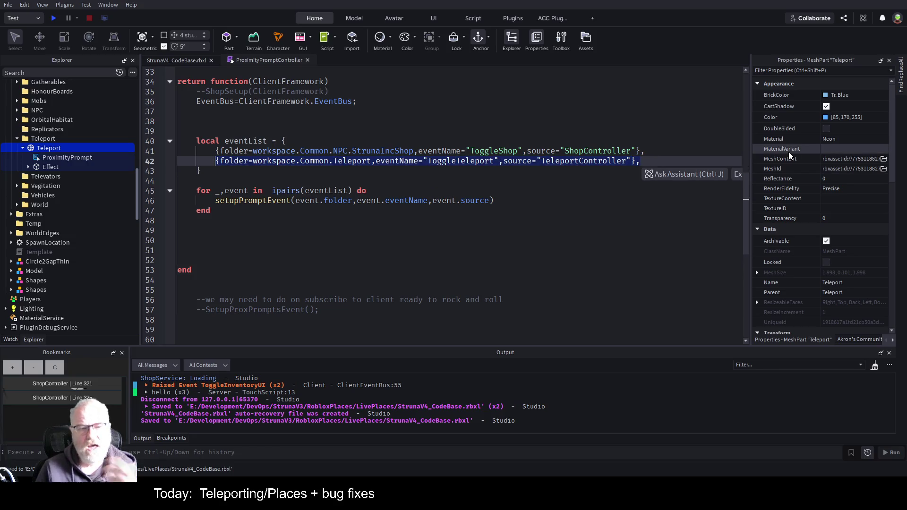
key(Down)
key(Down)
key(Down)
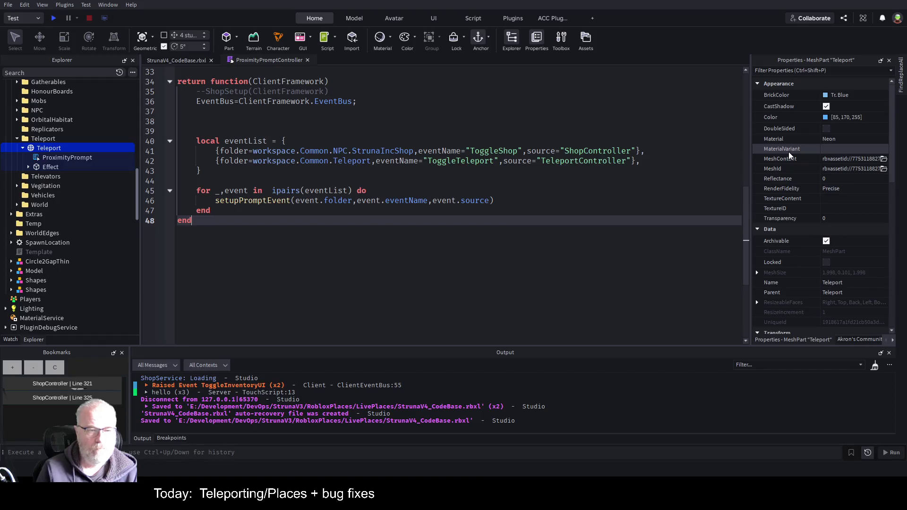
Step: Remove the blank lines in the header comment and above the EventBus declaration
key(ctrl+Home)
key(Down)
key(Down)
key(Down)
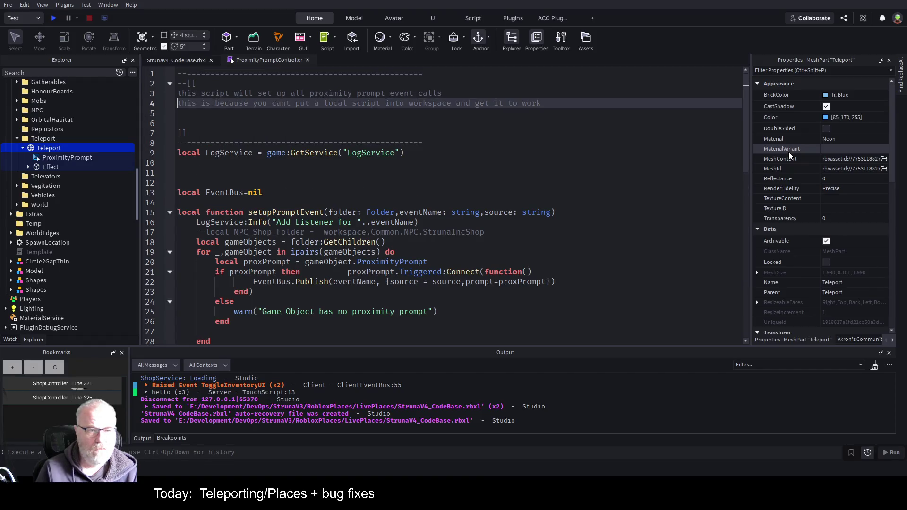
key(Delete)
key(Down)
key(Down)
key(Delete)
key(Delete)
key(Down)
key(Up)
key(Delete)
key(Down)
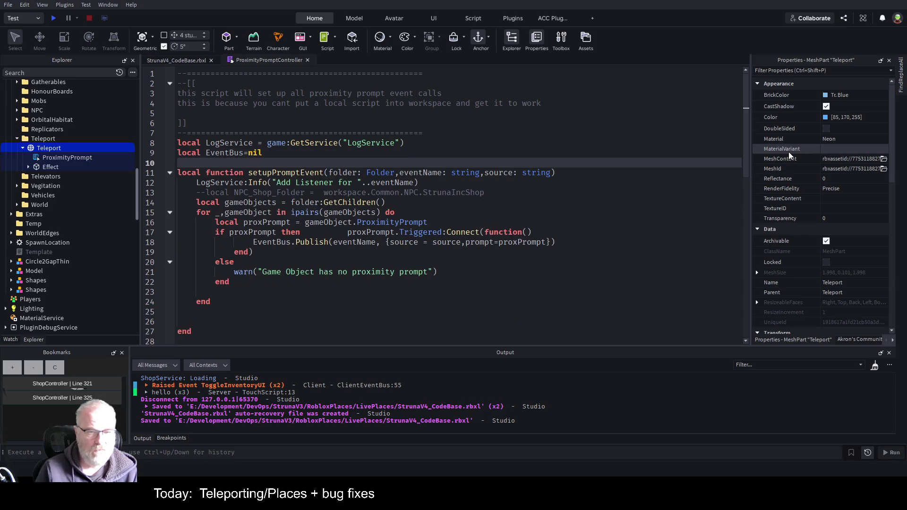
Step: Delete the extra blank lines around the function's end, save, and start a play test
scroll(449, 257, down, 2)
click(343, 235)
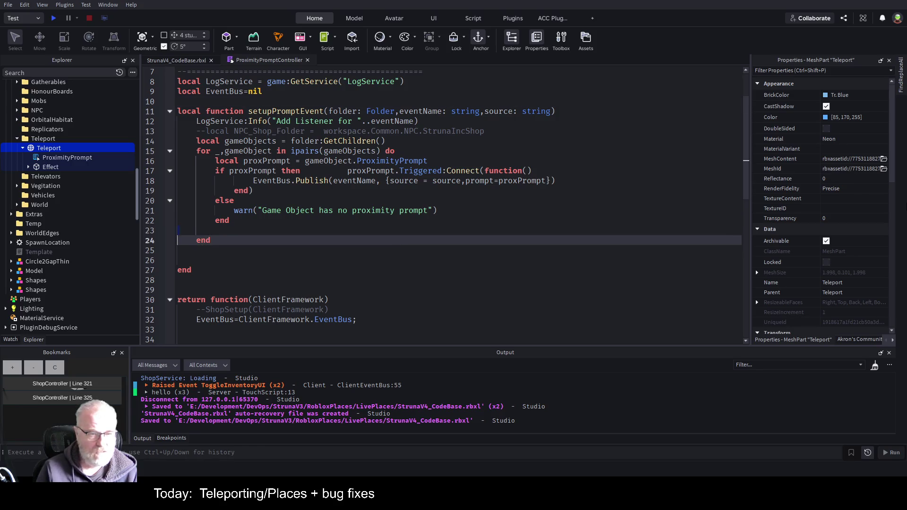
key(Delete)
key(Down)
key(Delete)
key(Delete)
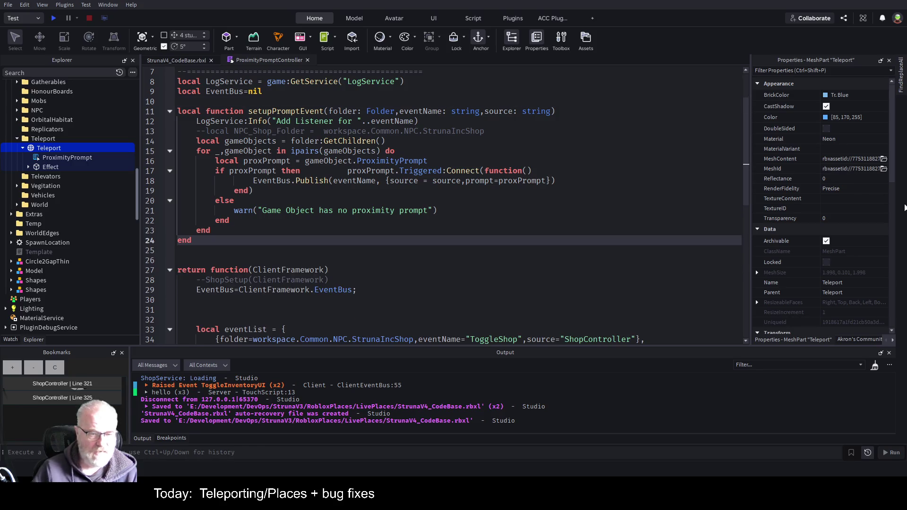
scroll(412, 272, down, 3)
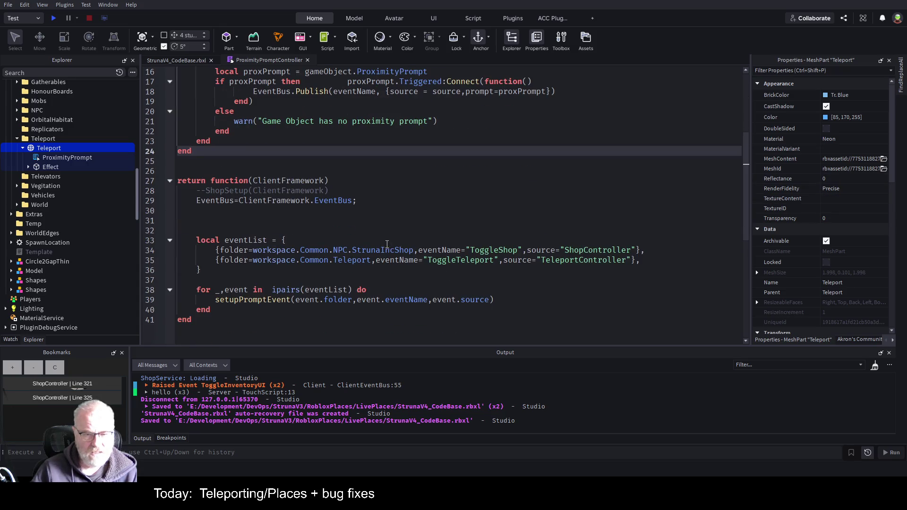
click(399, 215)
key(ctrl+s)
click(55, 17)
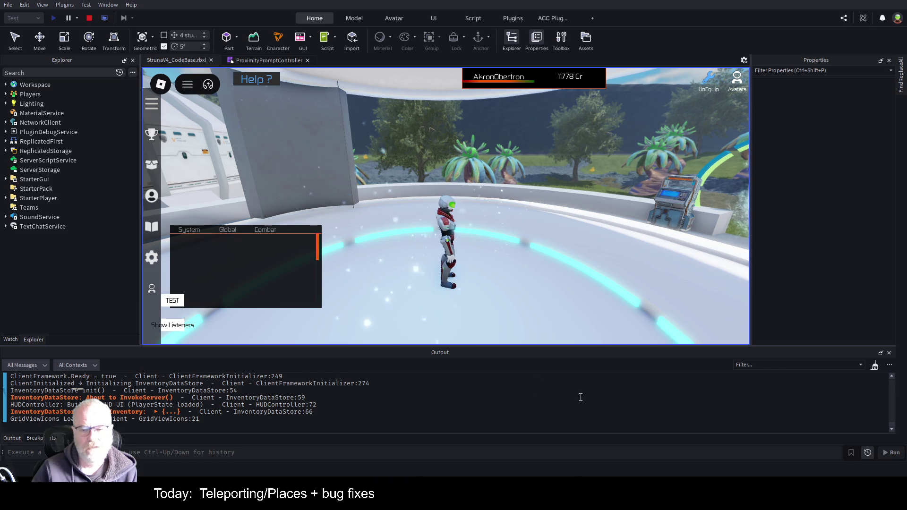
Step: Clear the Output log and open the Struna Shop through the kiosk's proximity prompt
scroll(584, 391, up, 5)
scroll(584, 390, up, 5)
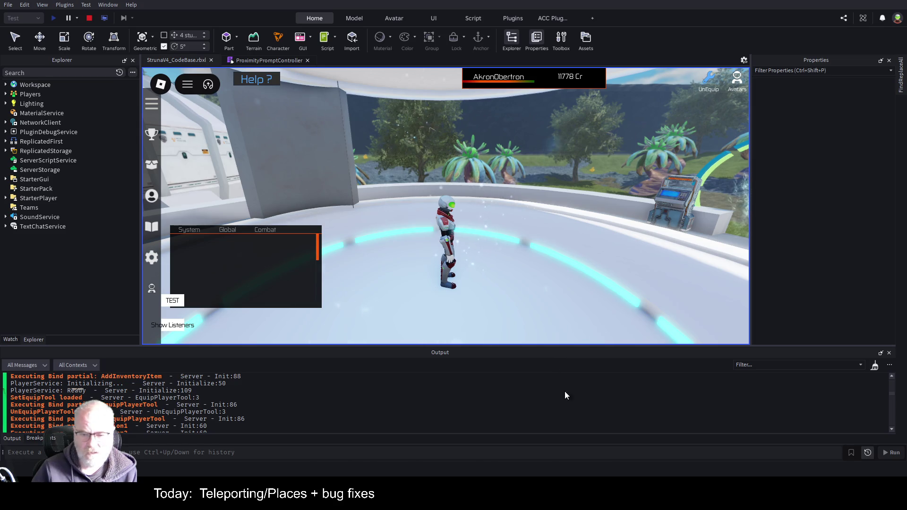
click(608, 269)
key(w)
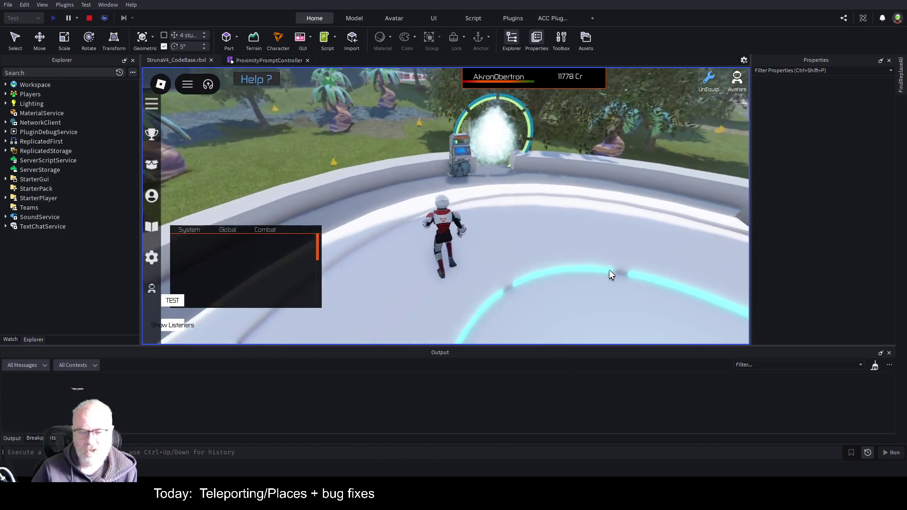
key(e)
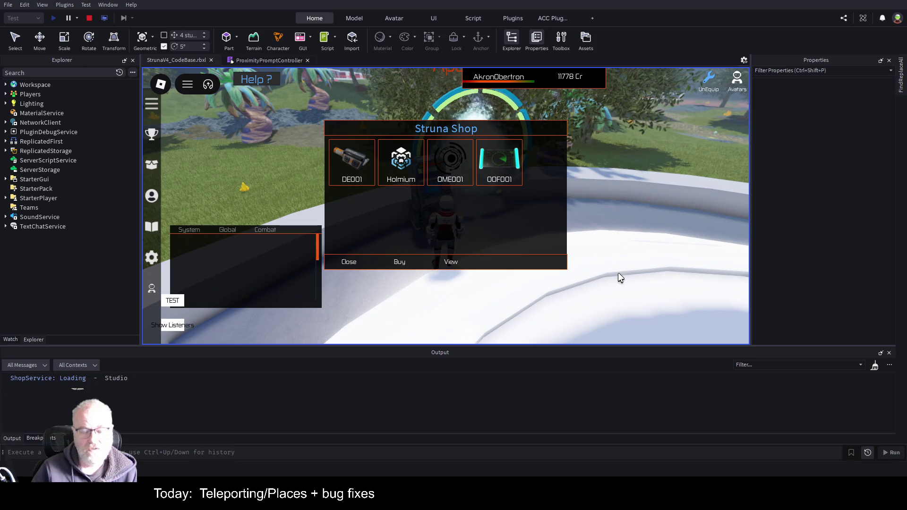
Step: Toggle the inventory, close the shop, walk onto the teleport pad, and stop the test
key(i)
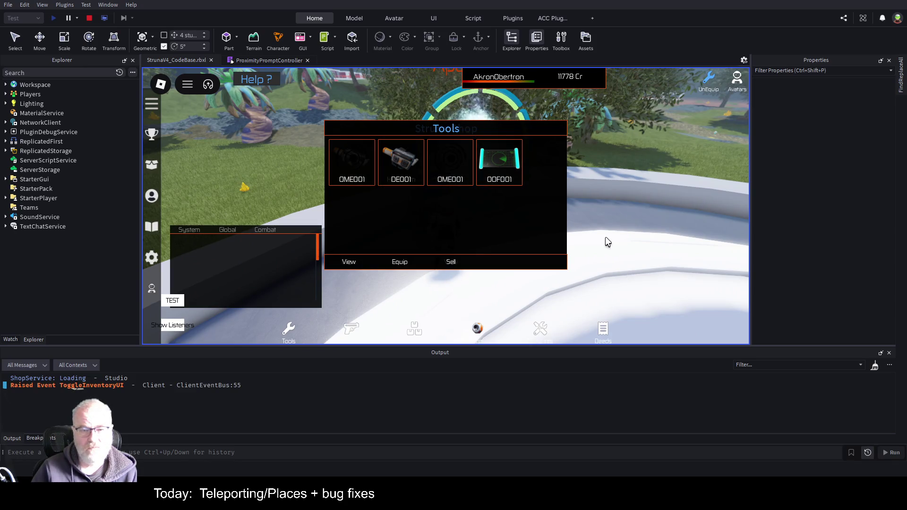
key(i)
click(353, 264)
key(a)
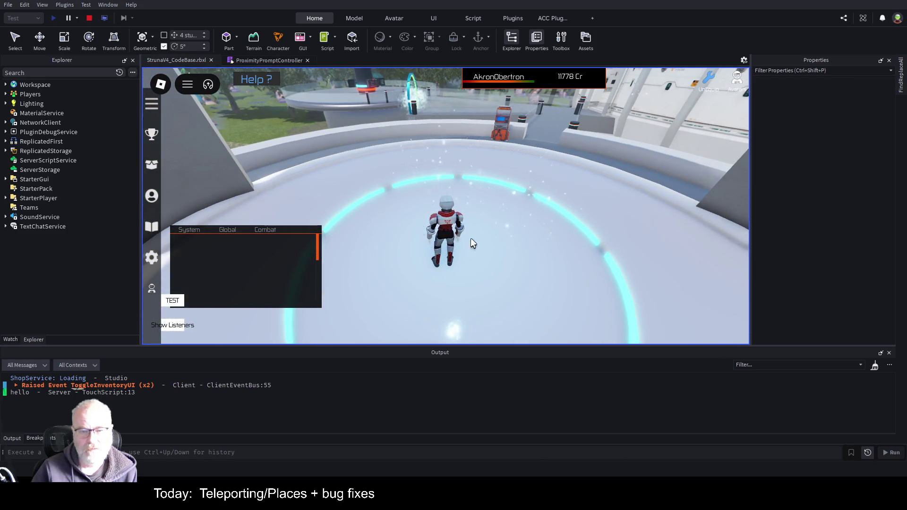
click(90, 18)
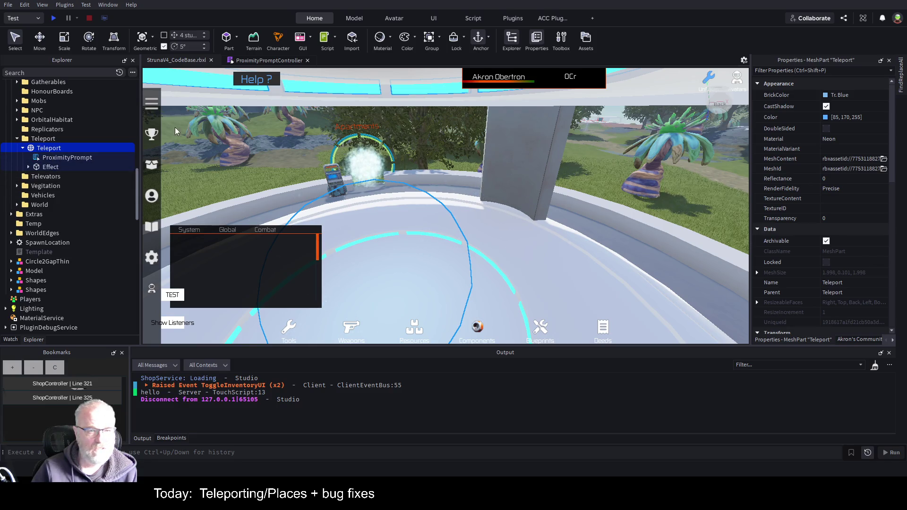
Step: Check the ToggleTeleport and ToggleShop event names in the ProximityPromptController script
click(257, 61)
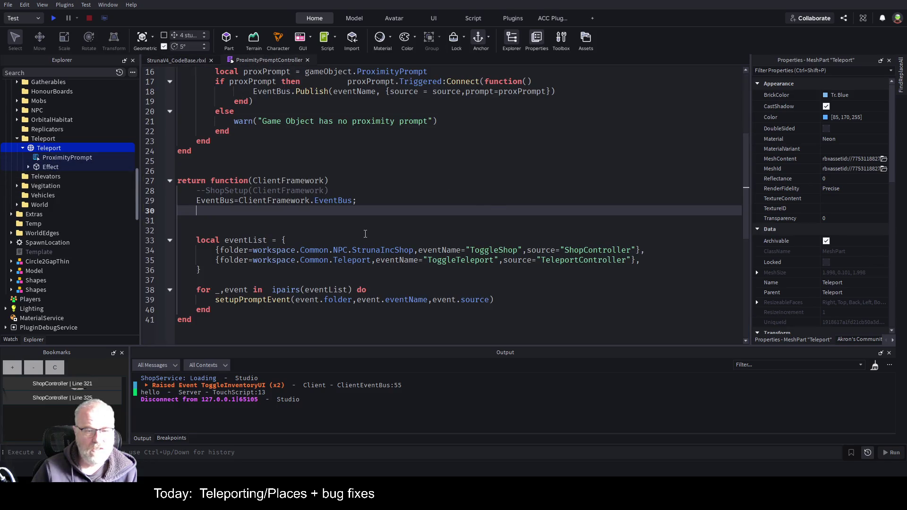
scroll(519, 220, down, 2)
double_click(464, 202)
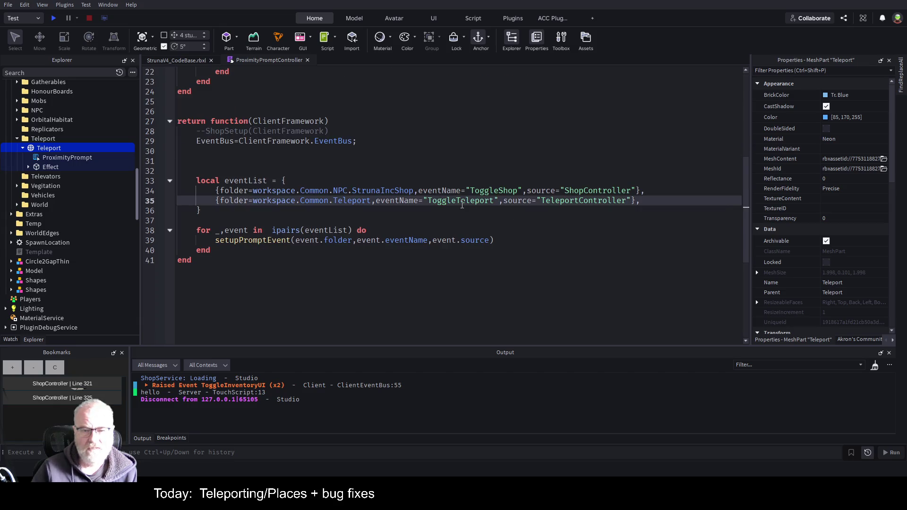
double_click(493, 190)
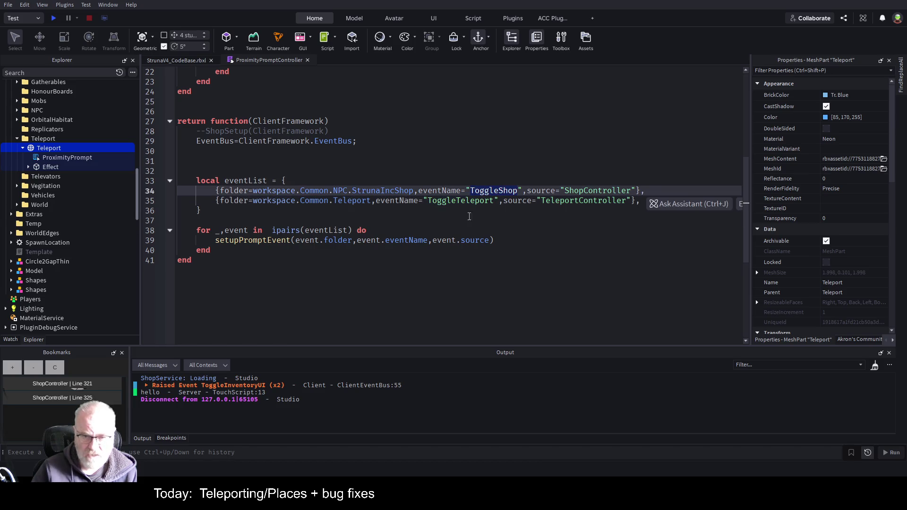
scroll(56, 171, up, 8)
scroll(59, 172, up, 6)
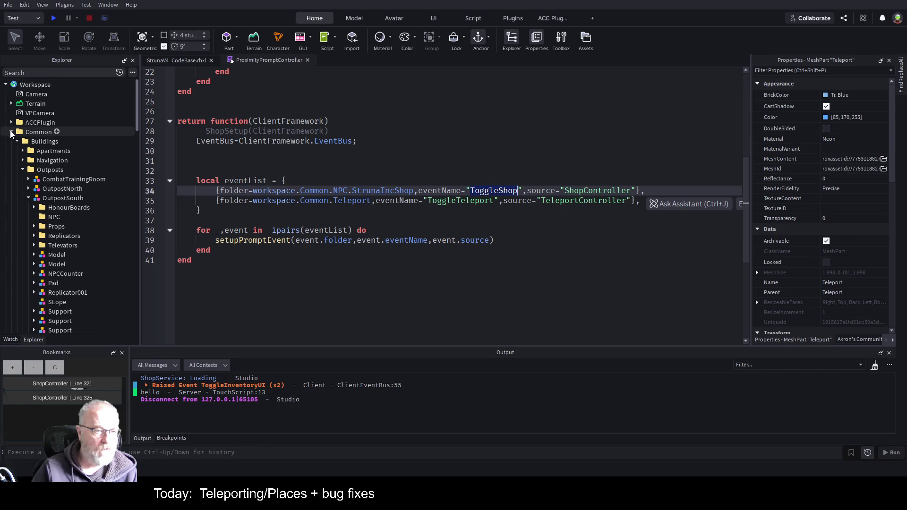
Step: Collapse the Common folder and select the ShopController module in Explorer
click(12, 133)
scroll(59, 193, down, 3)
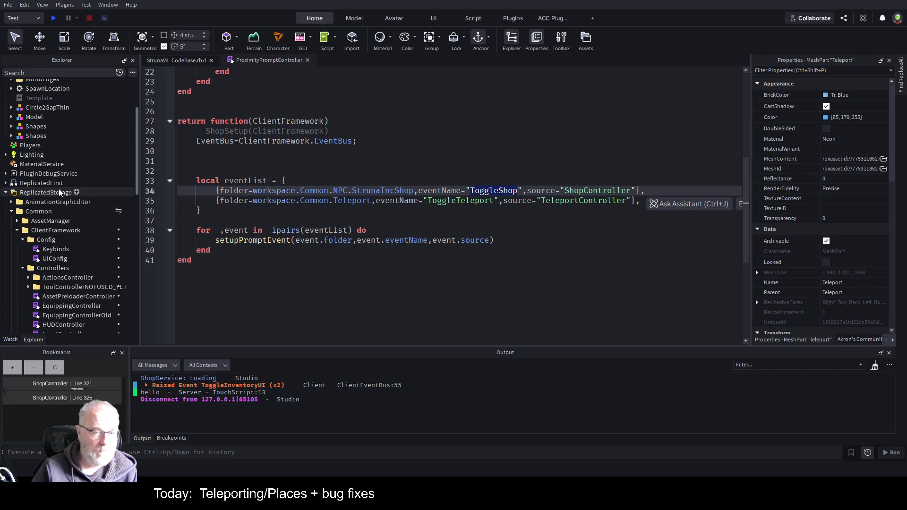
scroll(59, 188, down, 3)
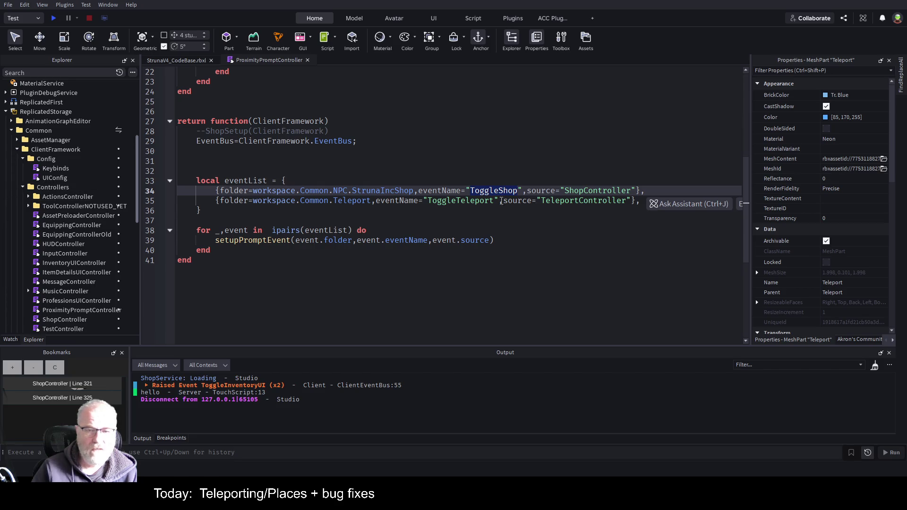
scroll(88, 243, down, 1)
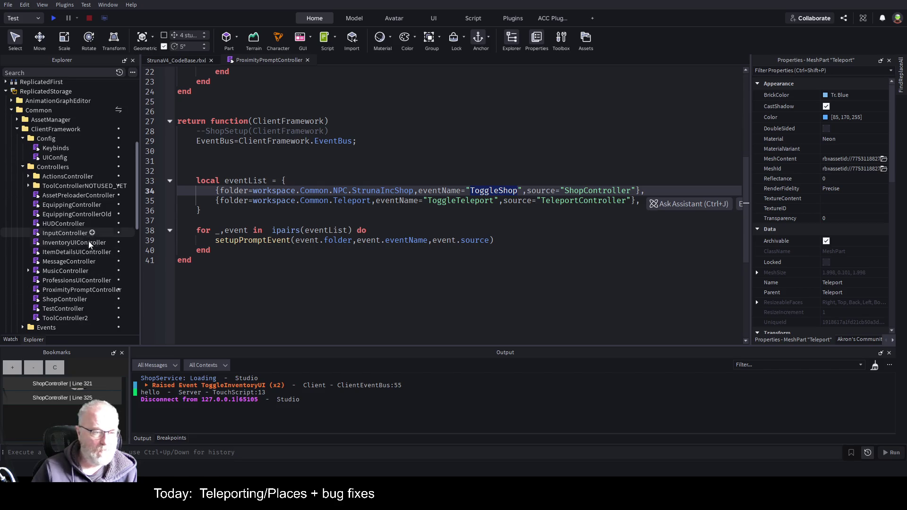
click(74, 303)
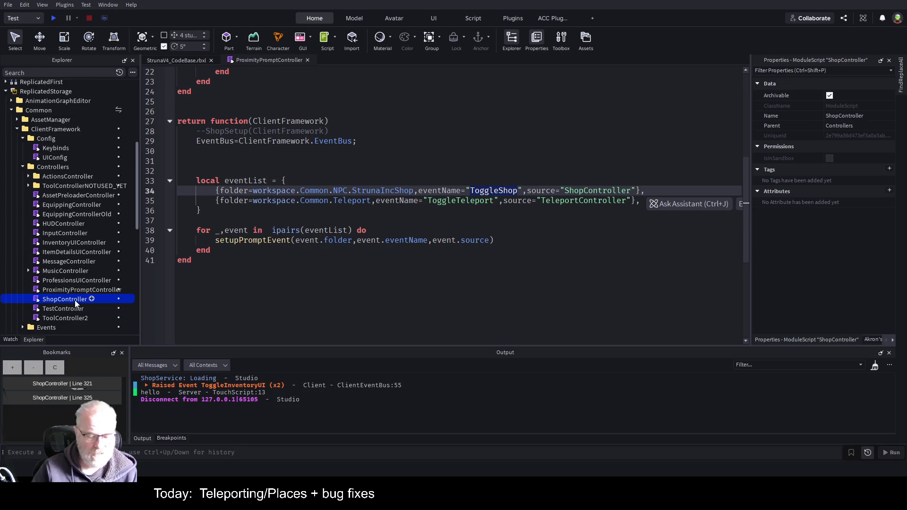
Step: Duplicate ShopController, rename the copy TeleportController, and open it for editing
key(ctrl+d)
key(F2)
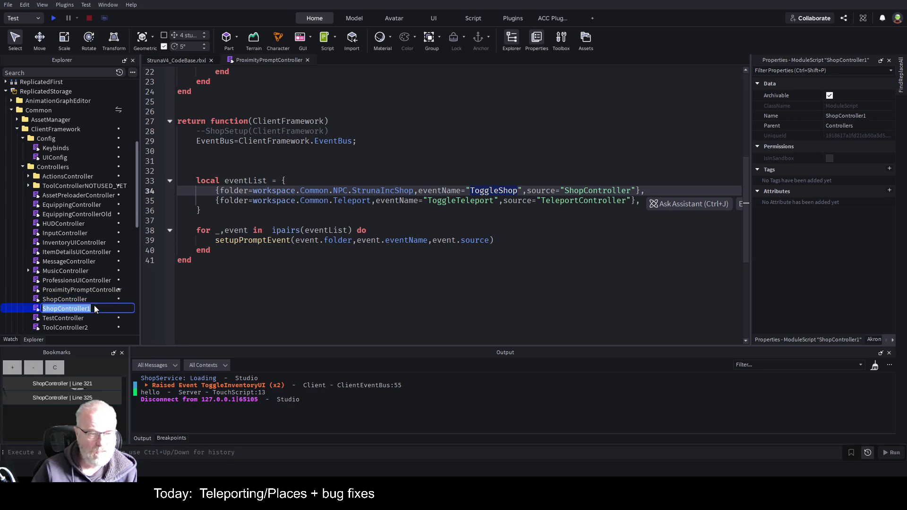
key(Home)
key(Delete)
key(Delete)
key(Delete)
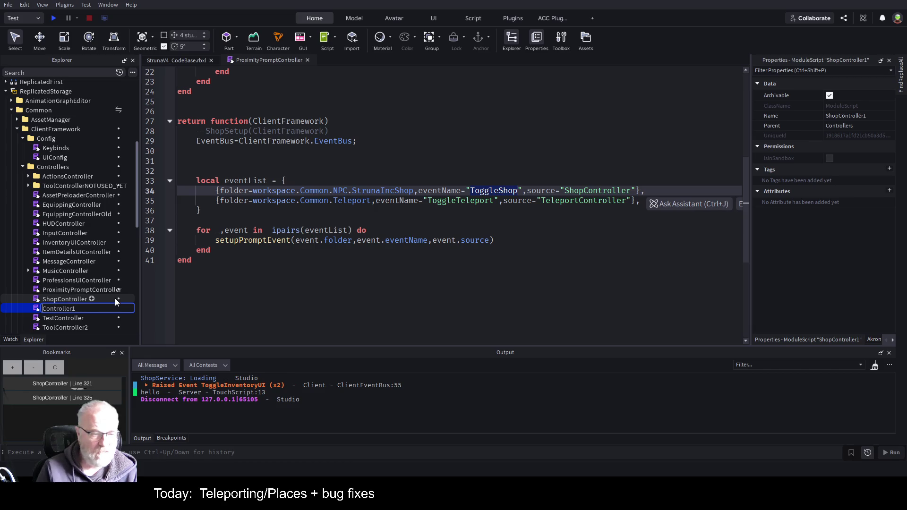
text(Teleport)
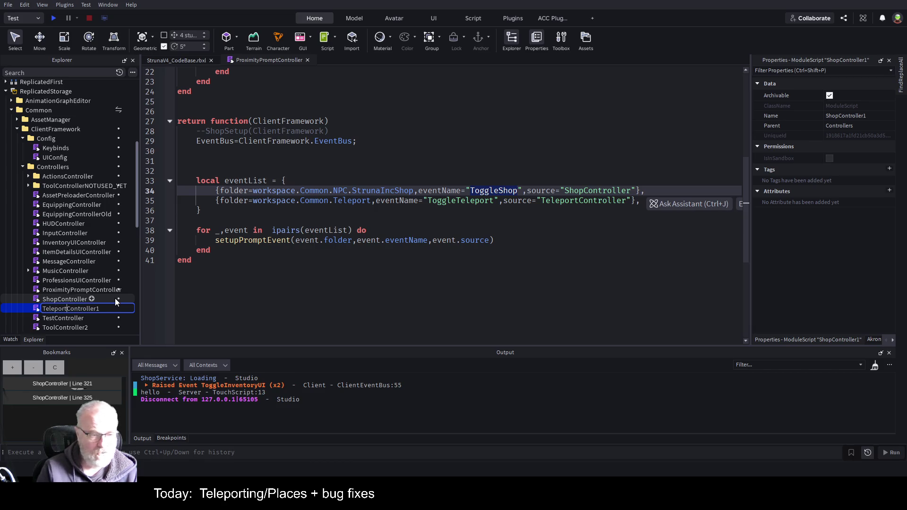
key(BackSpace)
key(Return)
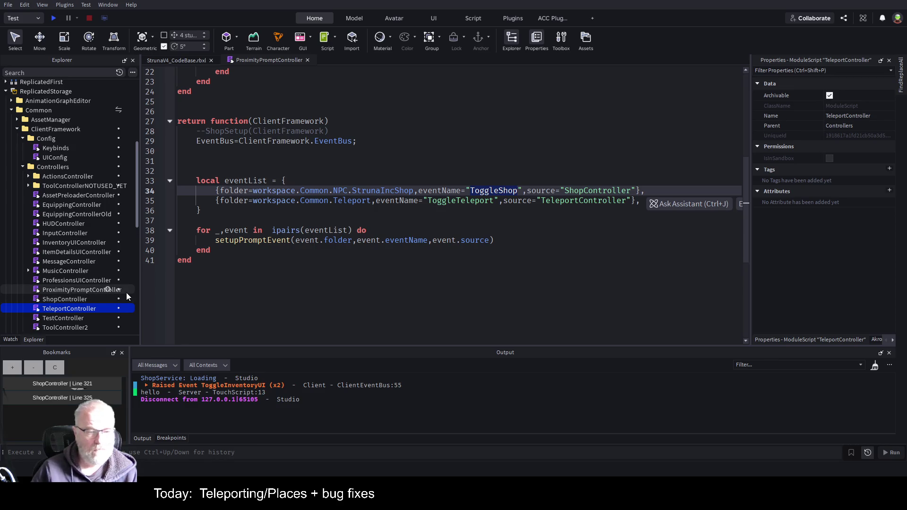
click(74, 308)
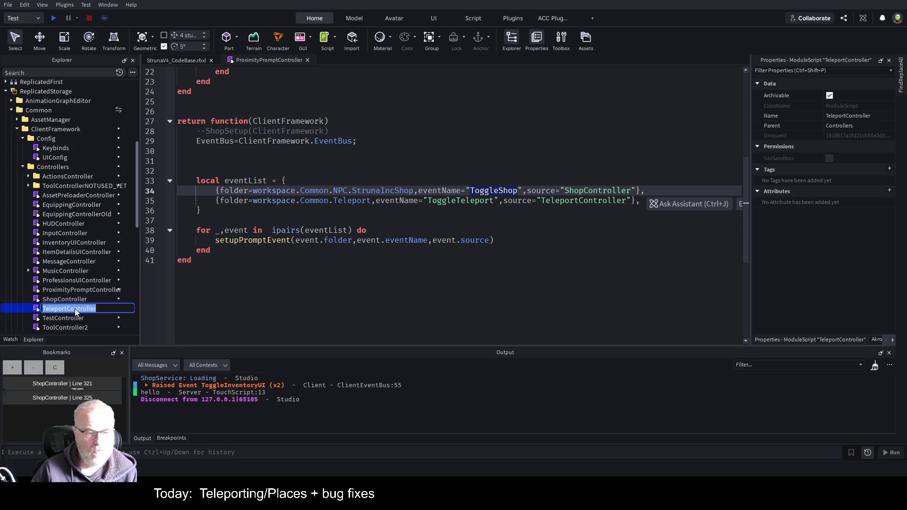
key(Return)
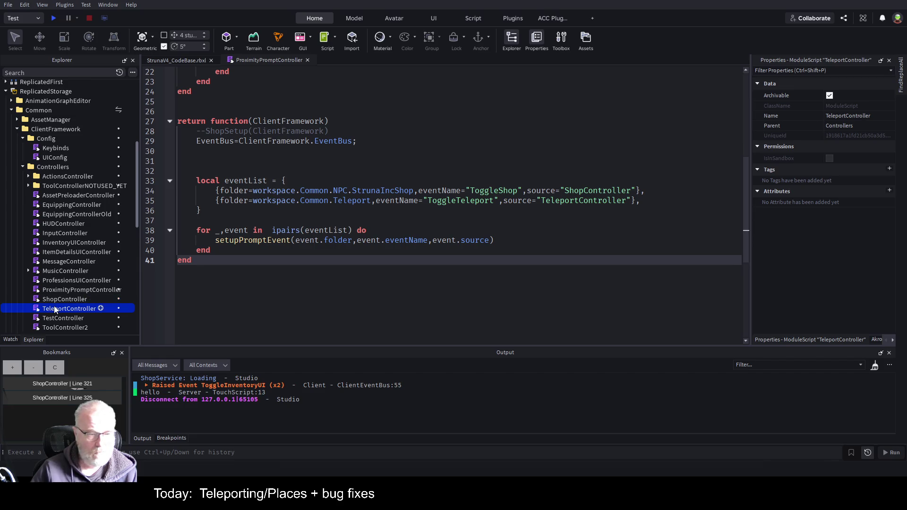
double_click(55, 309)
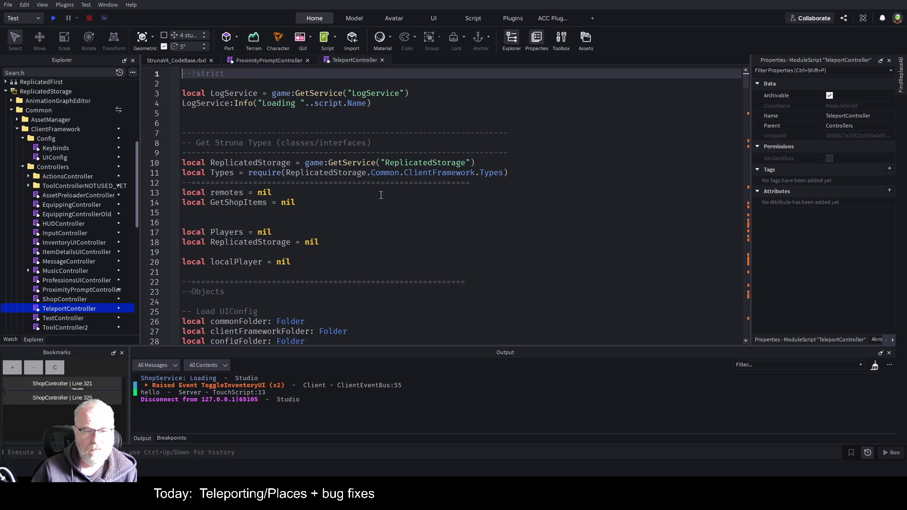
Step: Fold the Init, ClearUIStyles, HoverMouseTrigger, ApplySelectedStyle, buildGrid and RefreshItems functions
scroll(246, 248, down, 13)
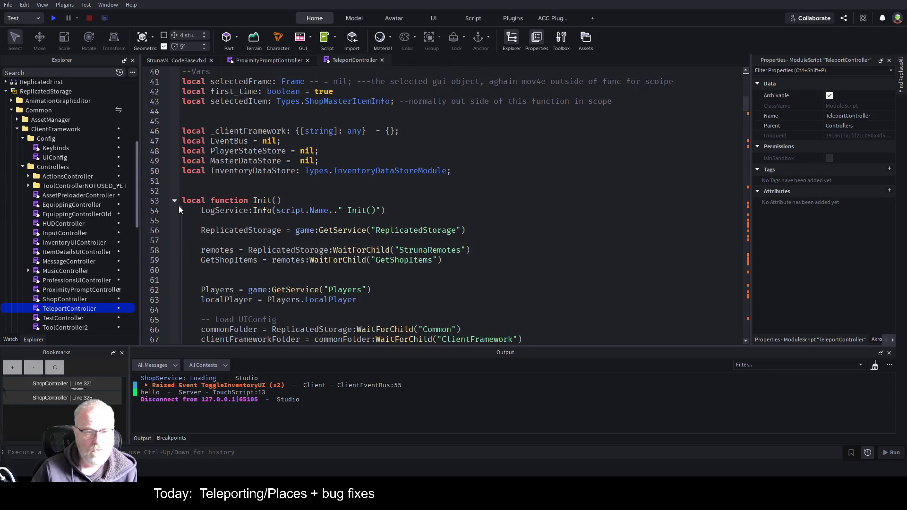
click(175, 199)
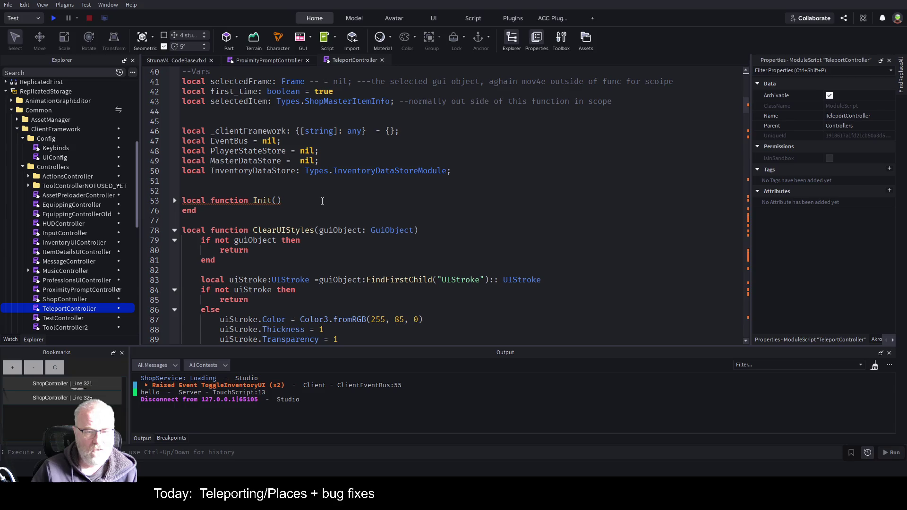
click(174, 230)
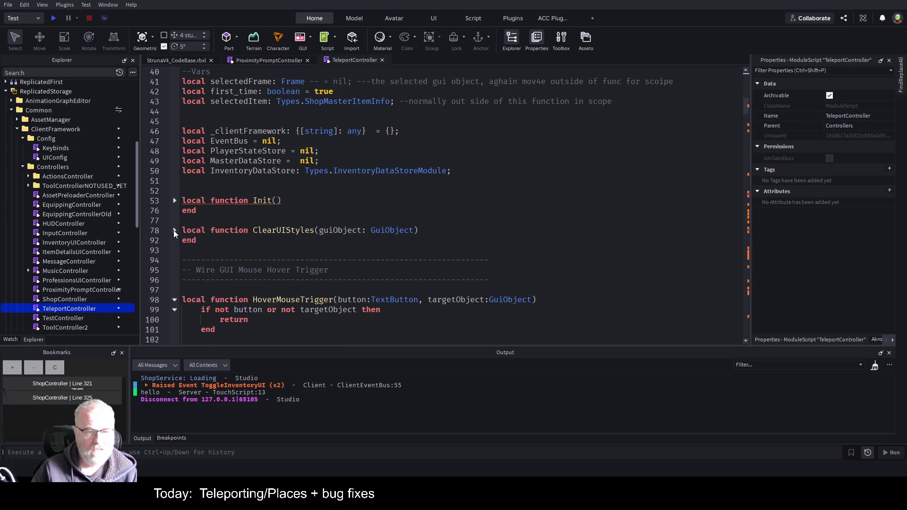
click(175, 299)
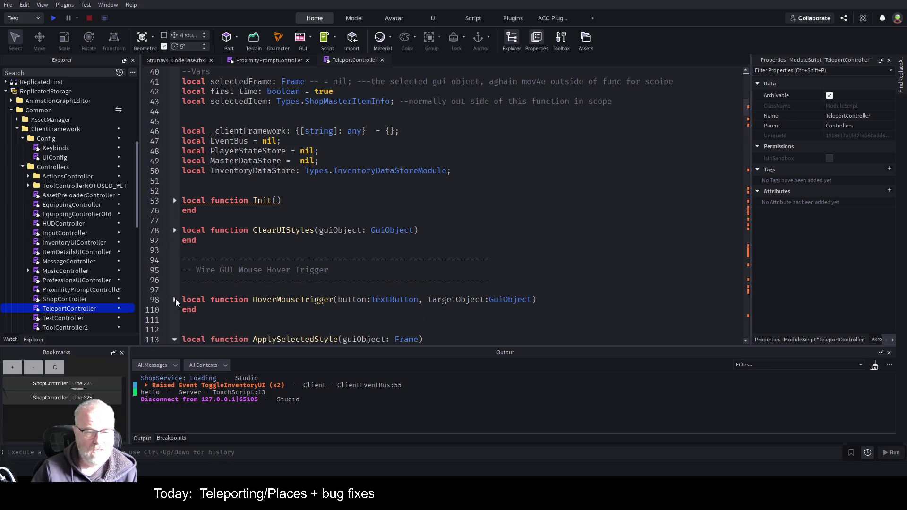
scroll(217, 250, down, 2)
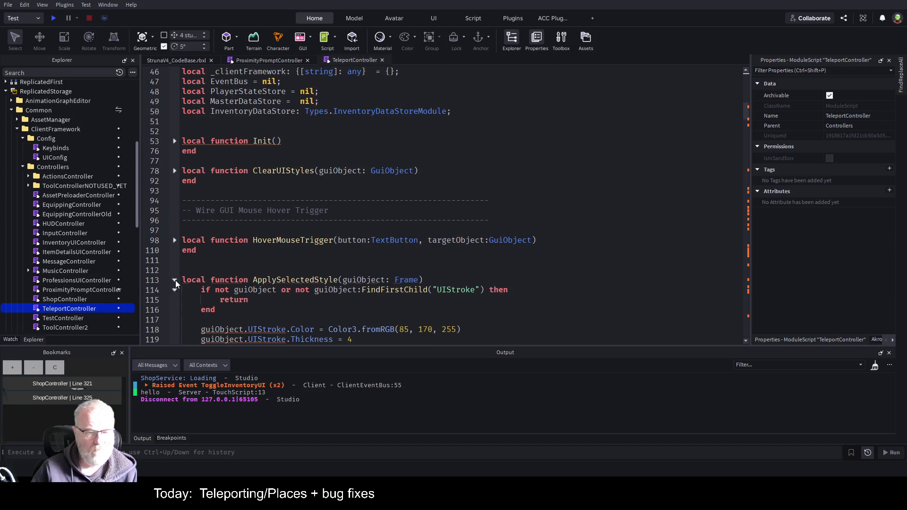
click(174, 280)
scroll(214, 255, down, 1)
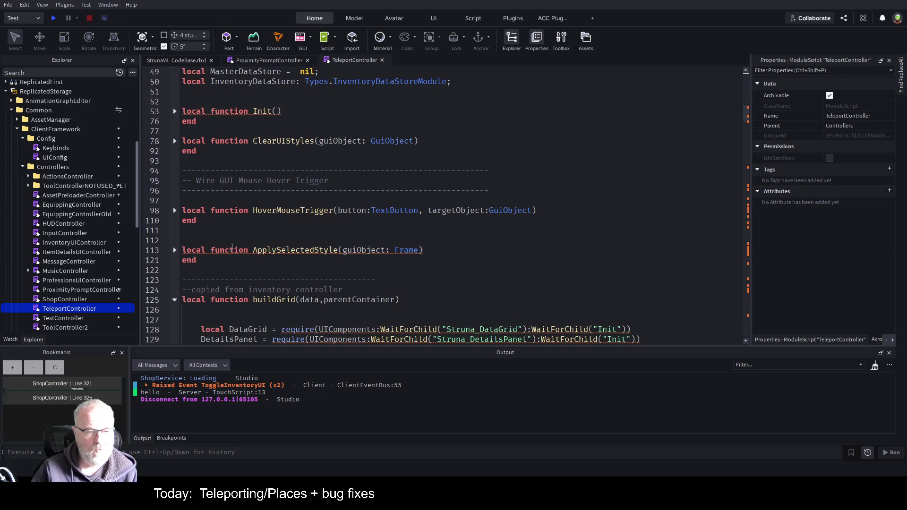
click(174, 300)
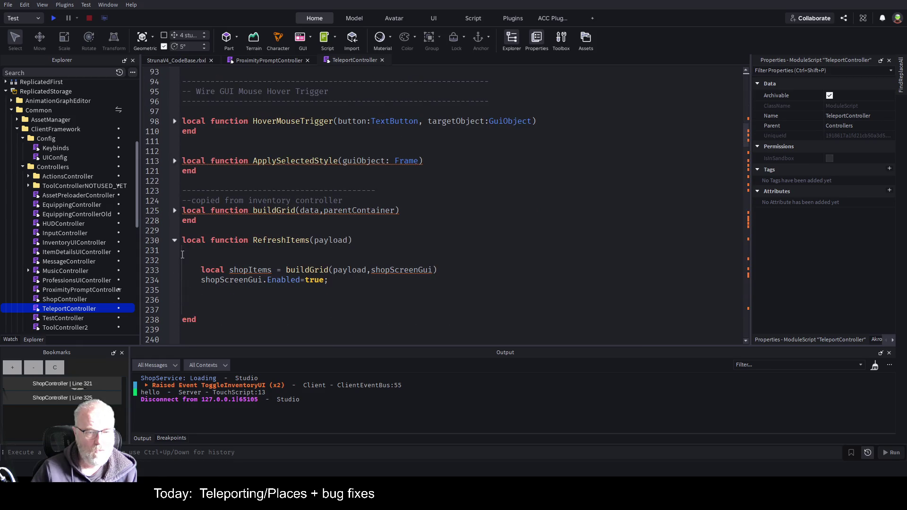
click(174, 240)
Step: Fold CreateViewButton, CreateCloseButton, CreateBuyButton, Options and BuildShop, then scroll down to line 399
scroll(287, 249, down, 3)
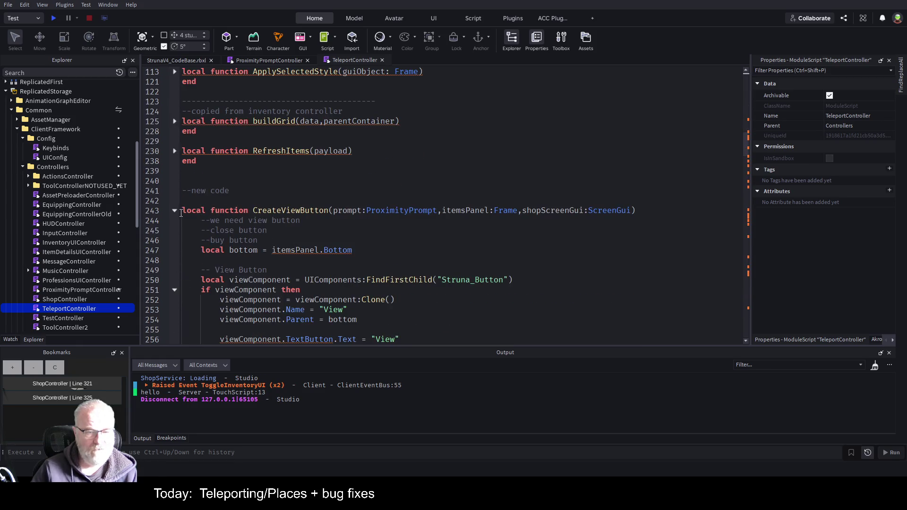
click(174, 211)
click(174, 240)
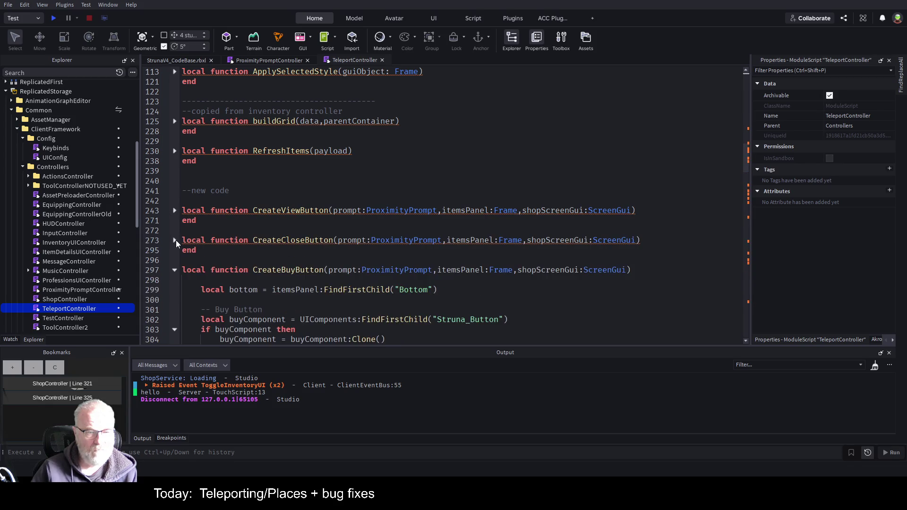
click(175, 269)
scroll(200, 216, down, 3)
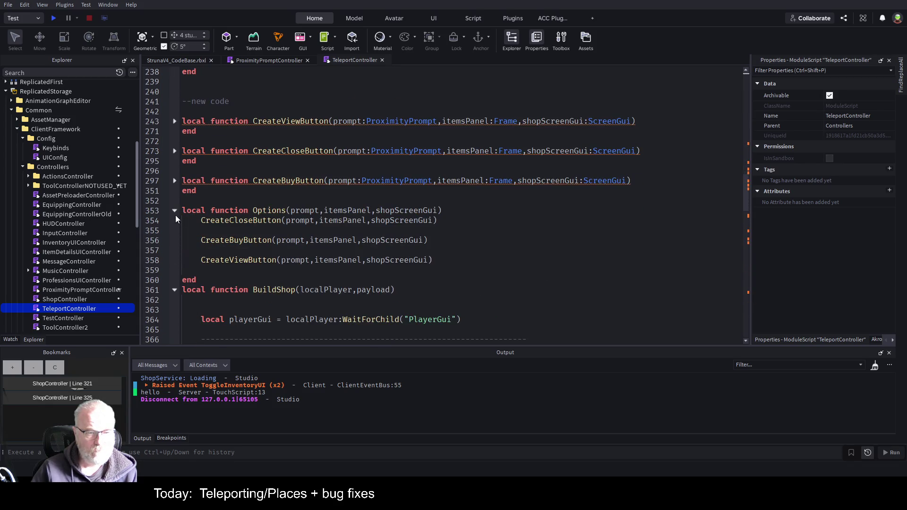
click(174, 211)
click(174, 231)
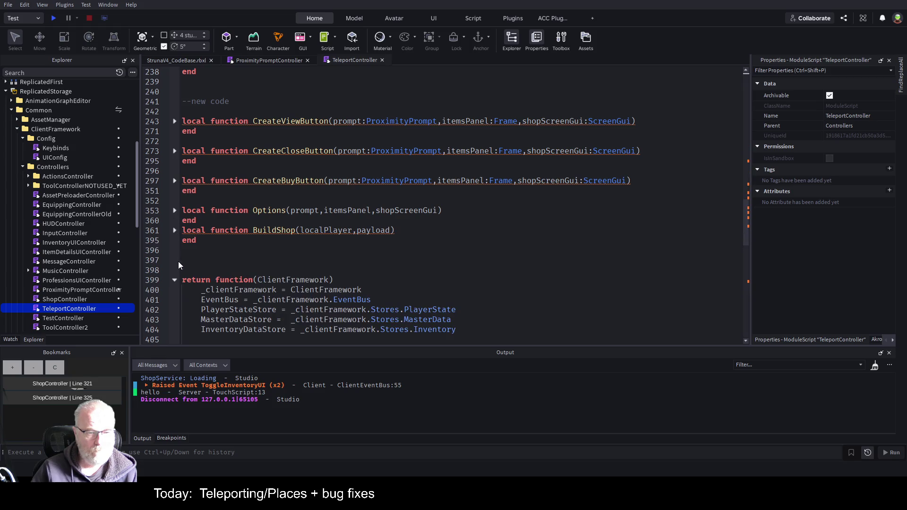
scroll(244, 193, down, 4)
scroll(414, 194, down, 3)
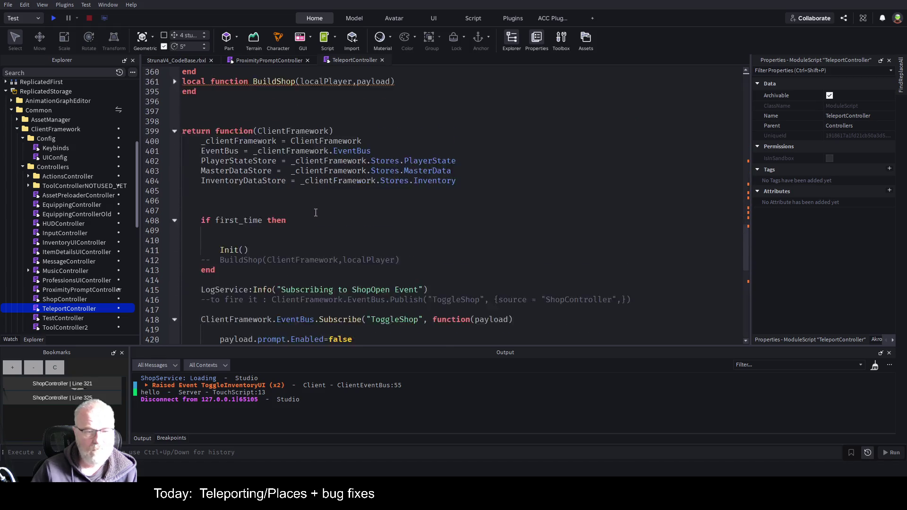
Step: Change the subscribed event from ToggleShop to ToggleTeleport and the log text from ShopOpen to TeleportOpen
double_click(394, 260)
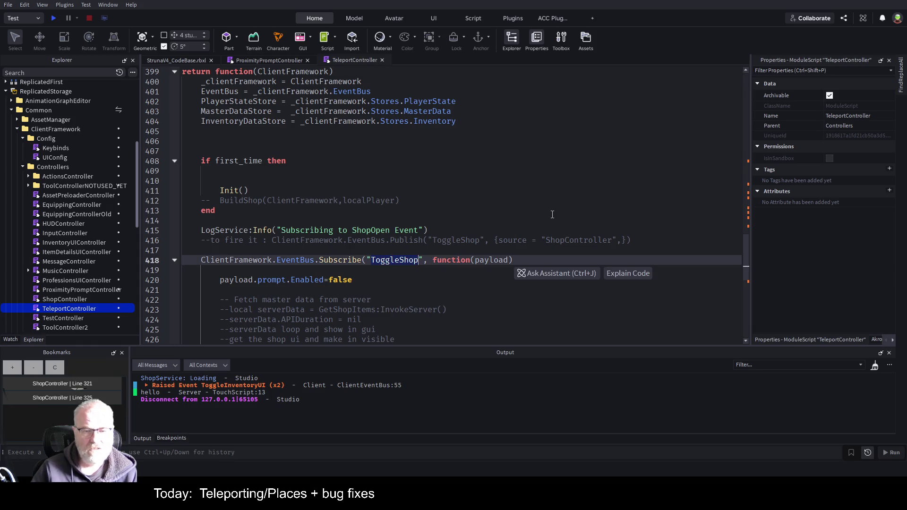
text(Toggle)
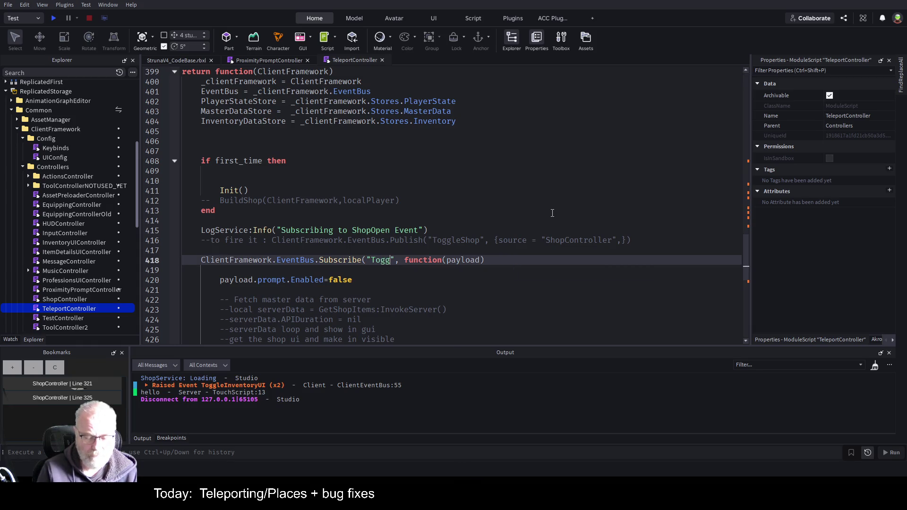
text(Telep)
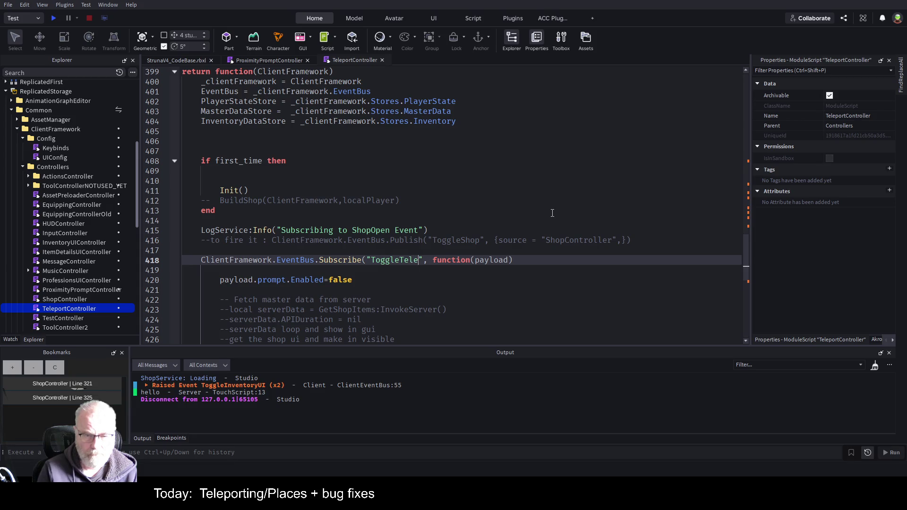
text(ort)
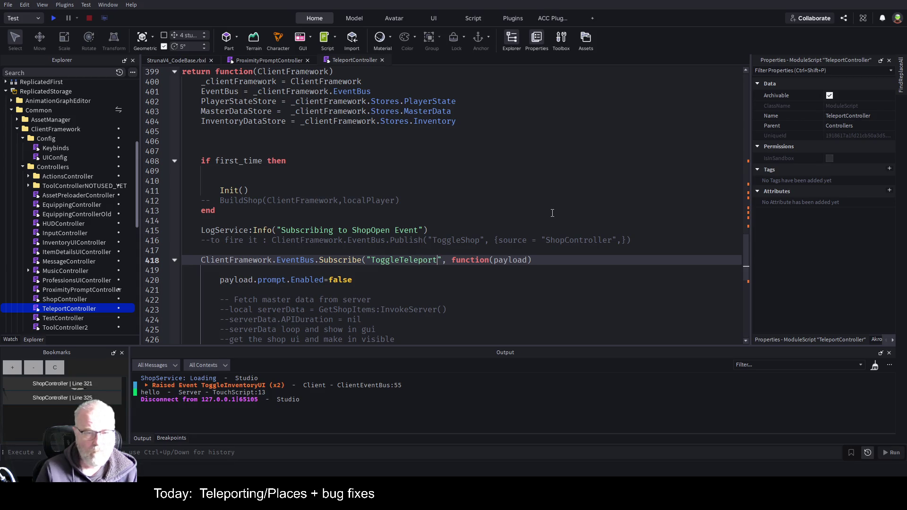
key(Up)
key(Up)
key(Up)
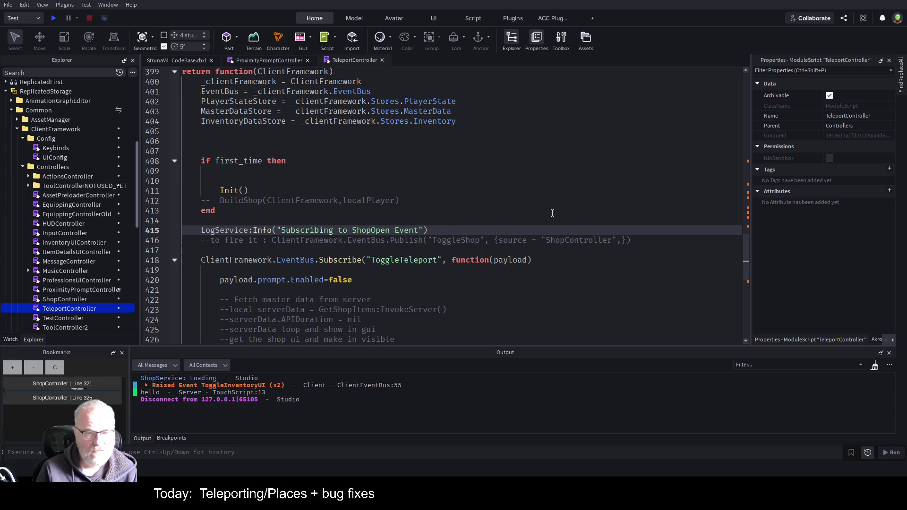
key(Delete)
key(Delete)
key(Delete)
text(Teleport)
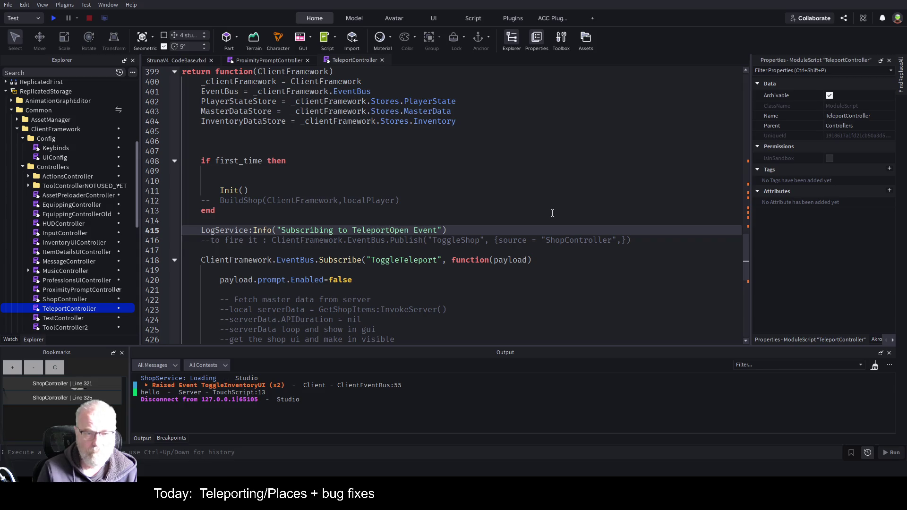
Step: Save the place, check the payload uses in the handler, and move to ProximityPromptController
key(ctrl+s)
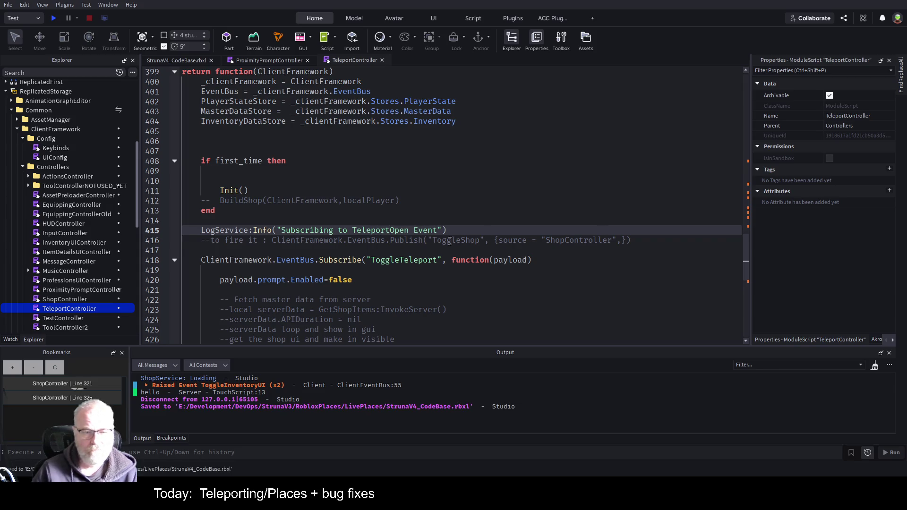
click(491, 278)
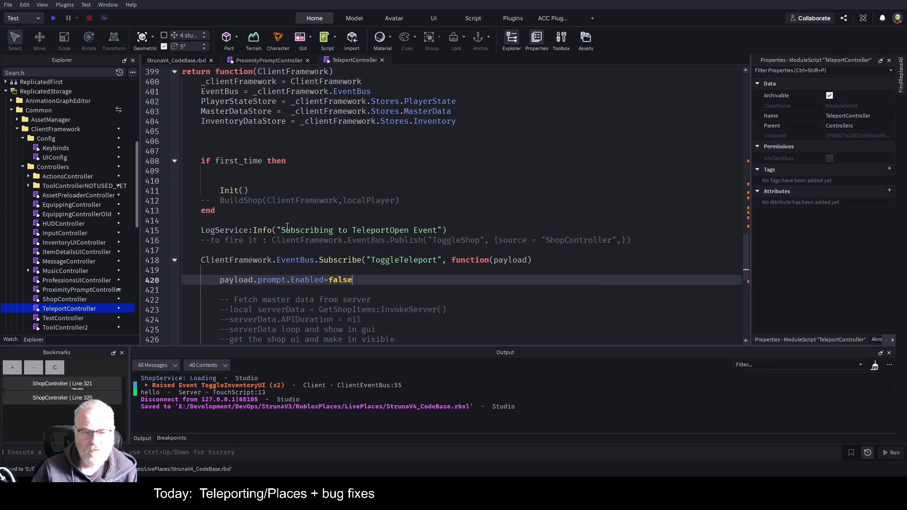
scroll(384, 202, down, 2)
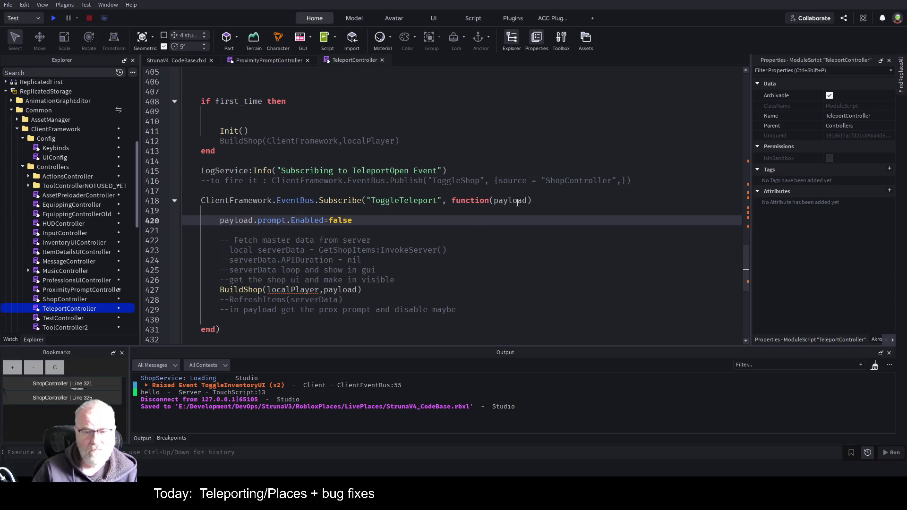
double_click(517, 202)
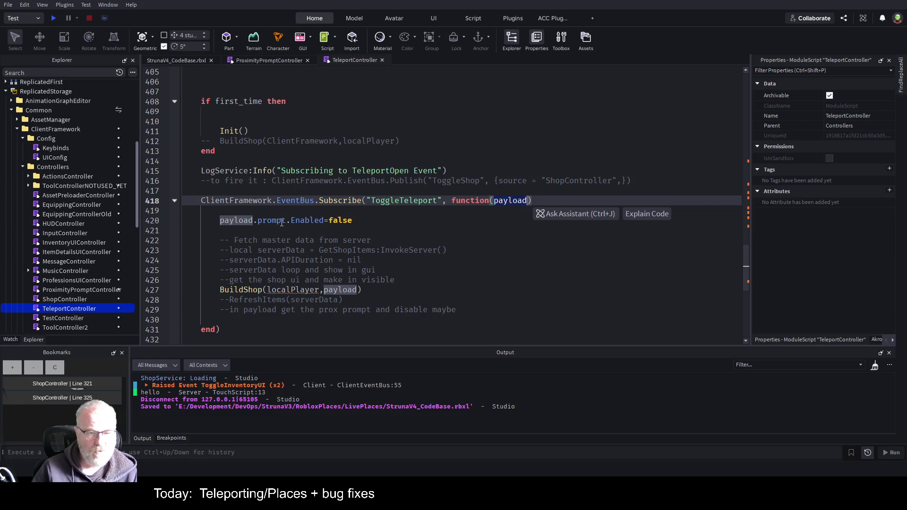
click(256, 61)
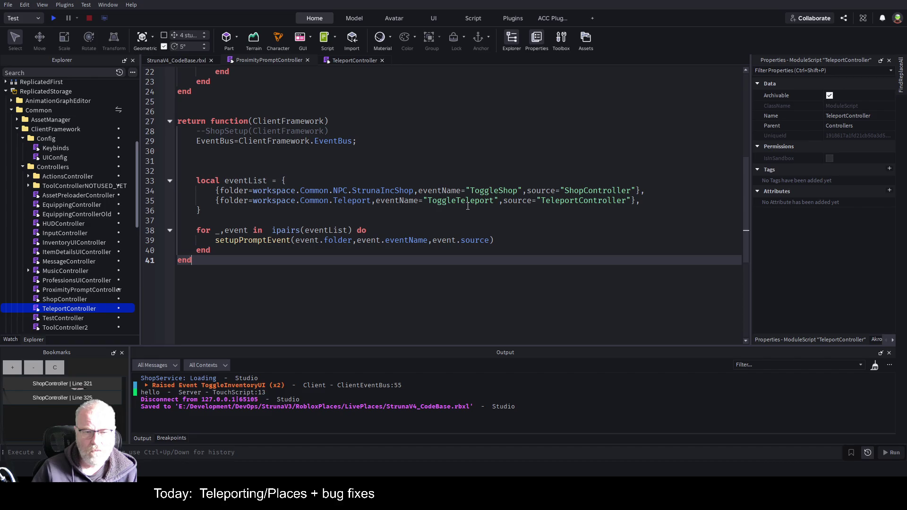
Step: Check proxPrompt in the published event data, then return to TeleportController below payload.prompt.Enabled=false
scroll(467, 205, up, 6)
double_click(533, 211)
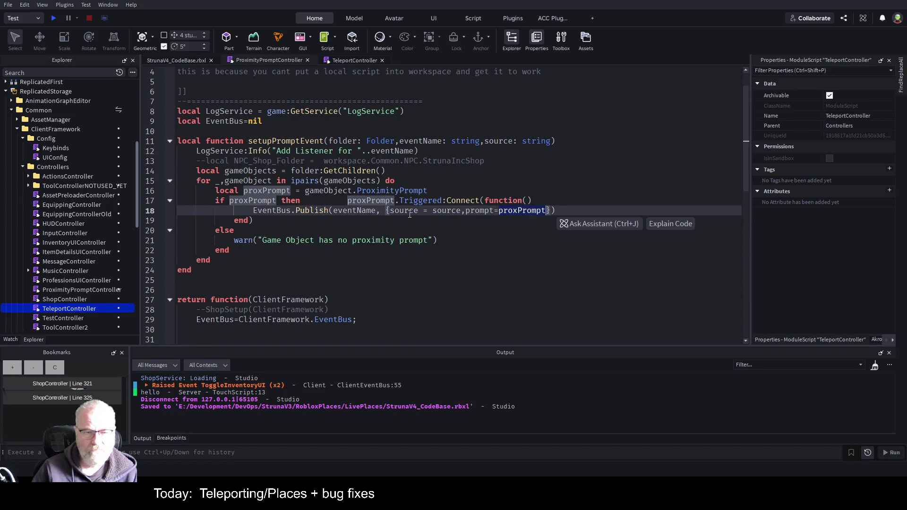
scroll(503, 210, down, 6)
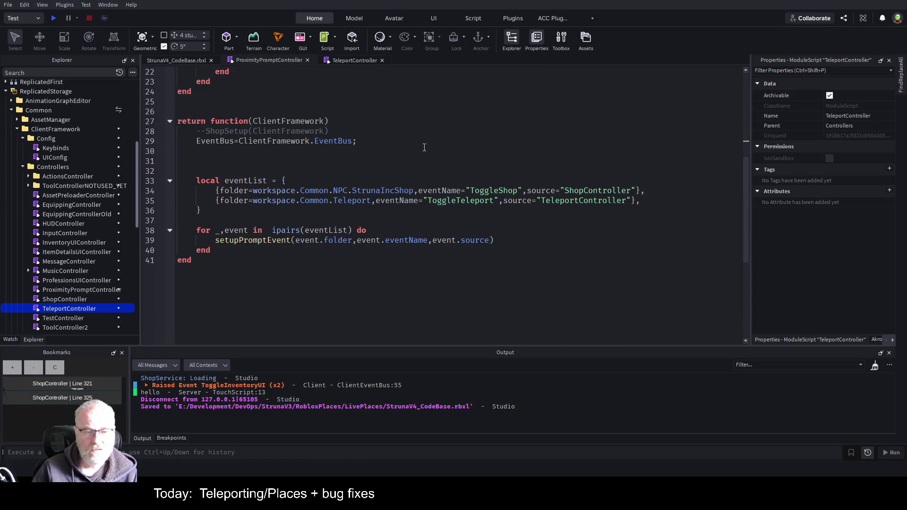
click(350, 60)
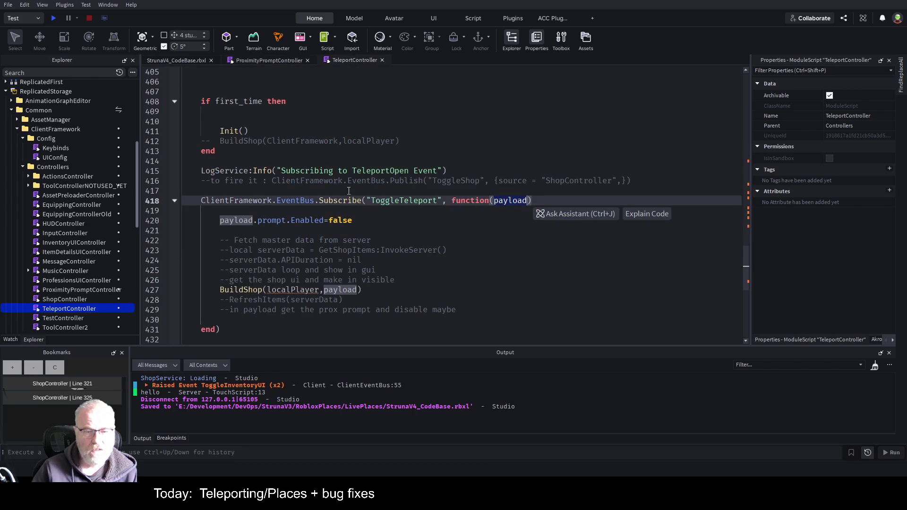
click(394, 229)
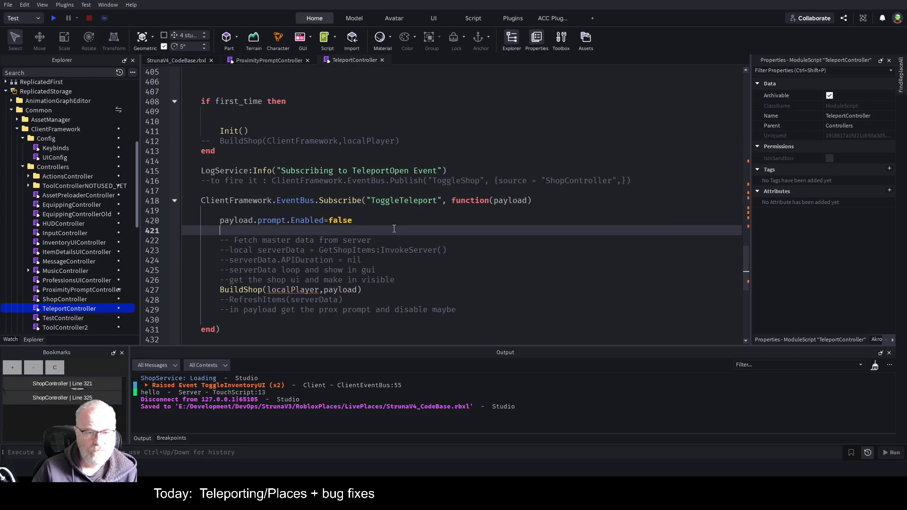
Step: In the place, expand Workspace > Common > Teleport and inspect the ProximityPrompt and Teleport MeshPart properties
click(188, 61)
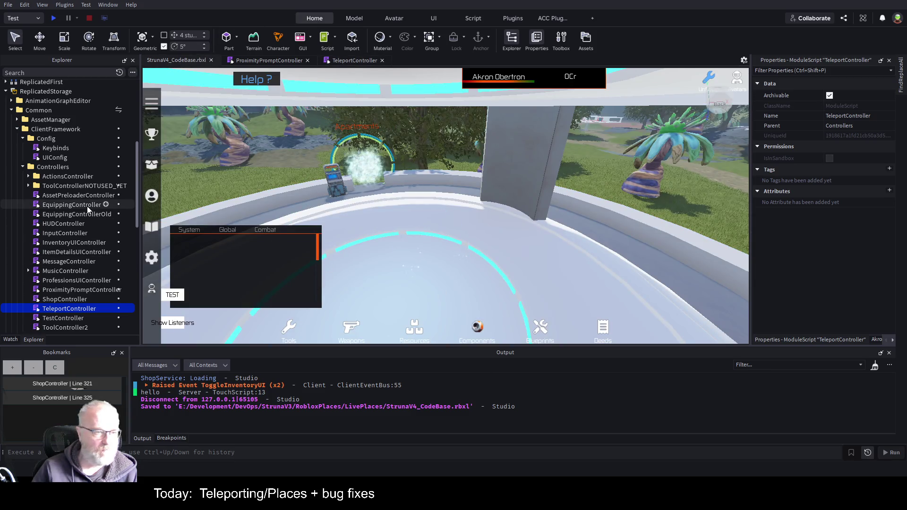
scroll(88, 206, down, 4)
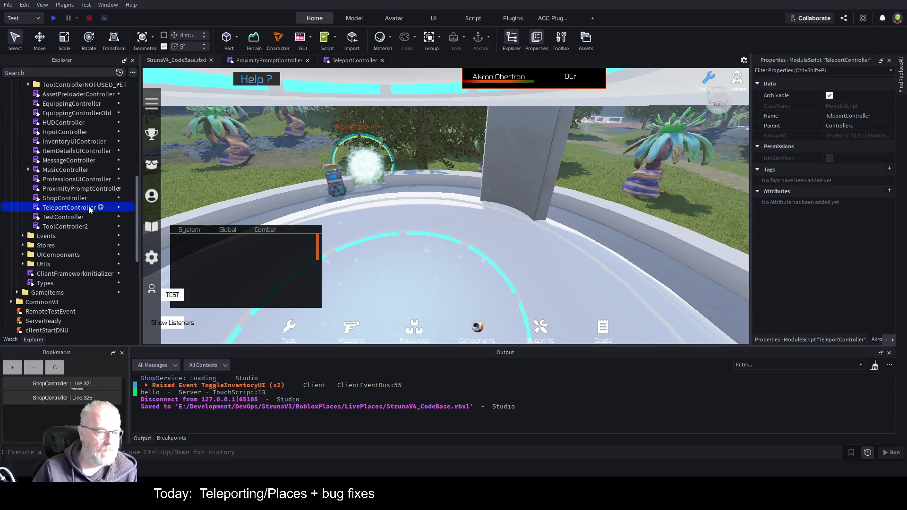
scroll(89, 210, up, 9)
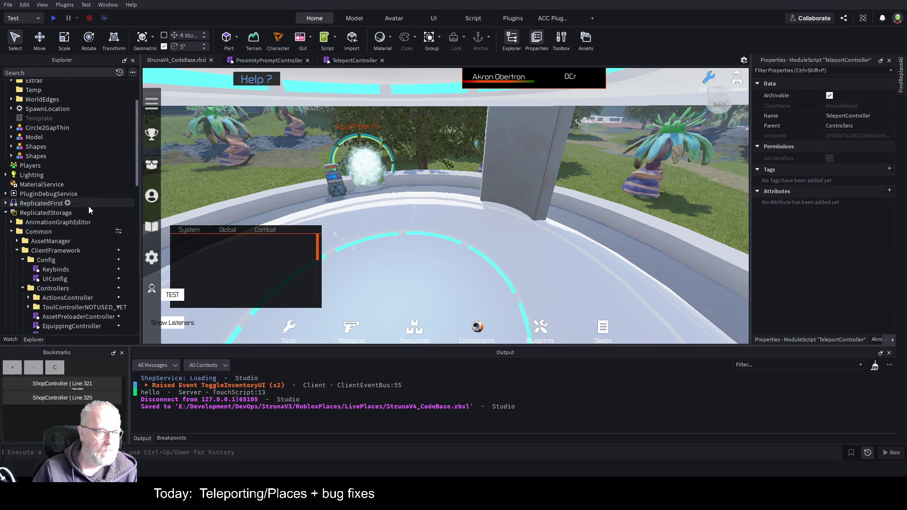
scroll(89, 206, up, 3)
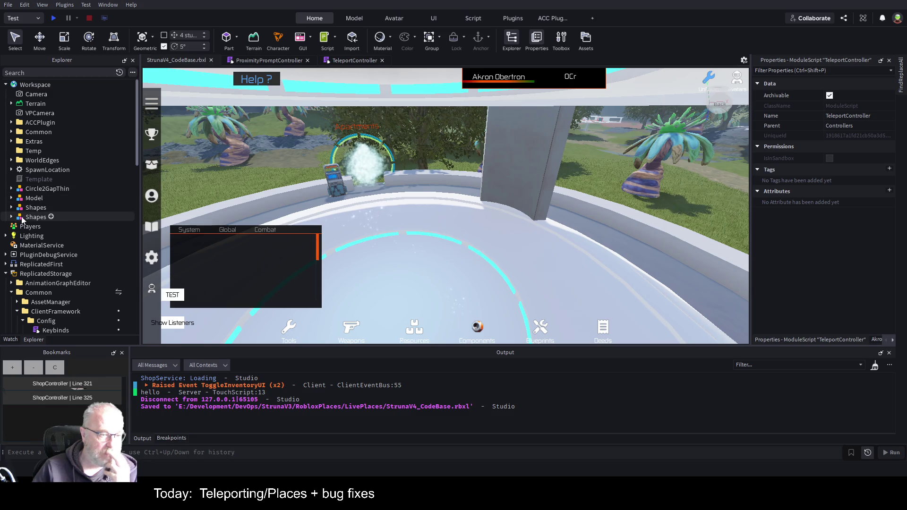
click(11, 132)
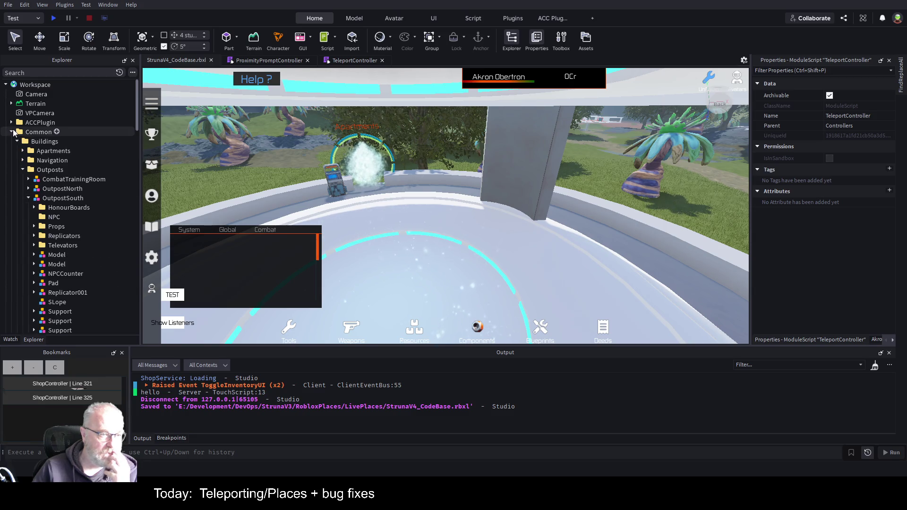
click(23, 171)
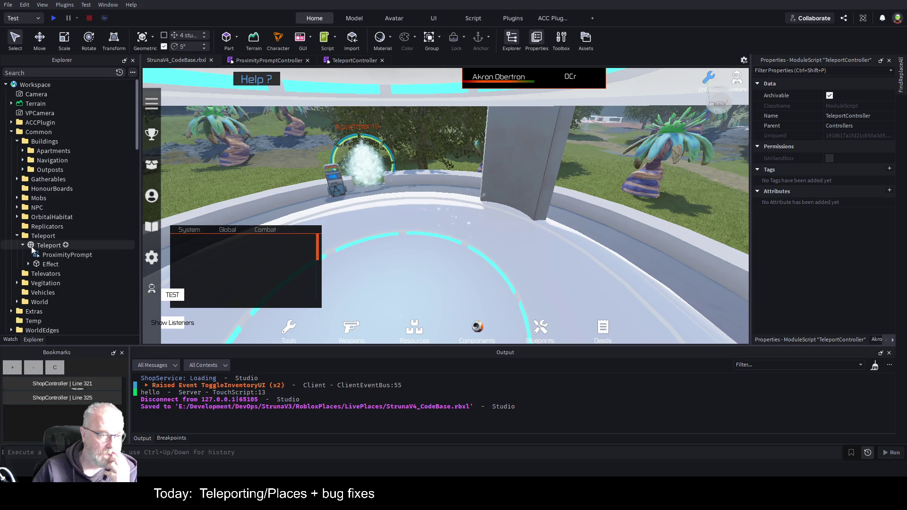
click(44, 257)
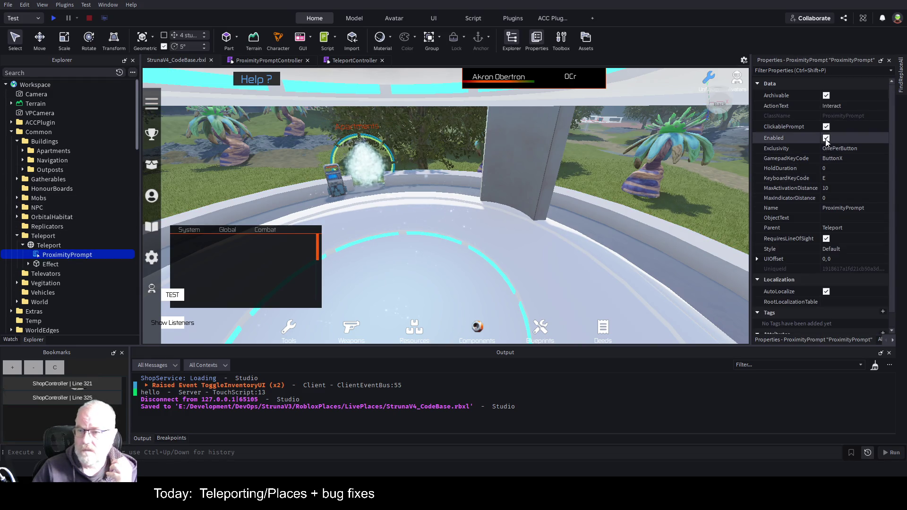
scroll(832, 194, down, 1)
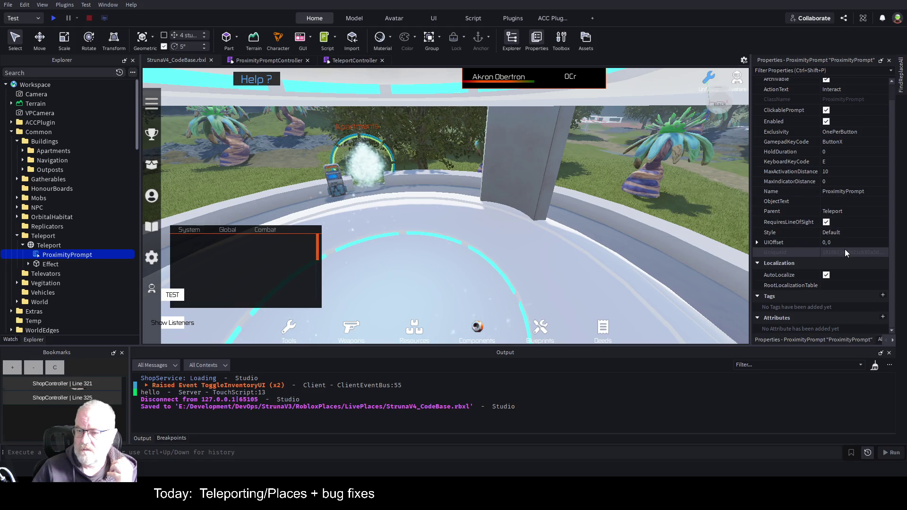
scroll(845, 239, up, 1)
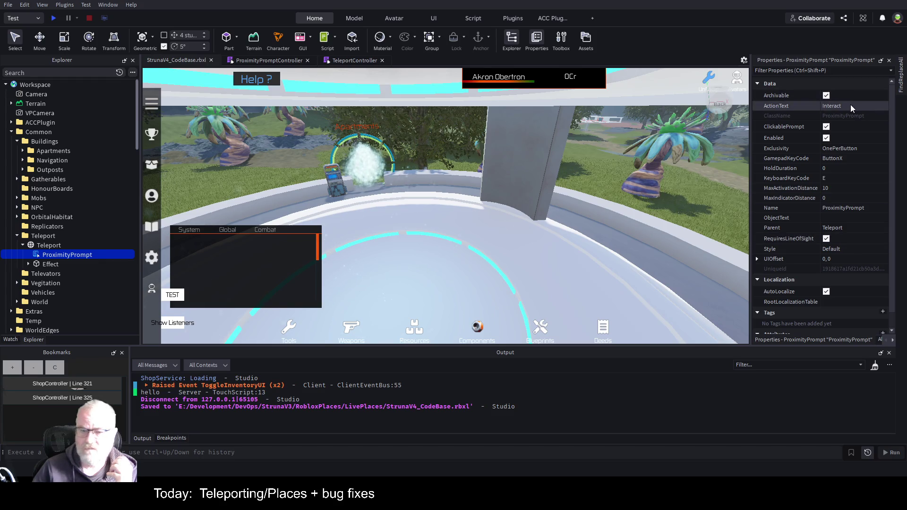
click(55, 246)
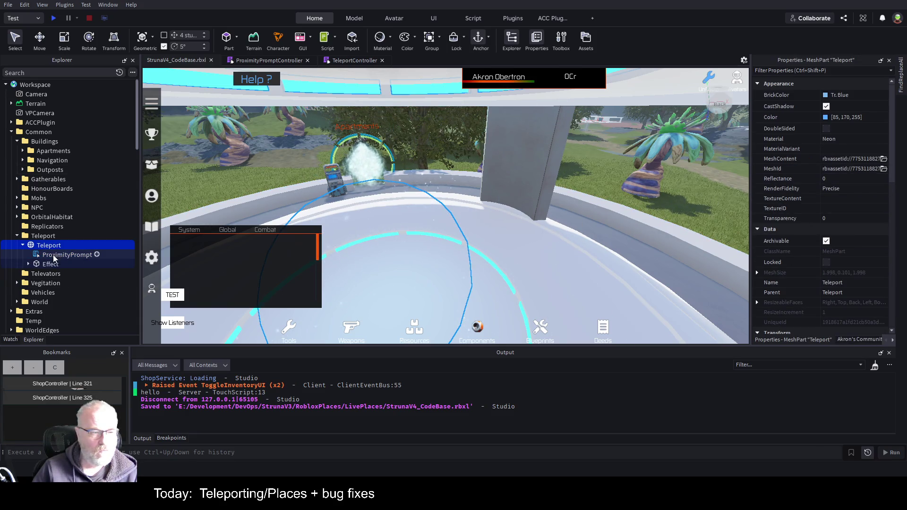
Step: Set the Teleport pad's ProximityPrompt ObjectText to 'Teleport'
click(66, 255)
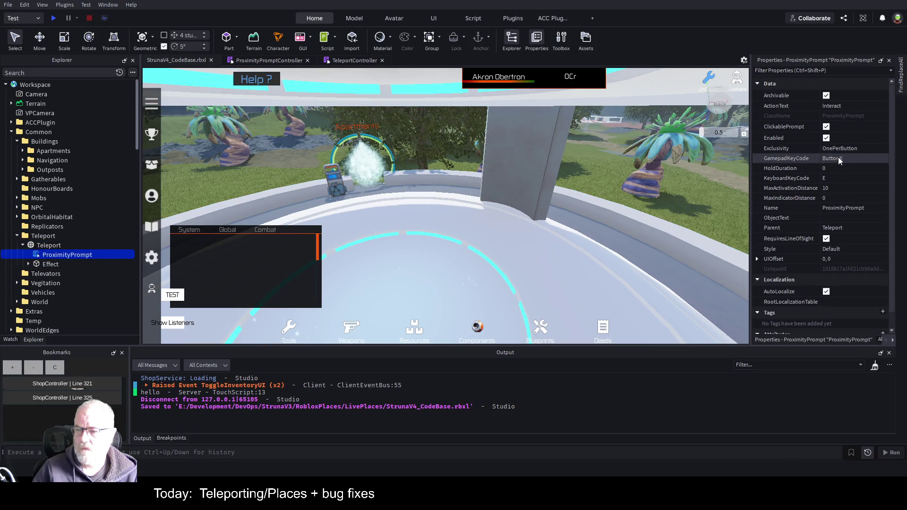
scroll(839, 160, down, 1)
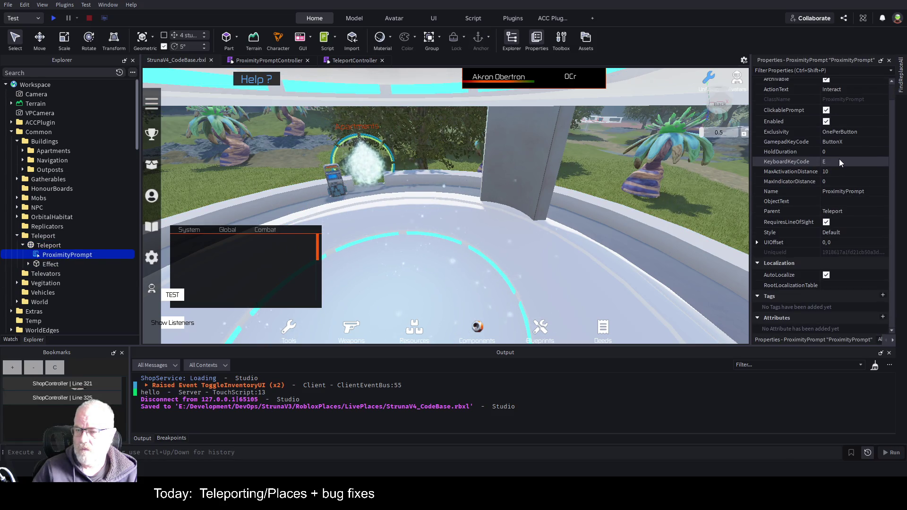
click(843, 201)
text(Teleport)
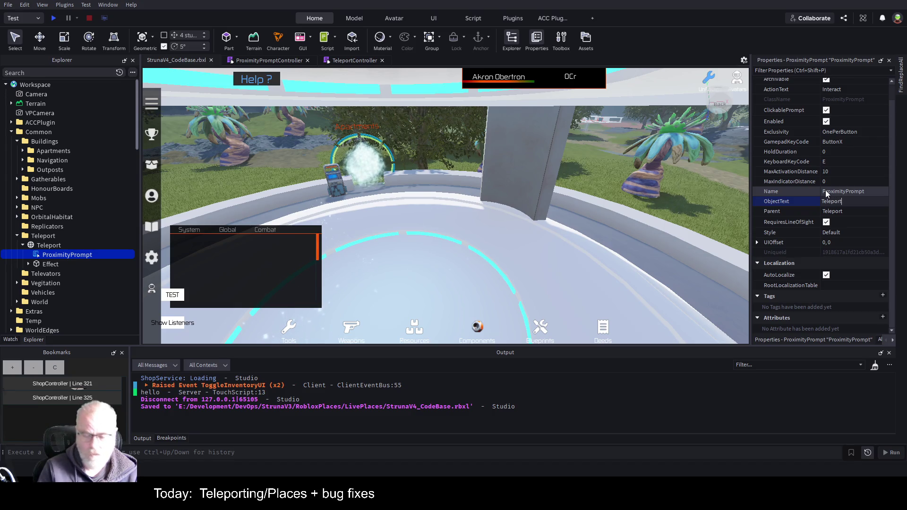
key(Return)
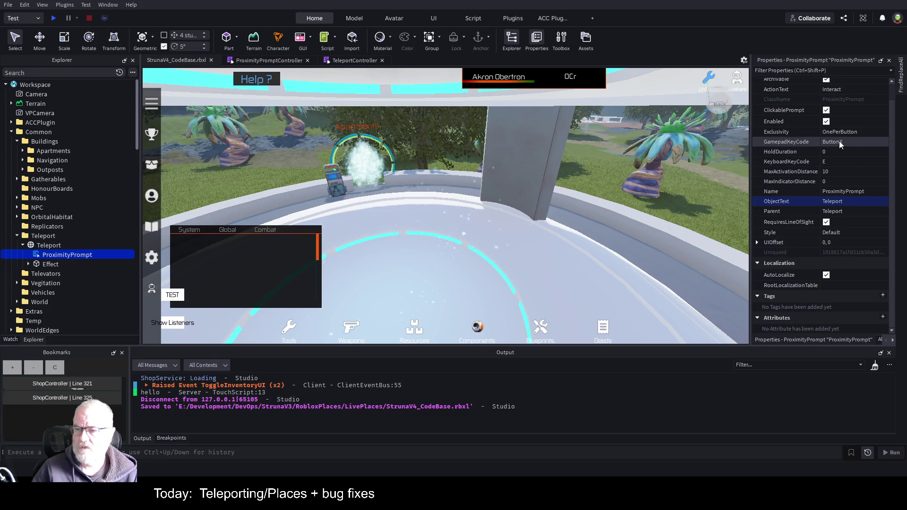
scroll(856, 110, up, 2)
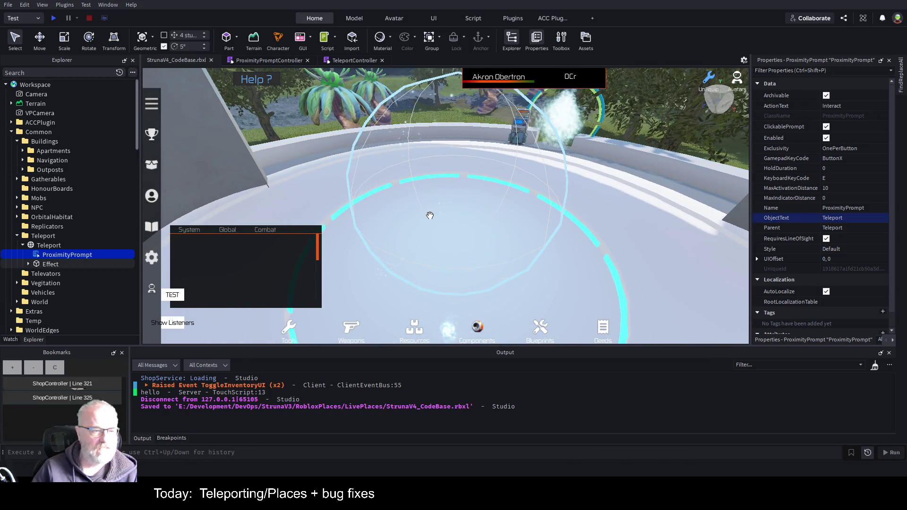
click(45, 247)
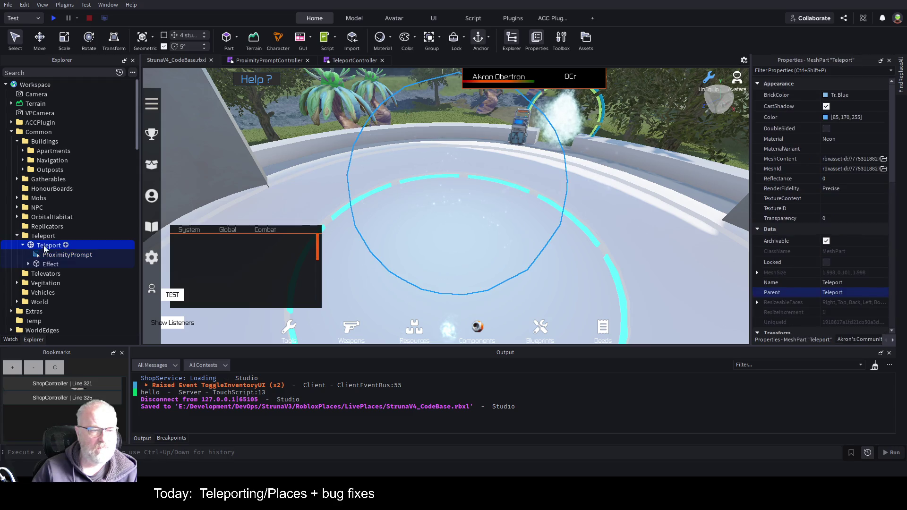
Step: Turn off CanCollide, CanTouch and AudioCanCollide on the Teleport pad and save the place
scroll(827, 201, down, 10)
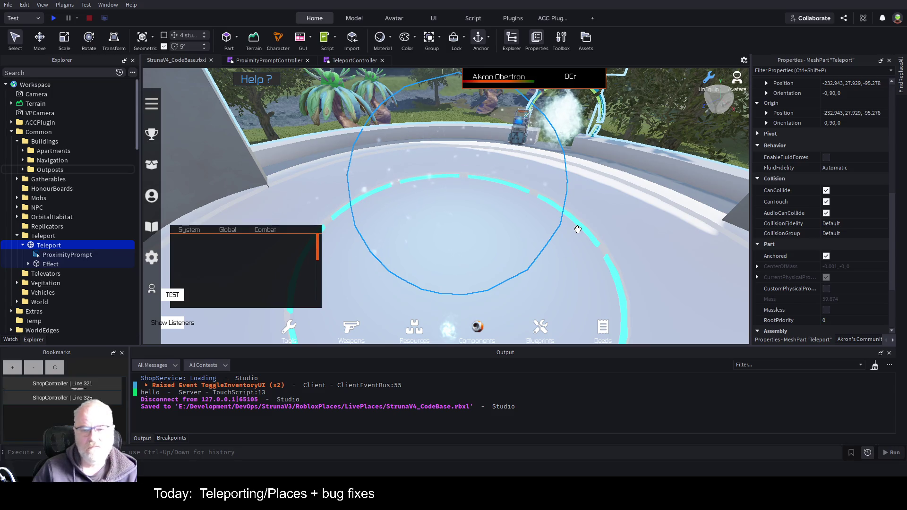
scroll(577, 229, up, 3)
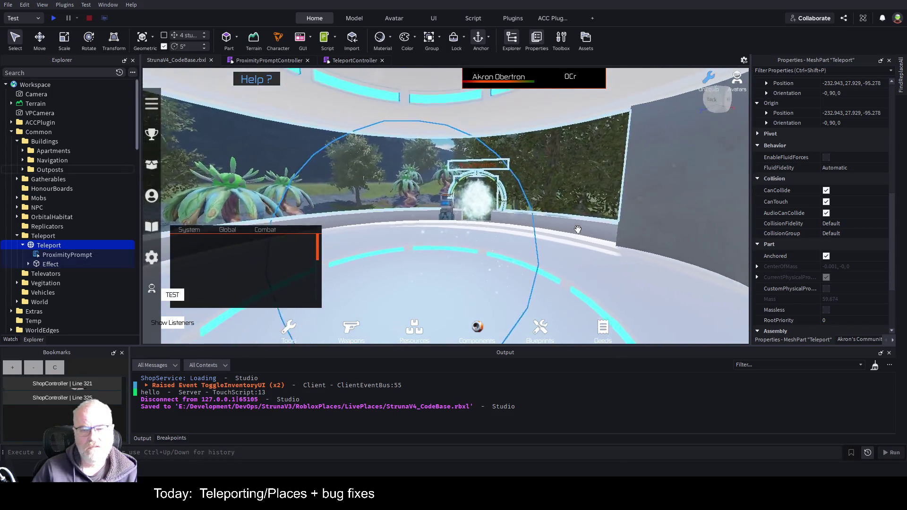
scroll(578, 229, down, 2)
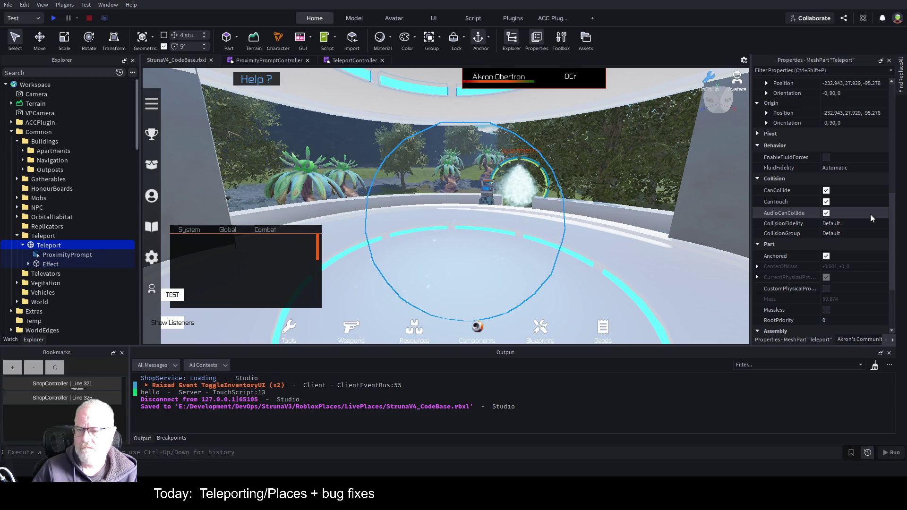
click(826, 190)
click(826, 213)
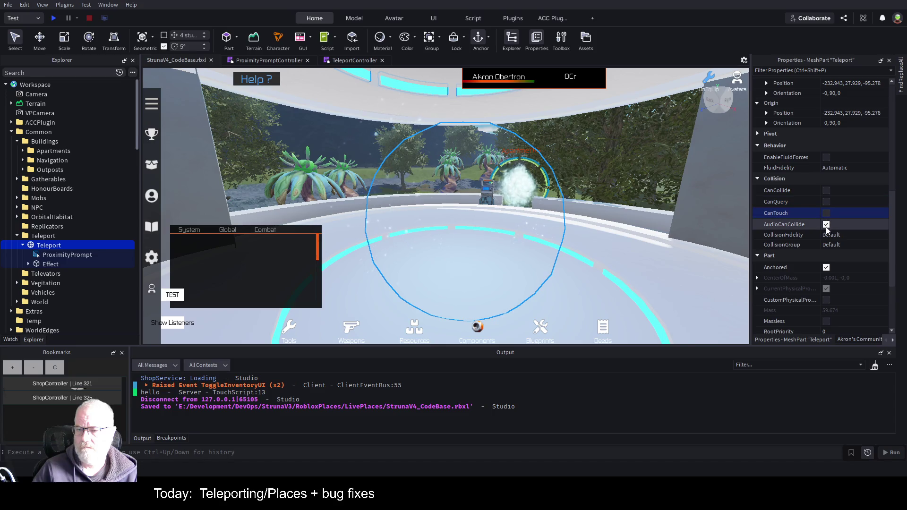
click(826, 225)
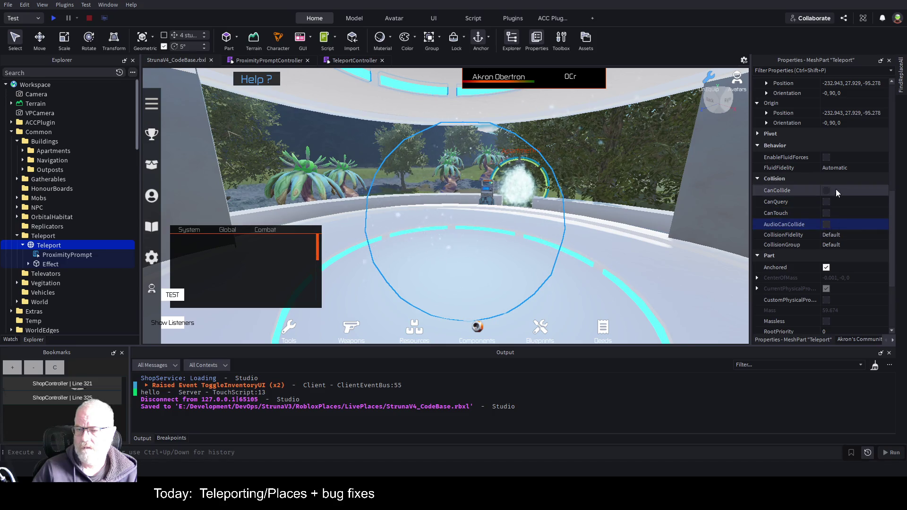
key(ctrl+s)
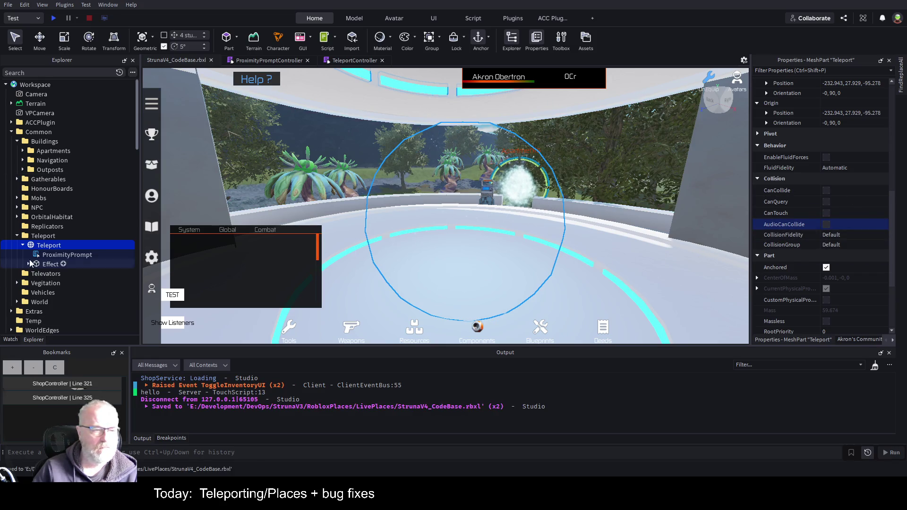
click(46, 267)
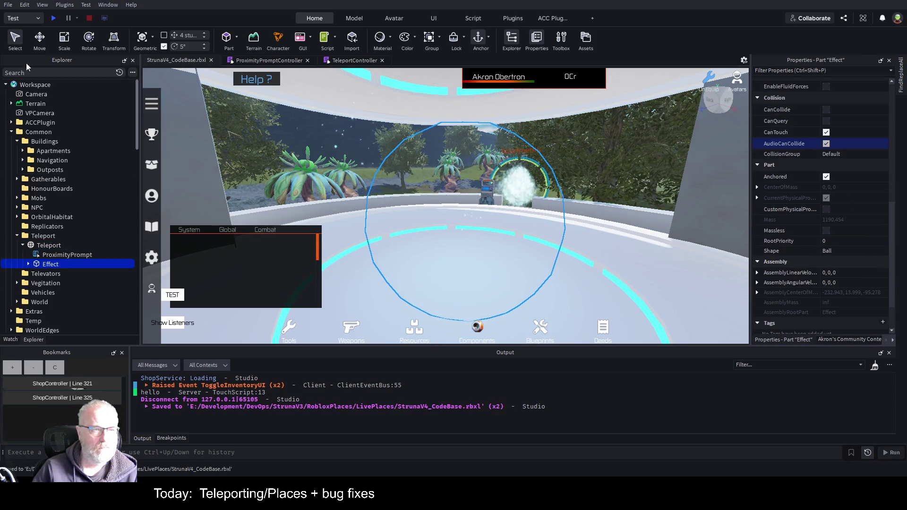
Step: Add an Attachment to the Teleport pad and drag the Bits emitter from Effect into it
click(29, 264)
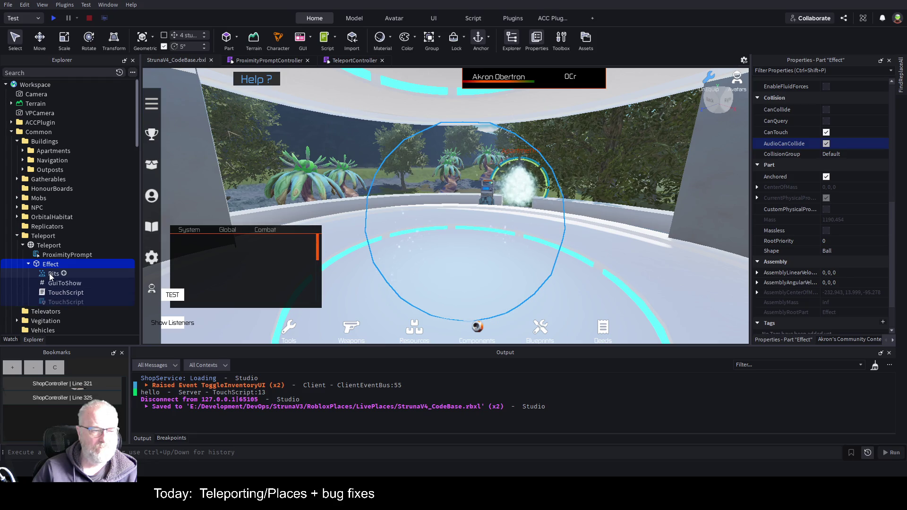
click(49, 245)
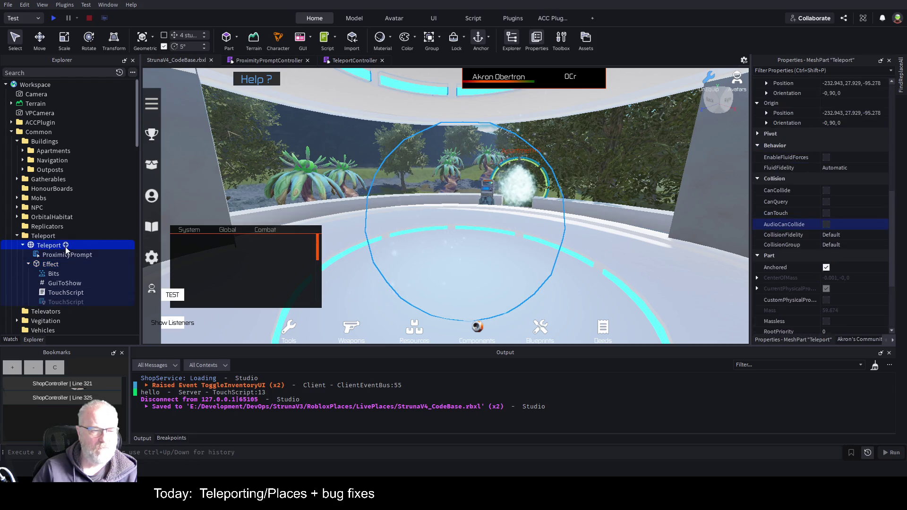
key(ctrl+shift+v)
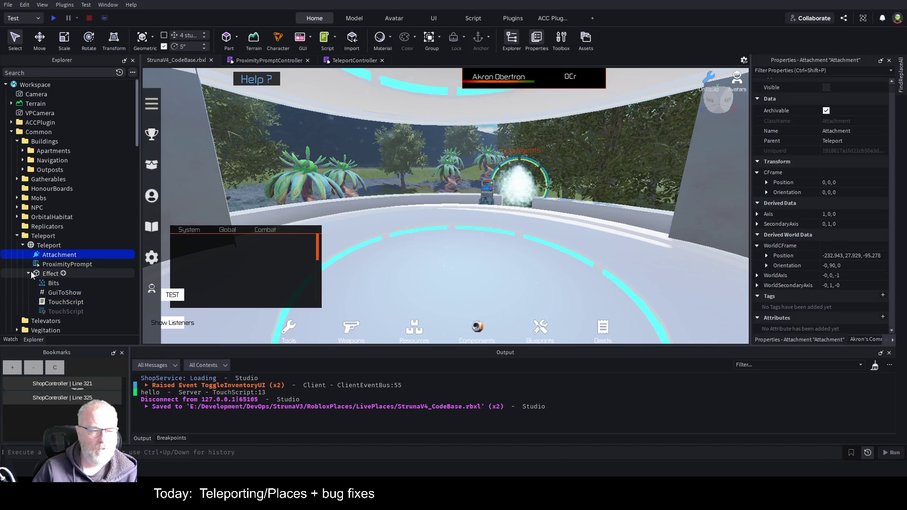
mouse_move(52, 283)
mouse_down()
mouse_move(85, 268)
mouse_move(66, 256)
mouse_up()
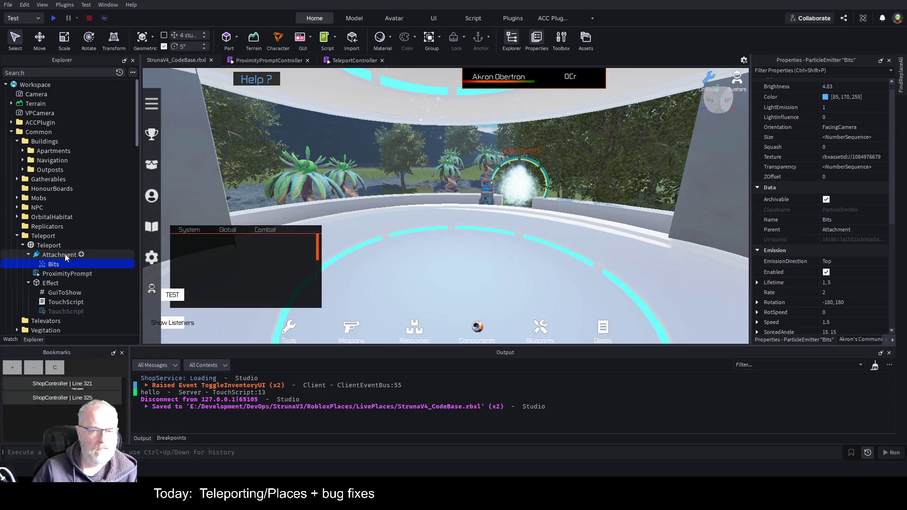
click(47, 284)
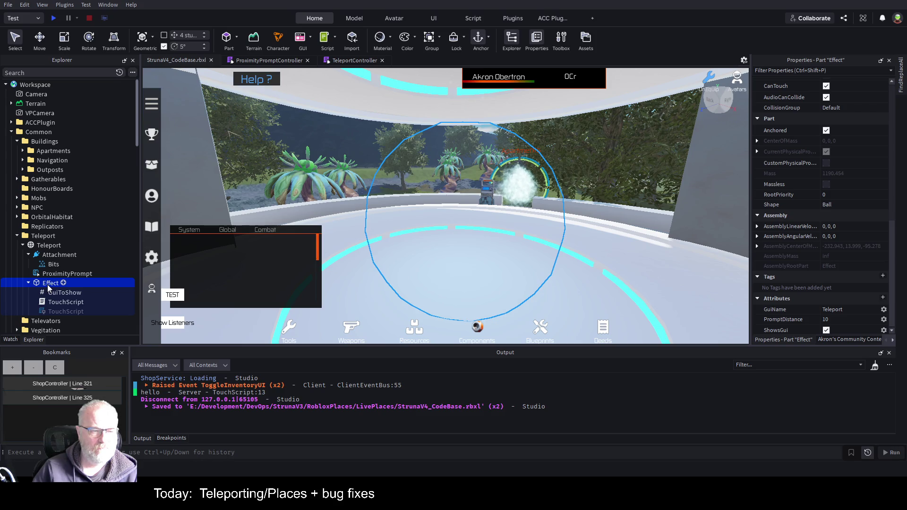
click(48, 248)
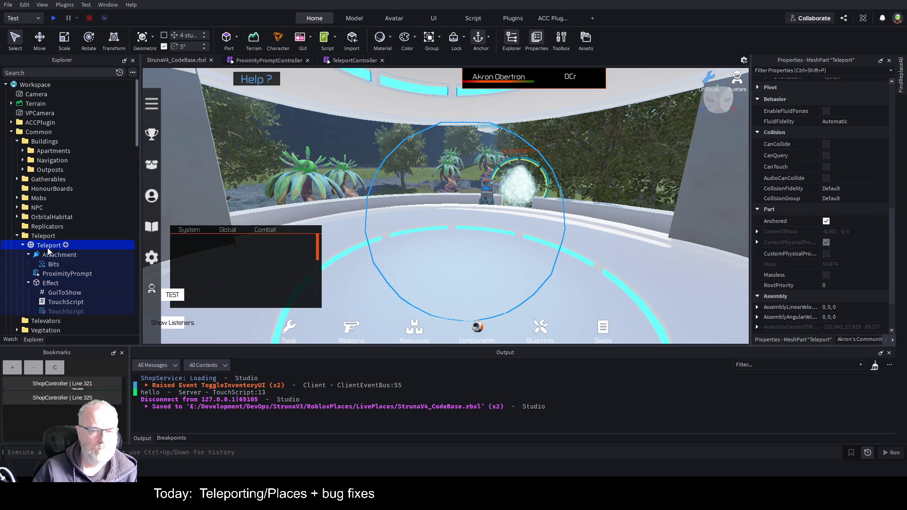
click(52, 282)
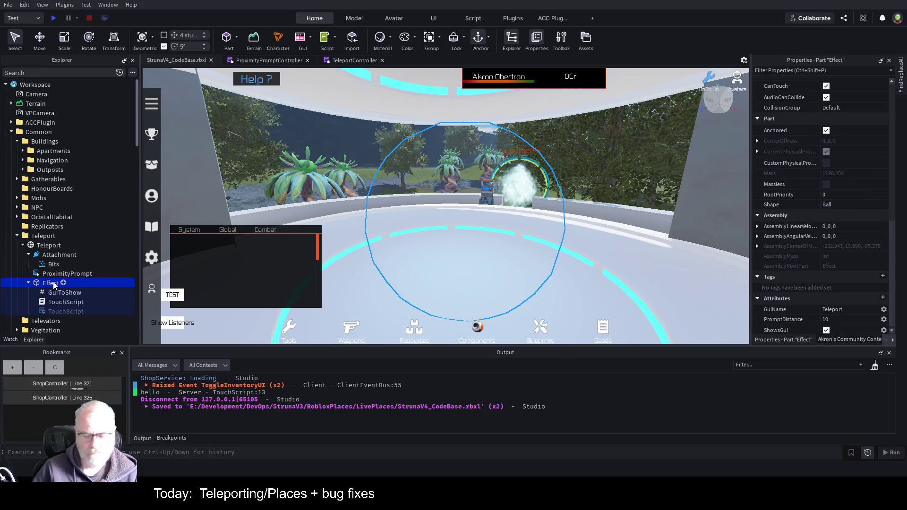
Step: Frame the teleport pad in the viewport and locate the invisible Effect part on it
key(Delete)
click(49, 246)
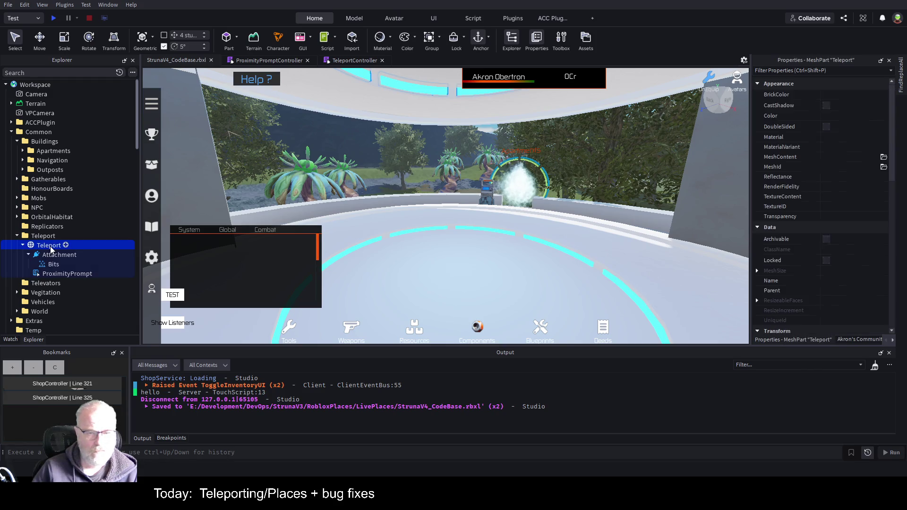
key(f)
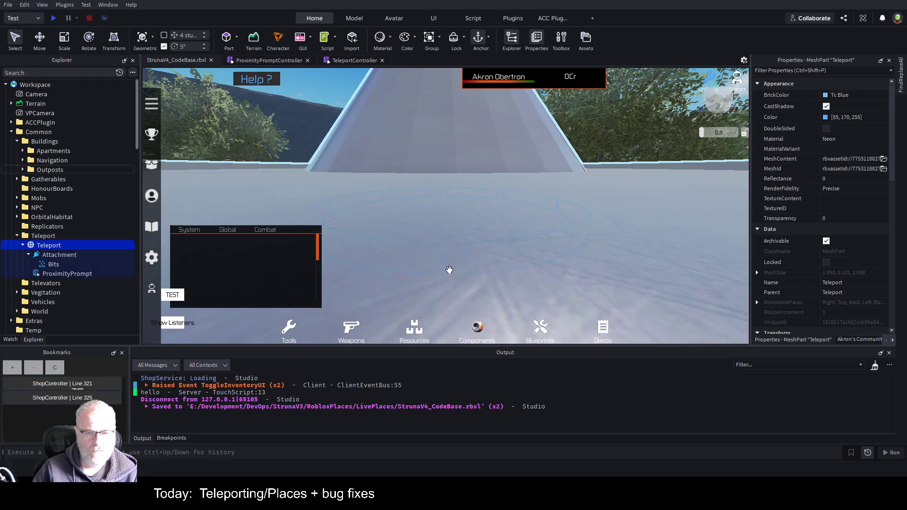
drag(460, 257, 461, 257)
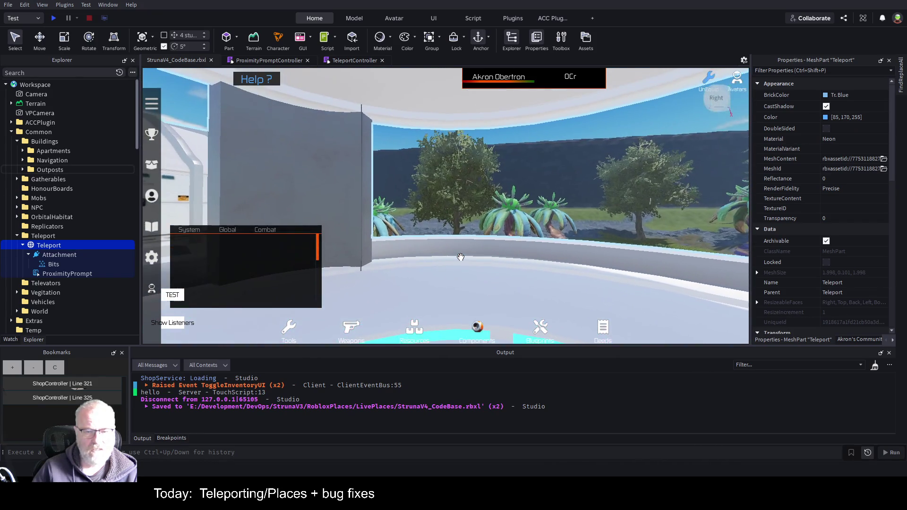
click(432, 275)
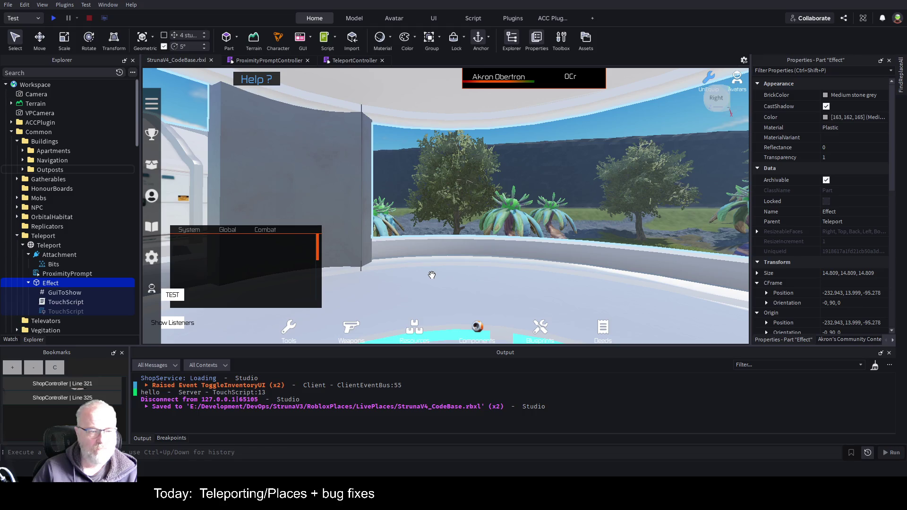
click(354, 238)
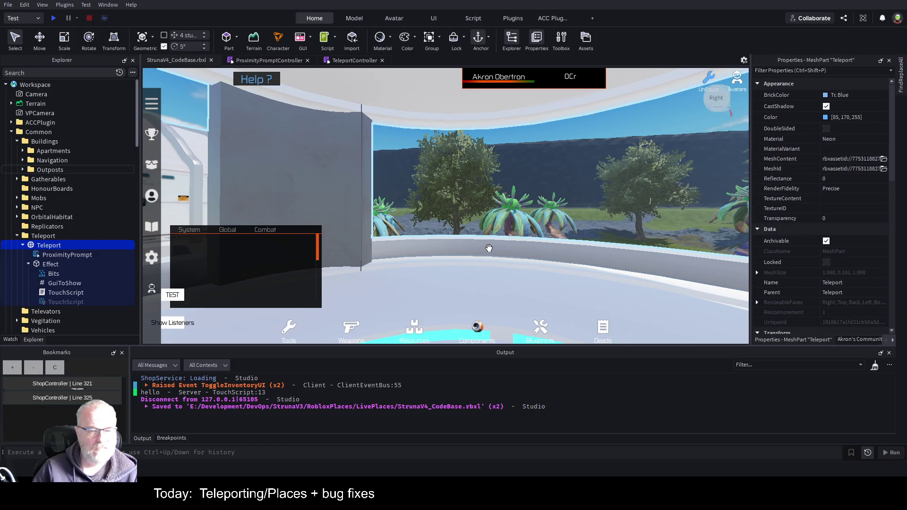
scroll(489, 248, down, 5)
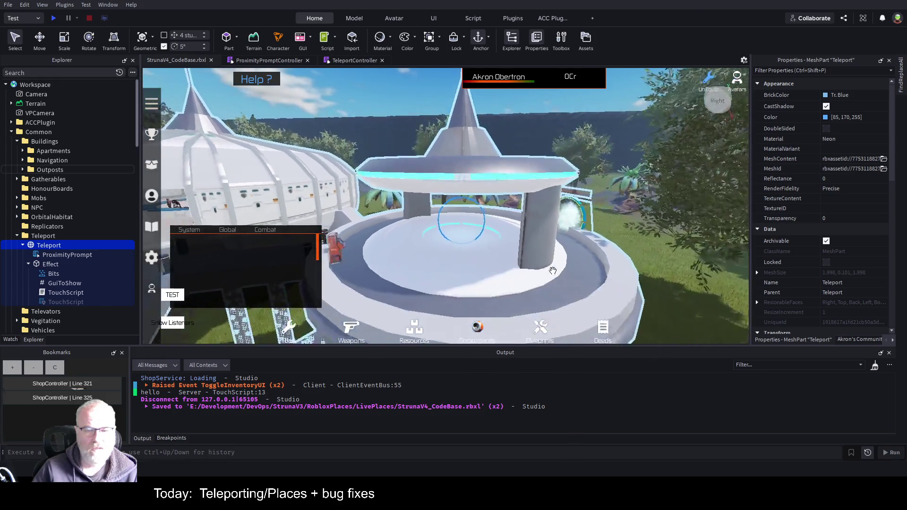
Step: Nudge the pad along X with the Move tool, then make the Effect part opaque (Transparency 0)
click(50, 236)
click(49, 245)
key(ctrl+2)
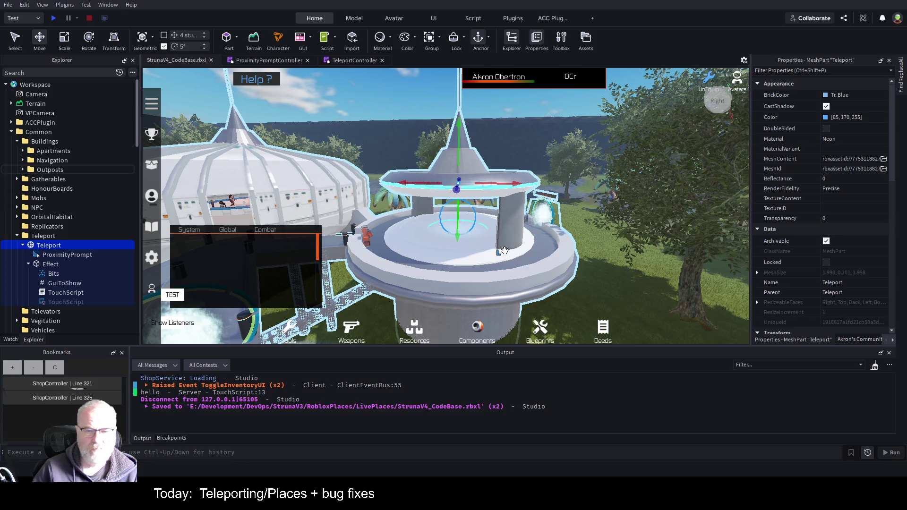
mouse_move(518, 185)
mouse_down()
mouse_move(651, 186)
mouse_move(519, 185)
mouse_up()
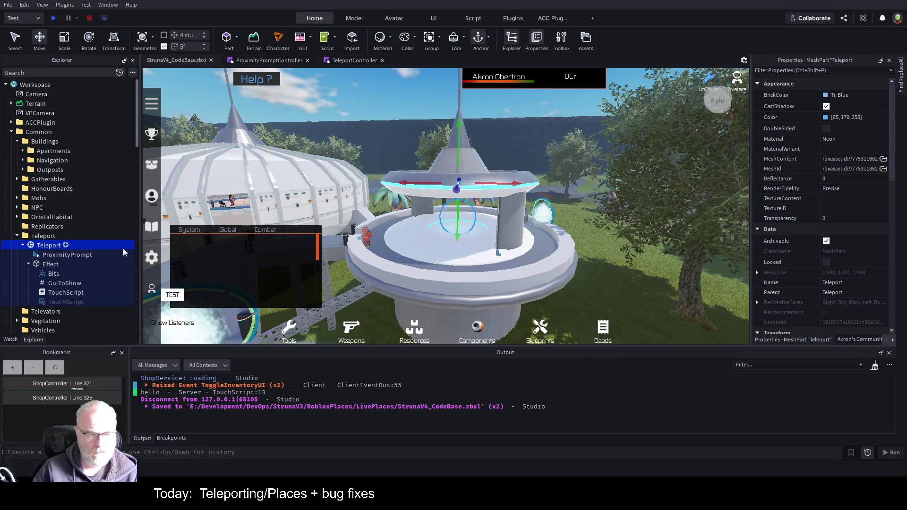
click(45, 264)
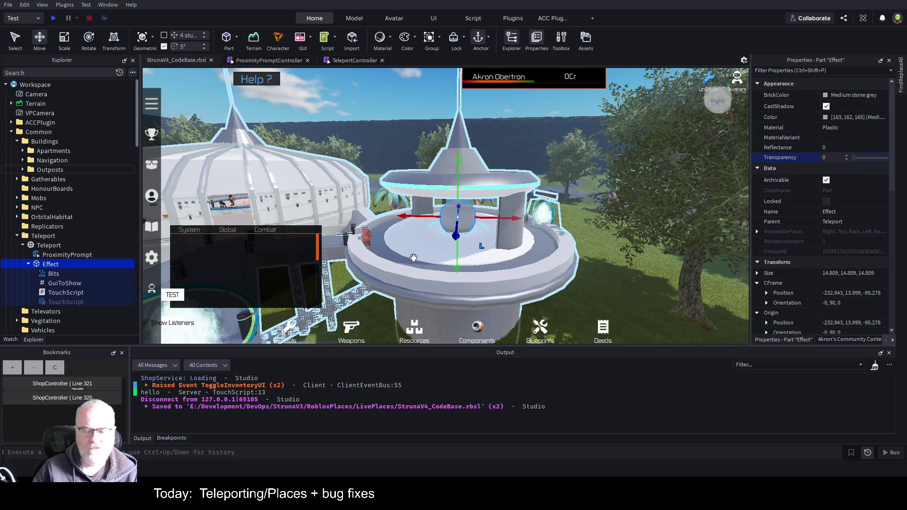
scroll(437, 257, up, 5)
scroll(499, 178, down, 3)
scroll(499, 178, up, 5)
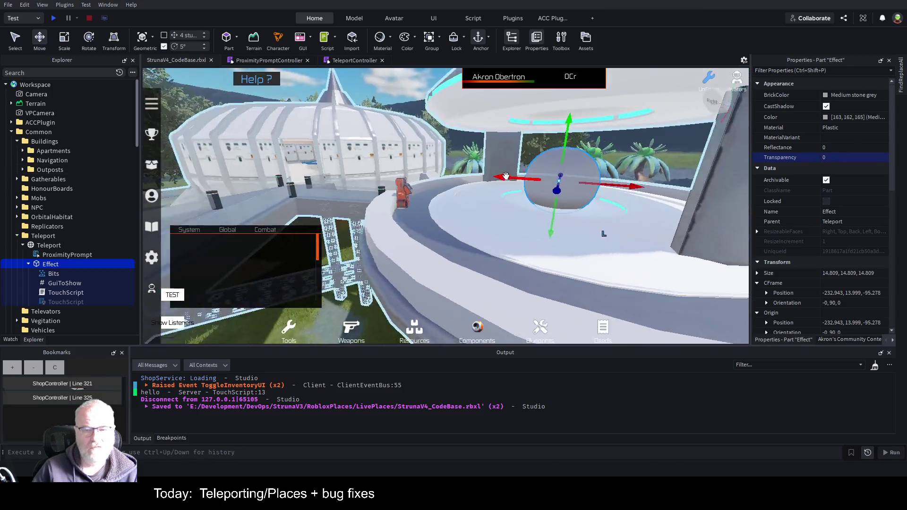
key(a)
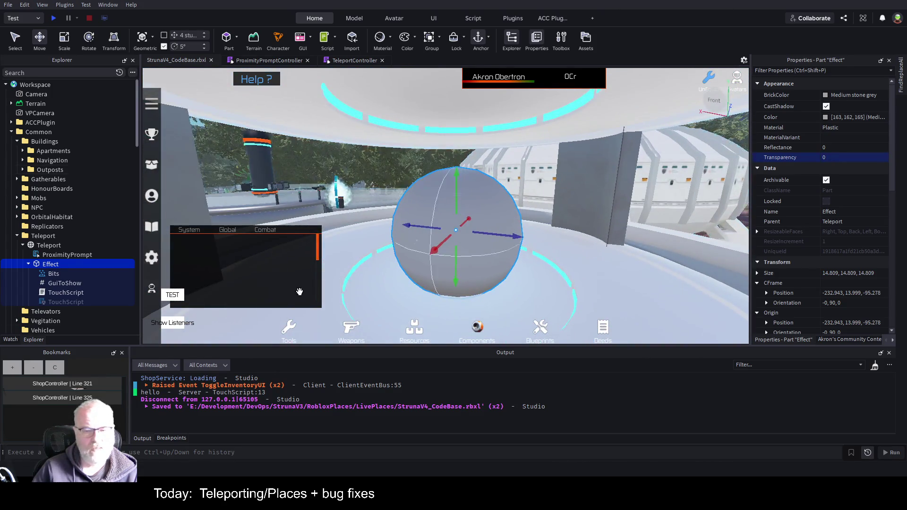
Step: Drag the teleport pad toward the dome with the Move tool and fly the camera back inside the station
click(49, 245)
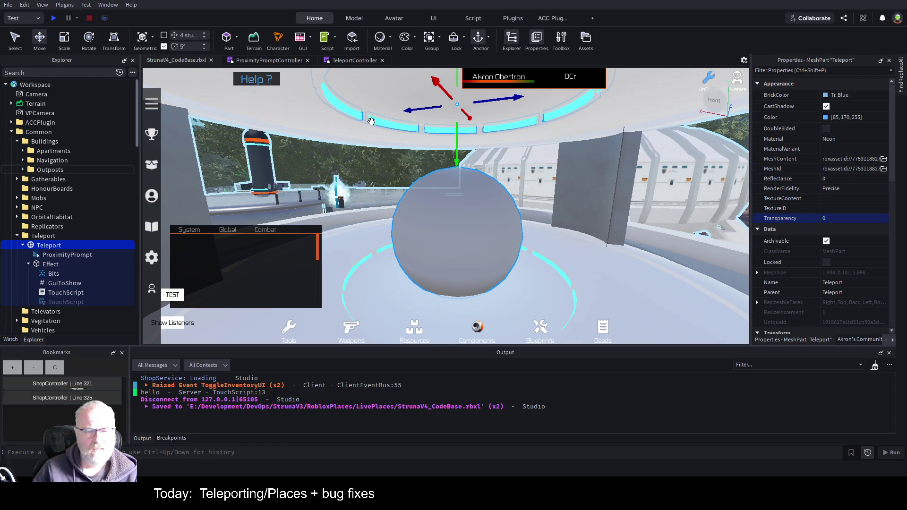
scroll(565, 163, down, 5)
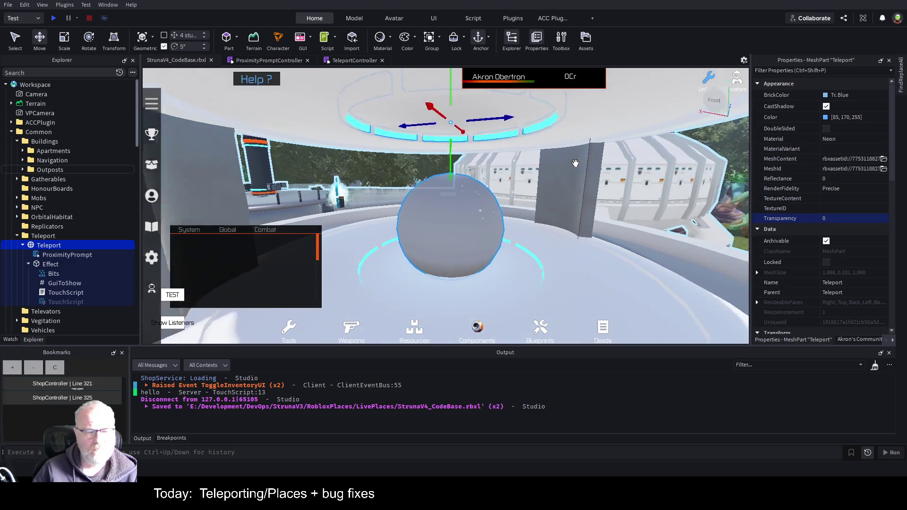
drag(425, 151, 334, 127)
scroll(506, 184, down, 5)
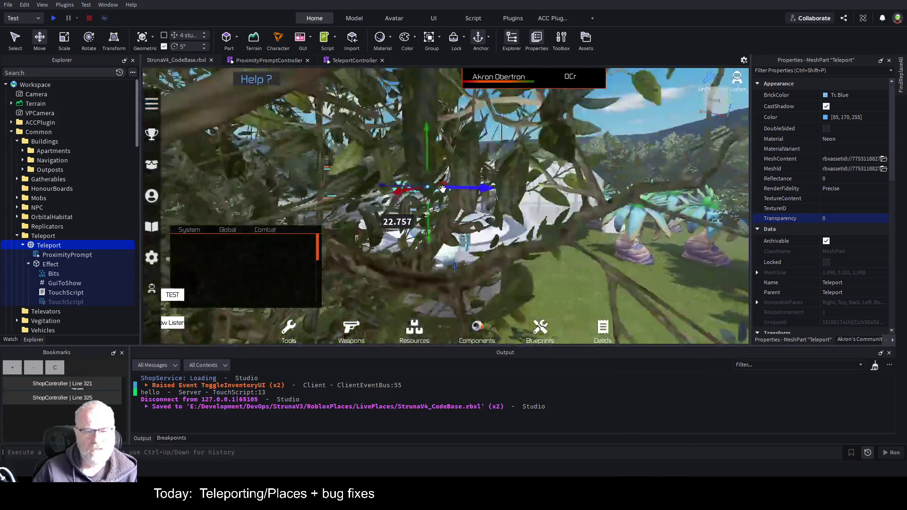
drag(381, 194, 463, 205)
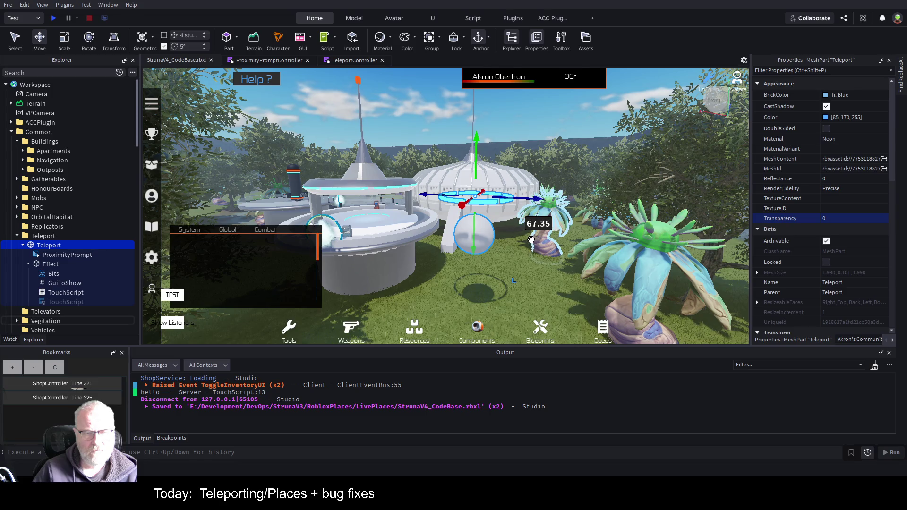
key(w)
key(a)
key(w)
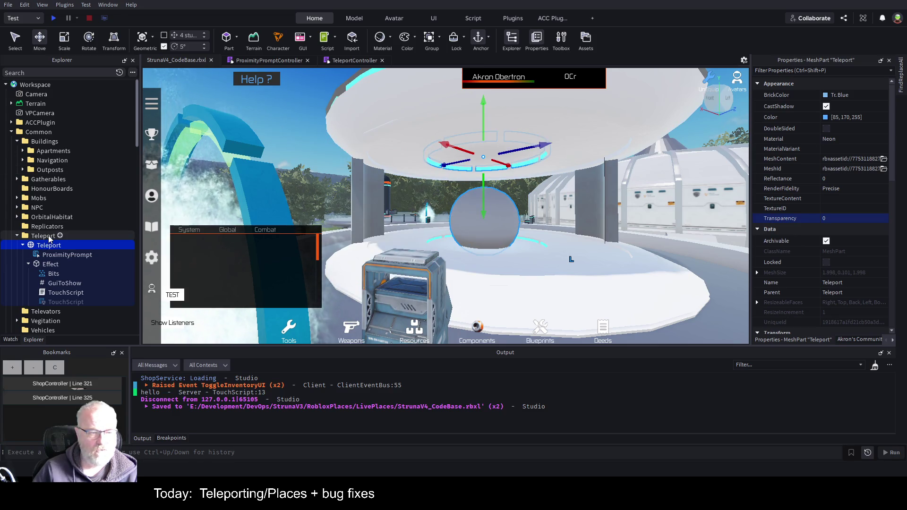
Step: Compare the Effect part and pad, then expand Outposts to show OutpostSouth's contents
click(44, 265)
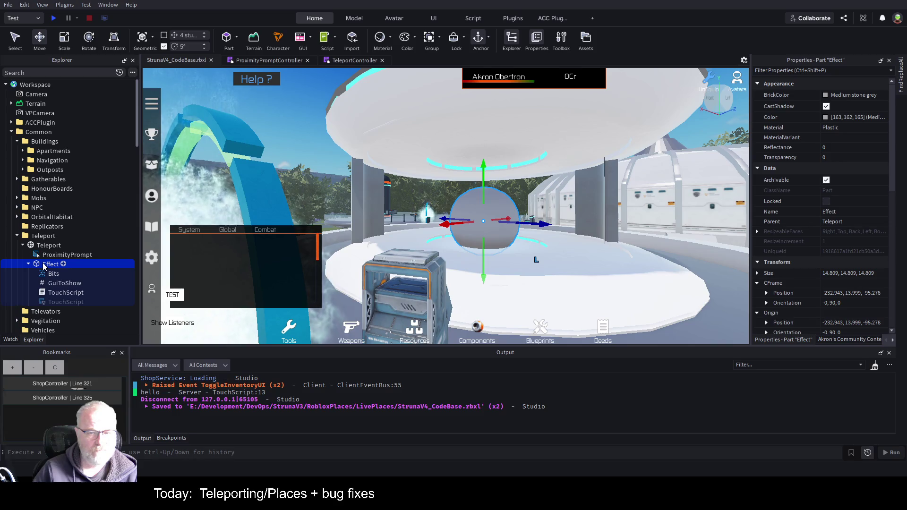
click(49, 246)
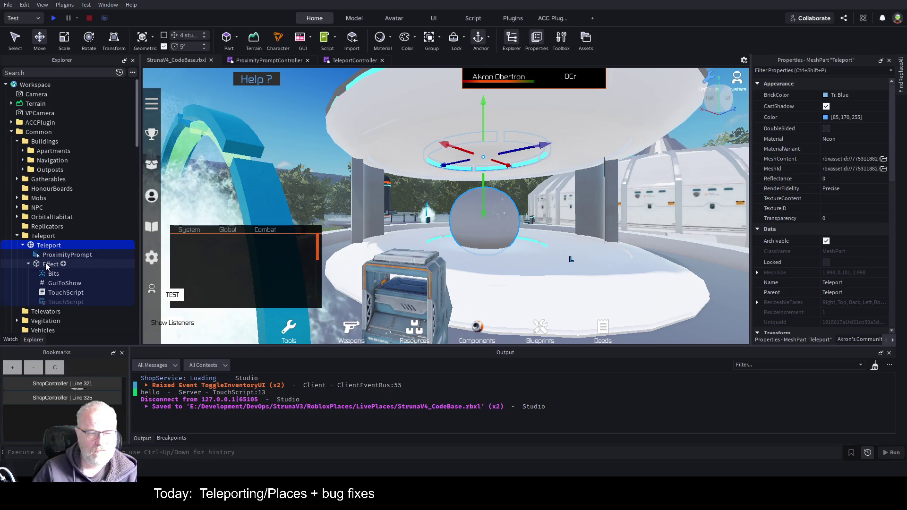
click(80, 264)
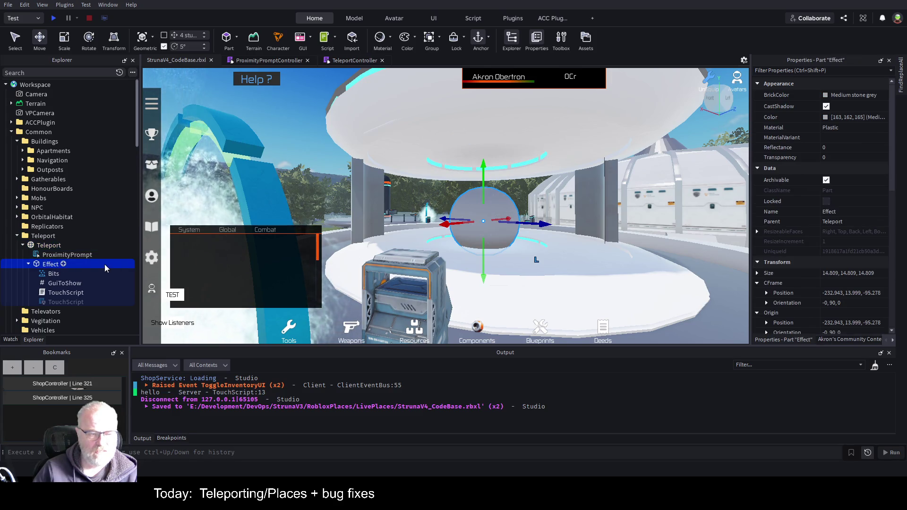
click(53, 246)
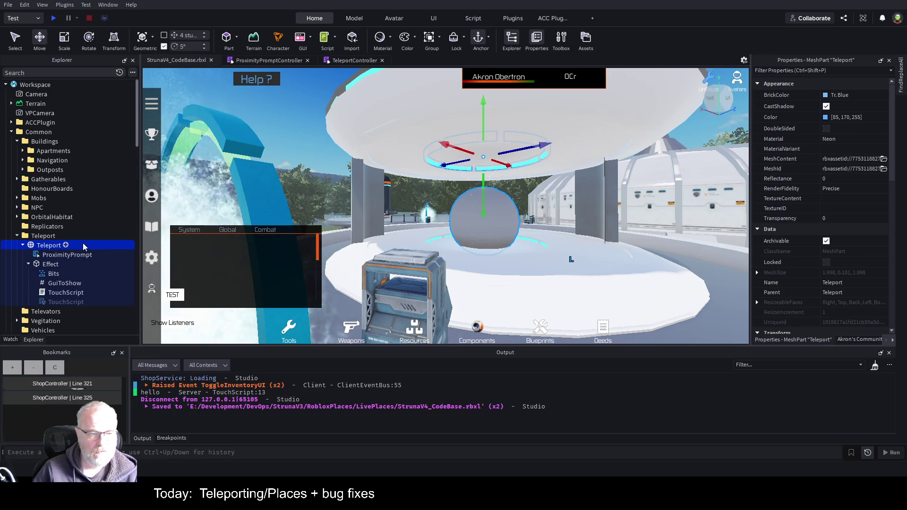
click(39, 170)
click(23, 169)
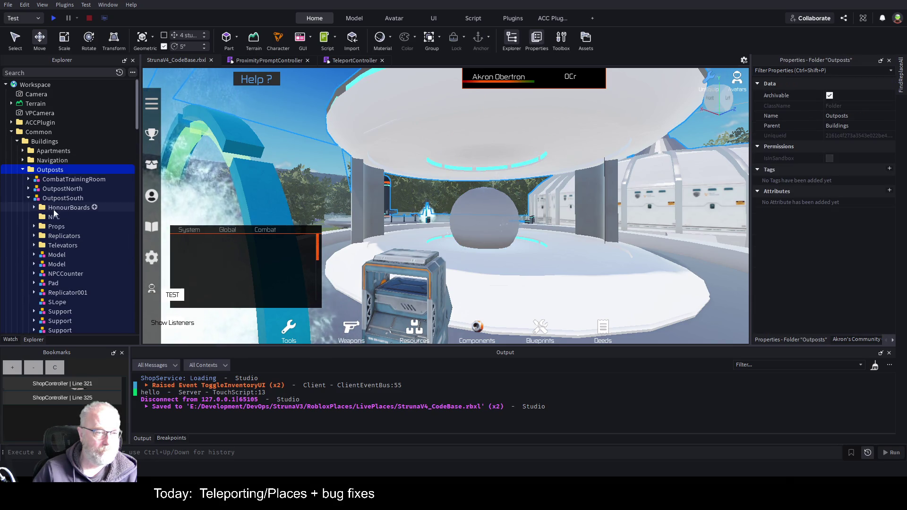
Step: Delete the ProximityPrompt and Effect from OutpostSouth's TP Teleport pad
scroll(75, 253, down, 3)
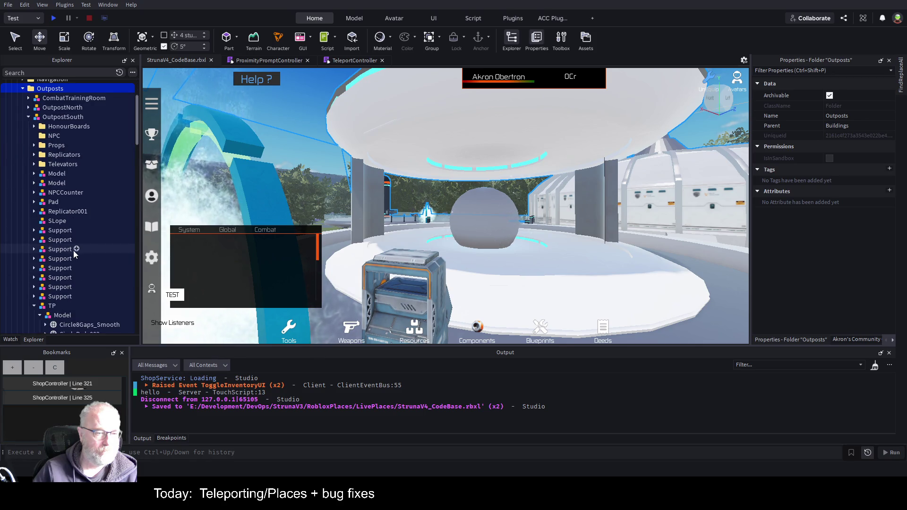
click(52, 306)
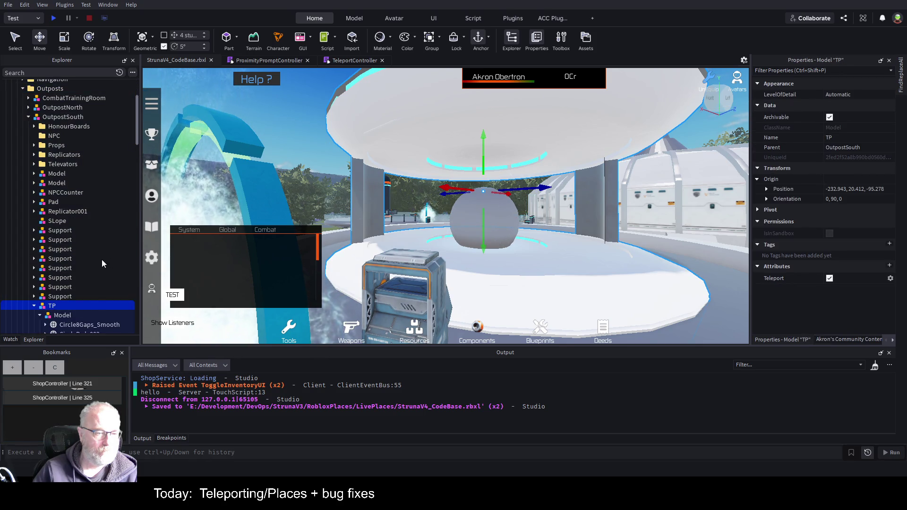
scroll(117, 147, down, 8)
click(117, 148)
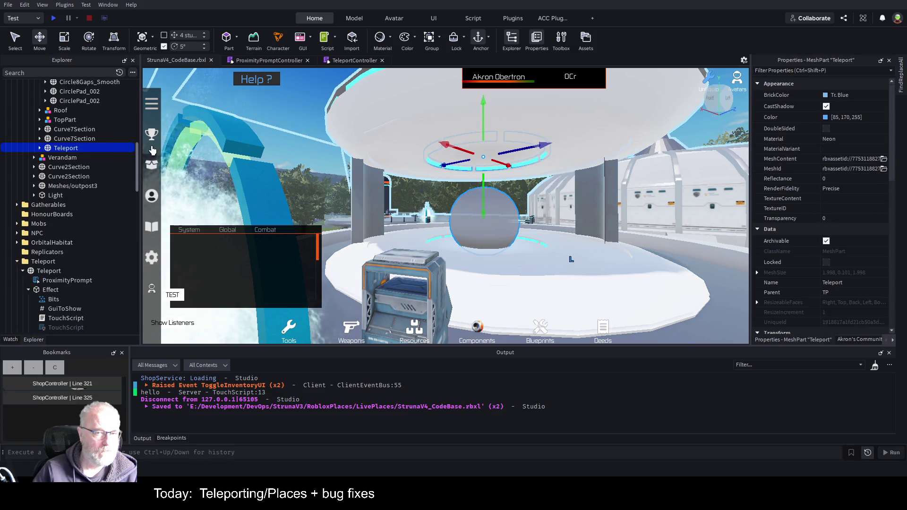
click(40, 148)
click(71, 157)
shift+click(67, 167)
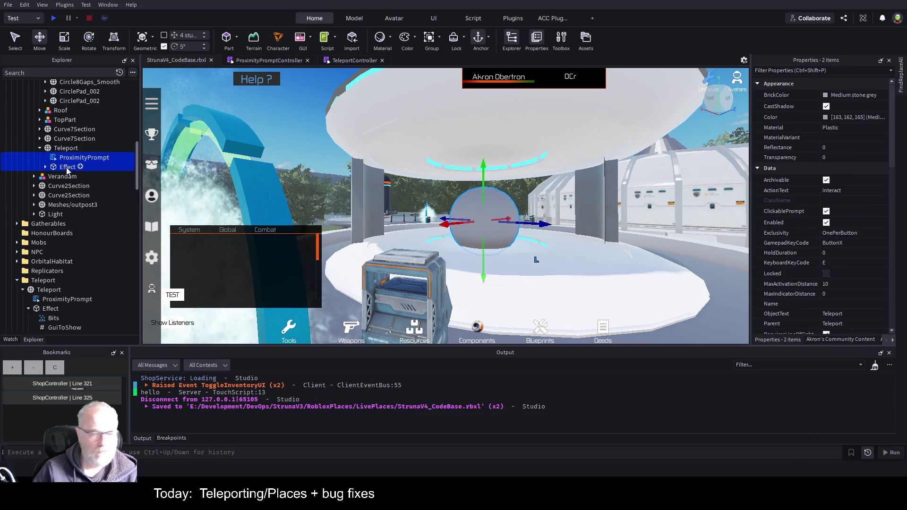
key(Delete)
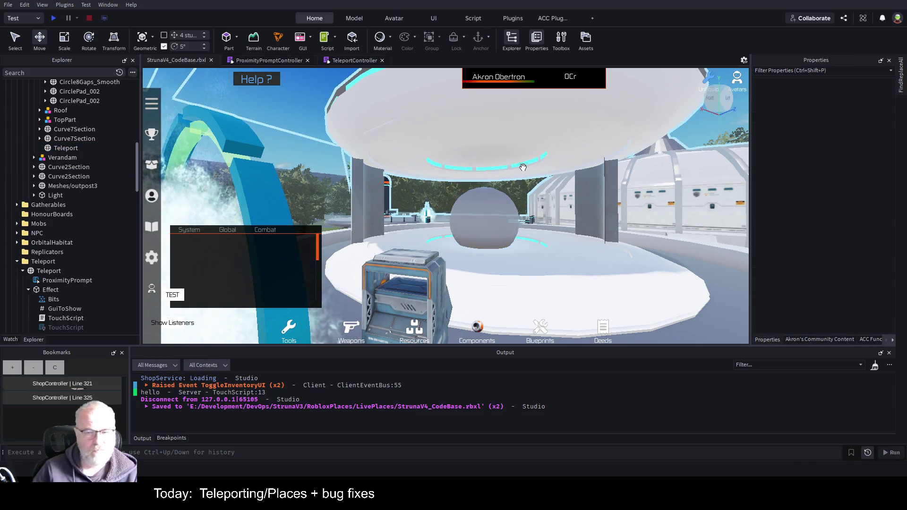
Step: Move Common's ProximityPrompt inside its Effect part and delete the Teleport mesh pad
scroll(63, 220, down, 6)
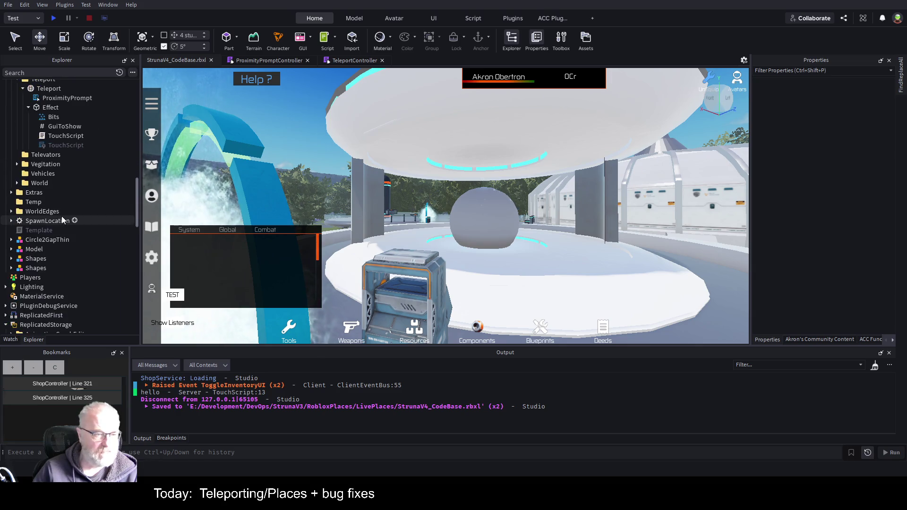
scroll(63, 216, up, 3)
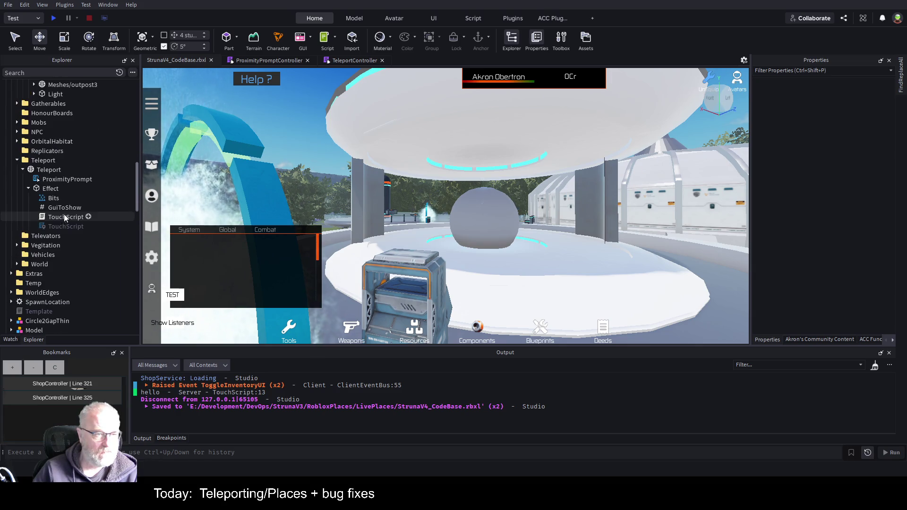
click(55, 188)
click(50, 170)
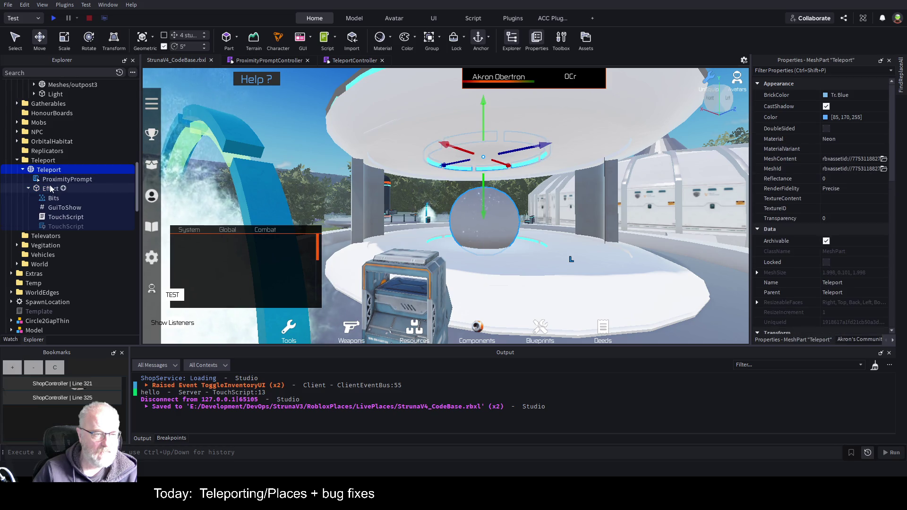
click(66, 179)
mouse_move(66, 179)
mouse_down()
mouse_move(52, 189)
mouse_move(43, 161)
mouse_up()
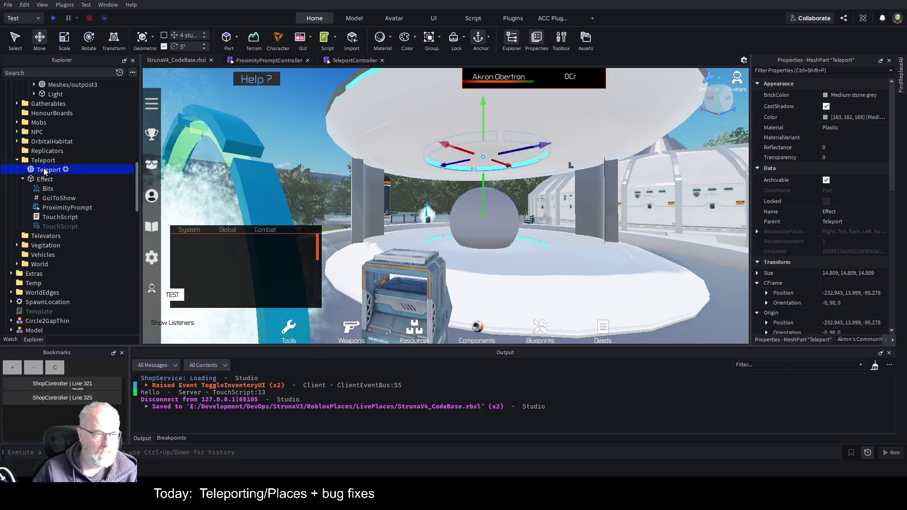
key(Delete)
Step: Rename the central sphere part to centralProvice, then to TP
click(45, 170)
key(F2)
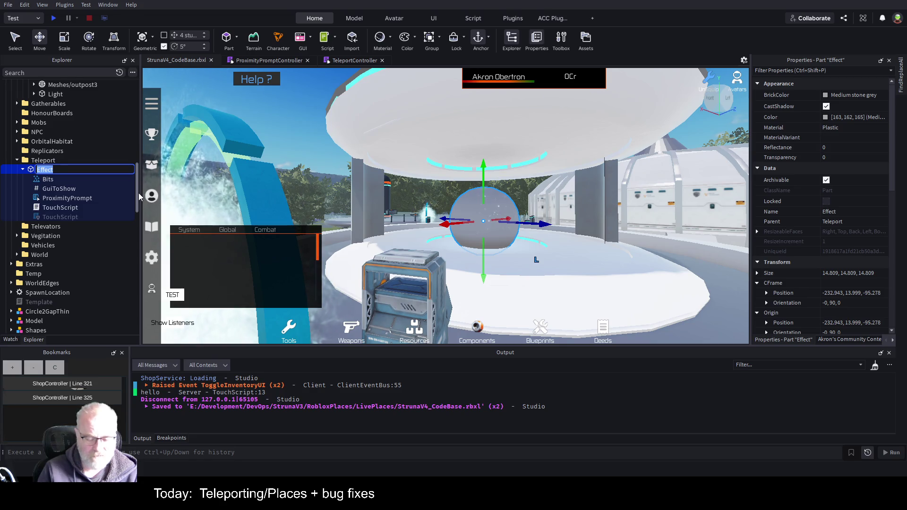
text(centralProvice)
key(Return)
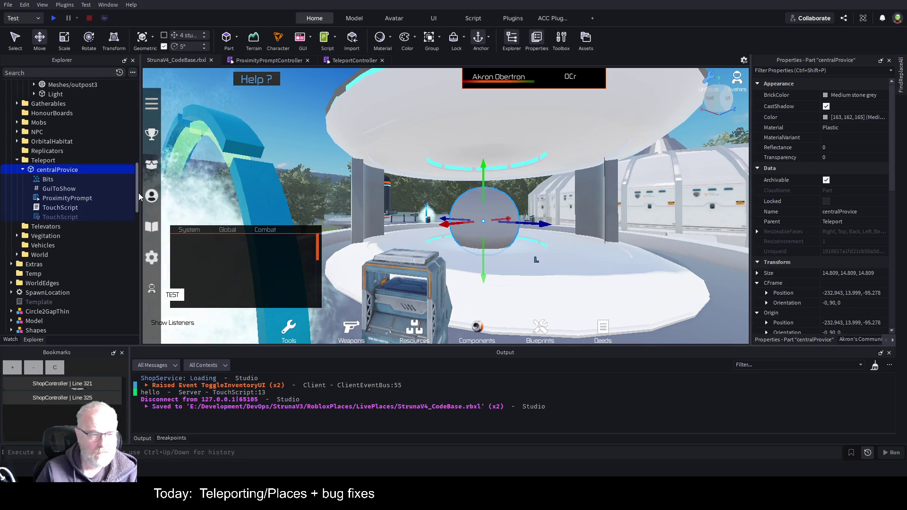
key(F2)
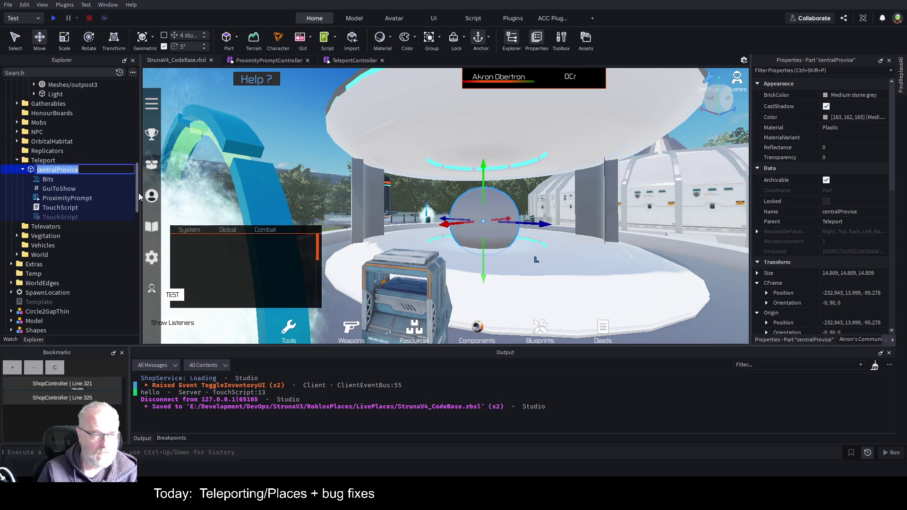
text(TP)
key(Return)
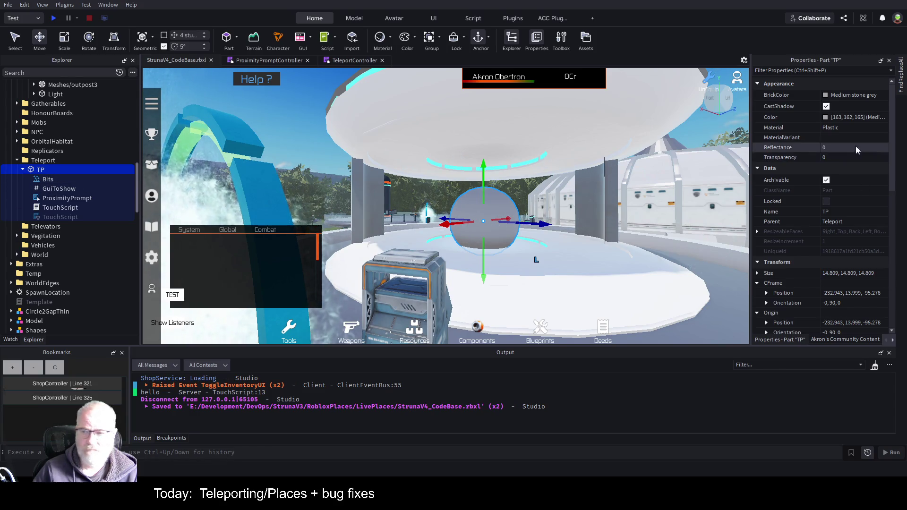
Step: Set the sphere's Transparency to 1 and save the place
click(847, 159)
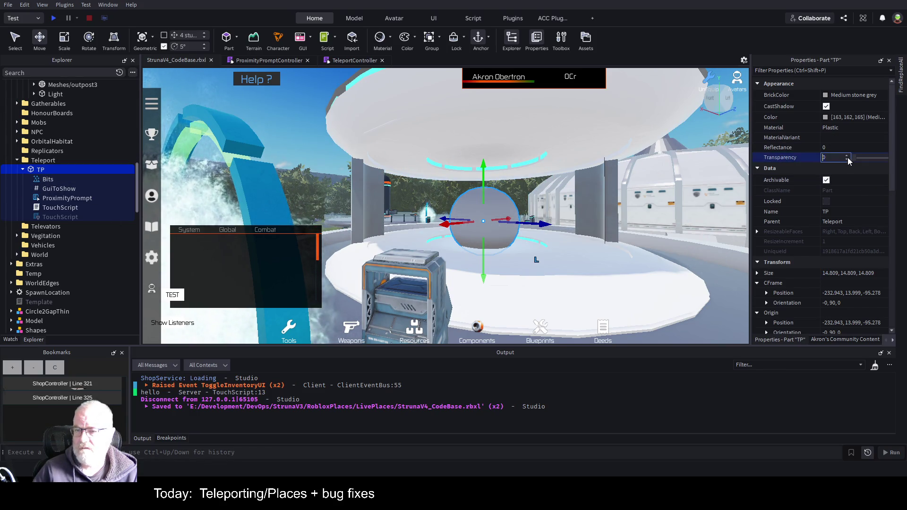
drag(854, 160, 886, 159)
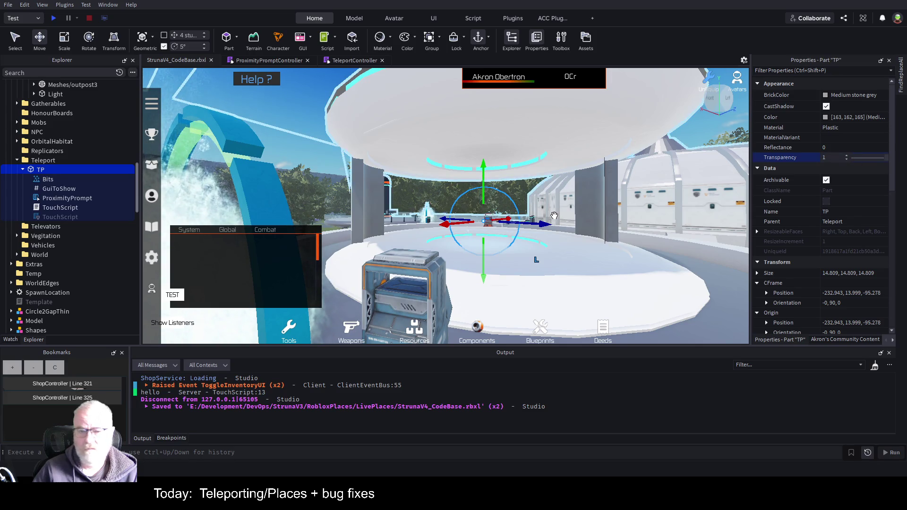
key(ctrl+s)
scroll(817, 227, down, 6)
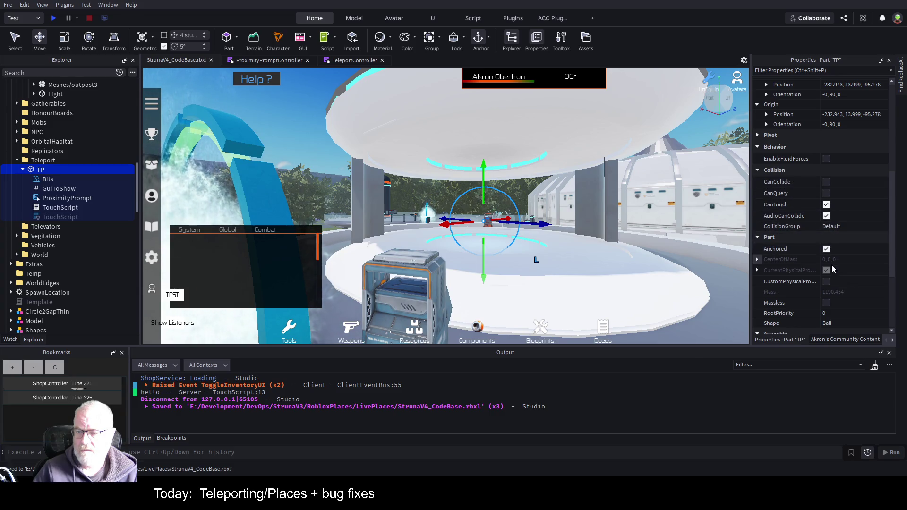
Step: Save the place, then select and frame the Teleport ring mesh part
key(ctrl+s)
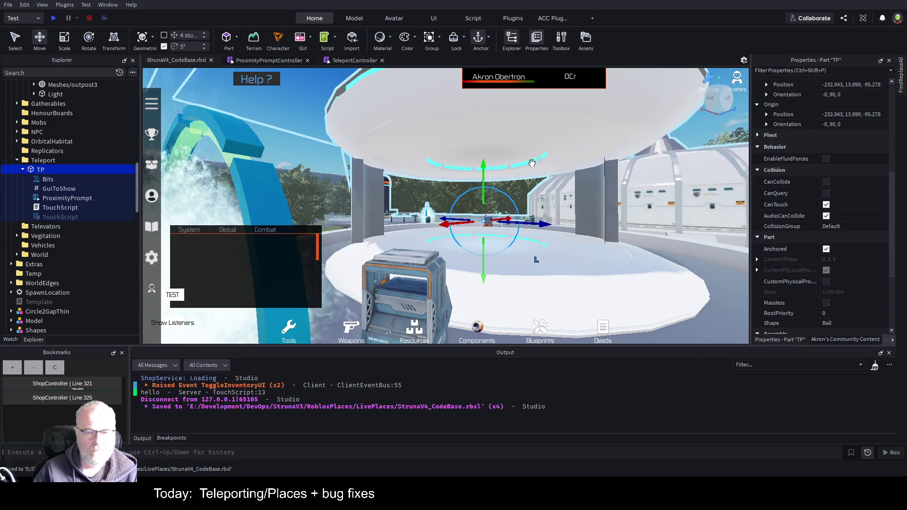
scroll(511, 176, up, 5)
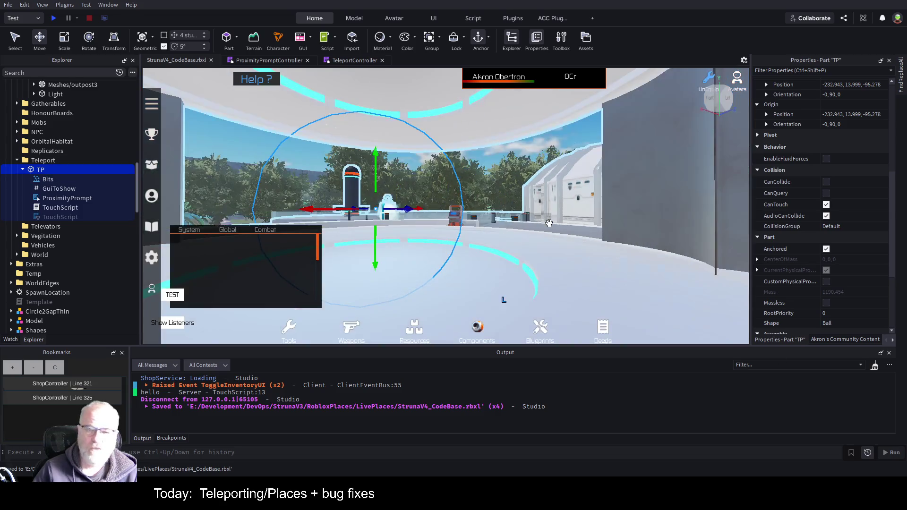
scroll(501, 156, down, 3)
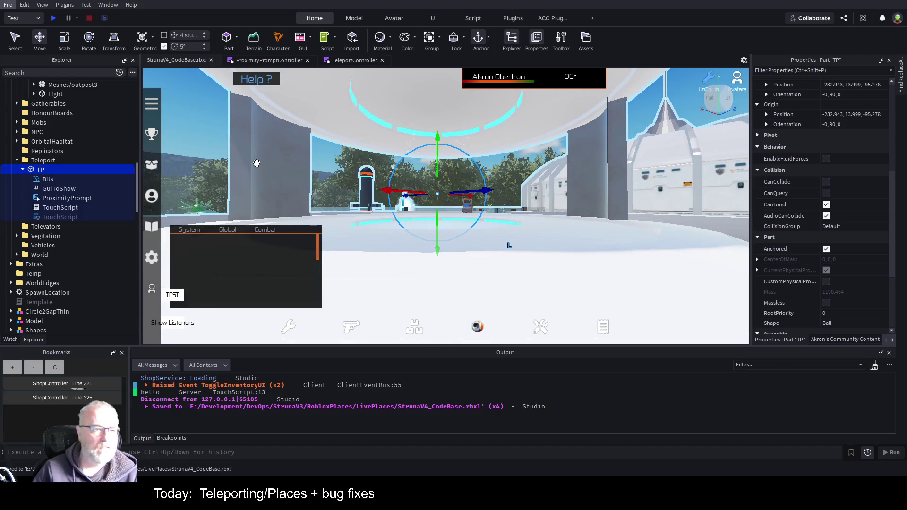
scroll(71, 135, up, 6)
scroll(71, 135, up, 2)
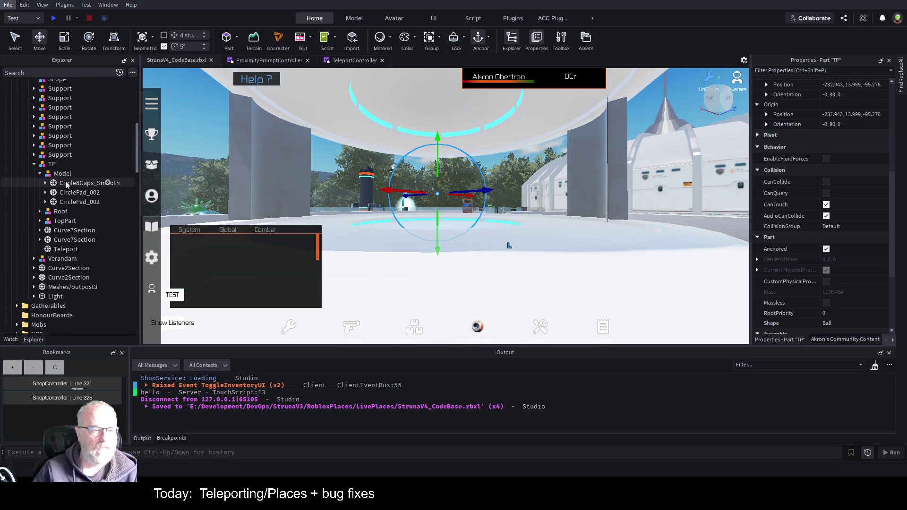
click(66, 249)
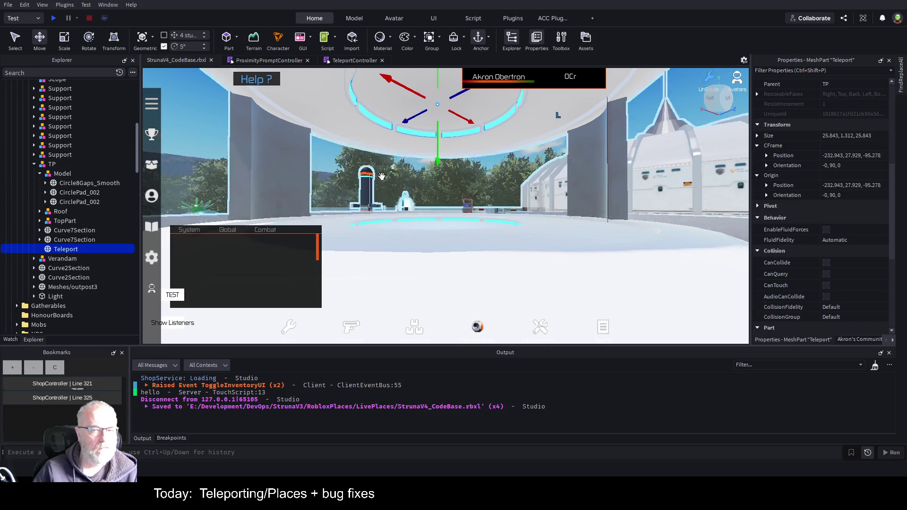
scroll(853, 297, down, 3)
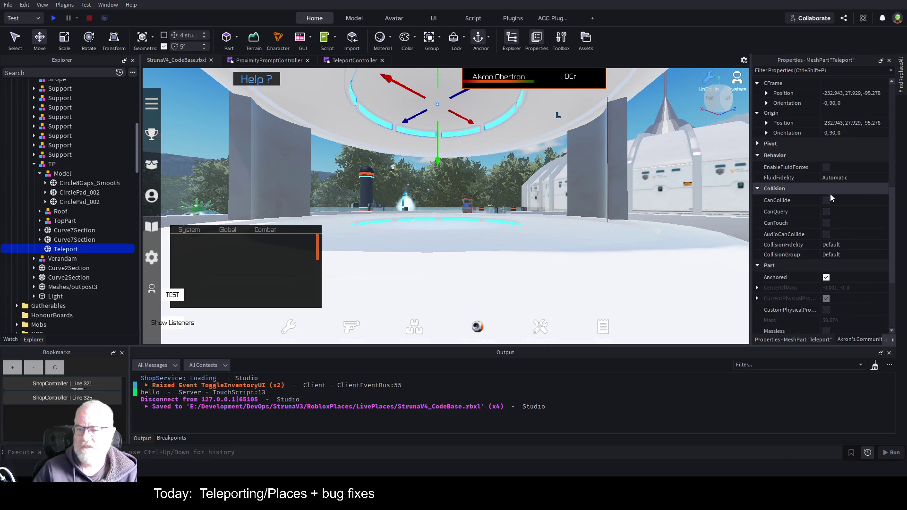
key(f)
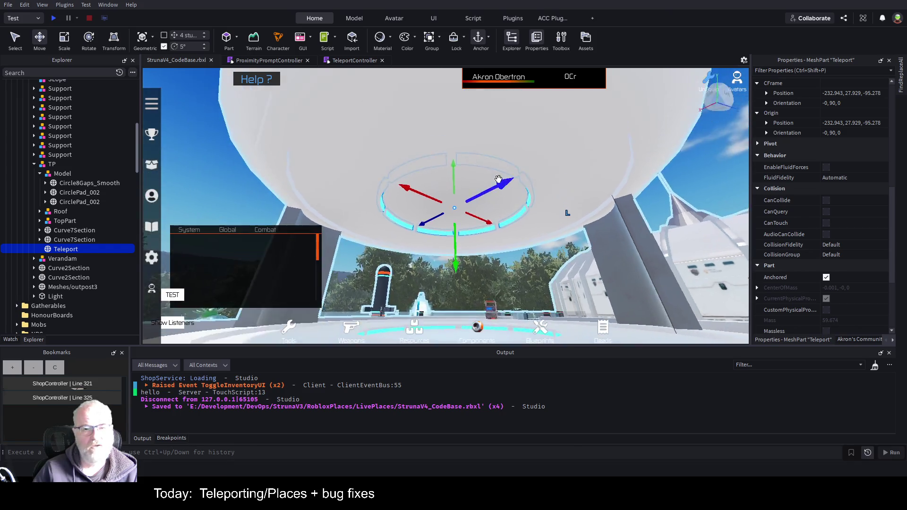
scroll(498, 179, up, 10)
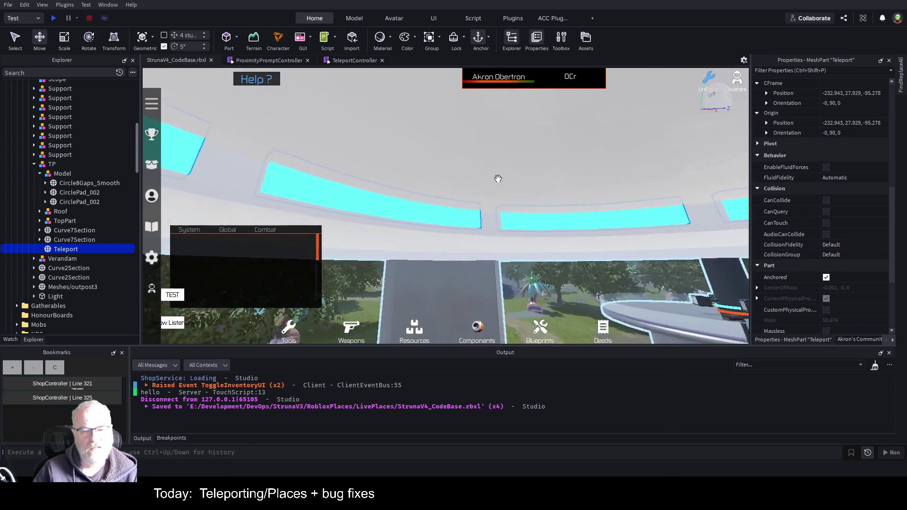
scroll(498, 179, down, 6)
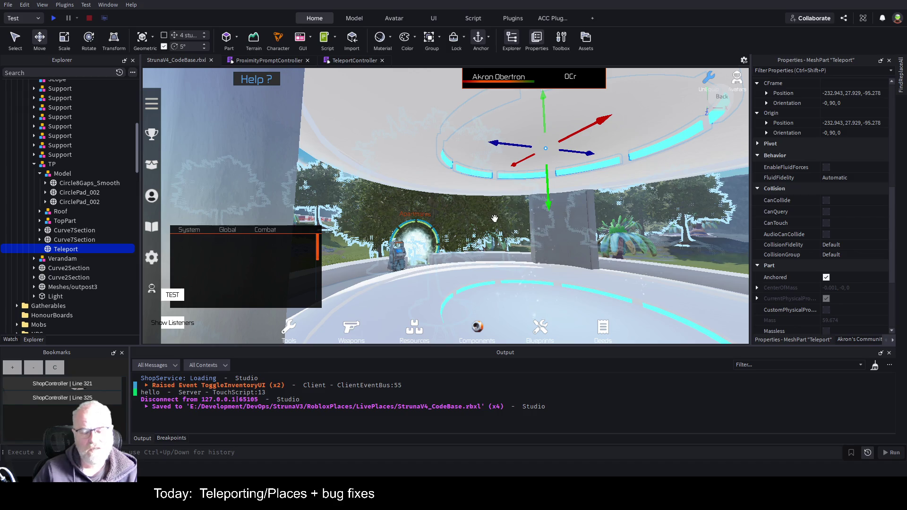
scroll(495, 218, up, 5)
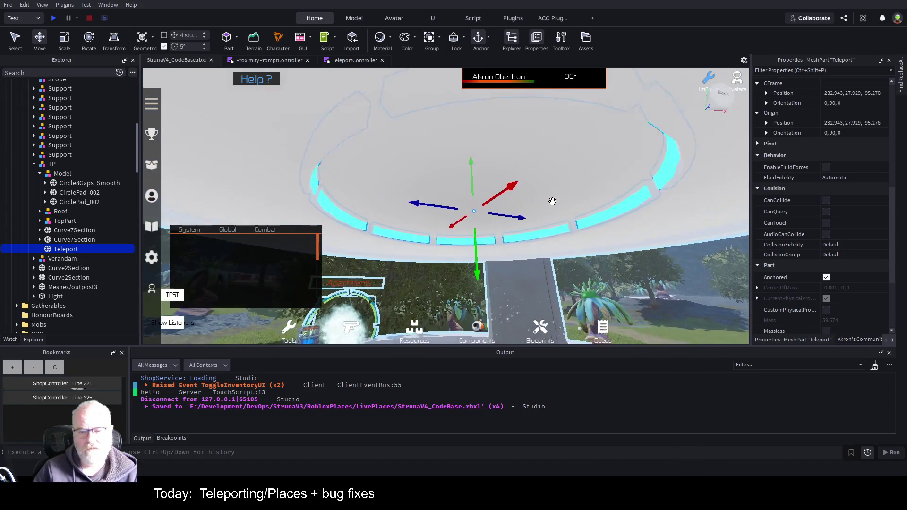
scroll(552, 201, up, 2)
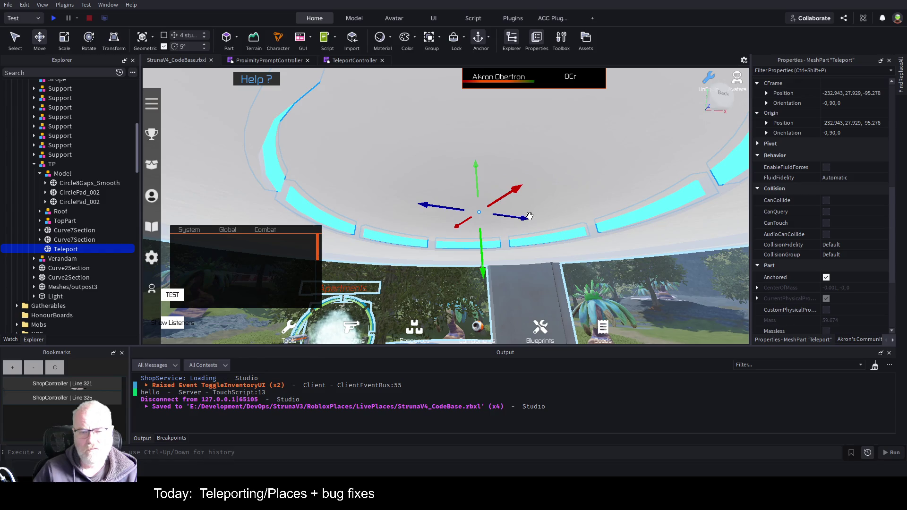
scroll(579, 234, down, 10)
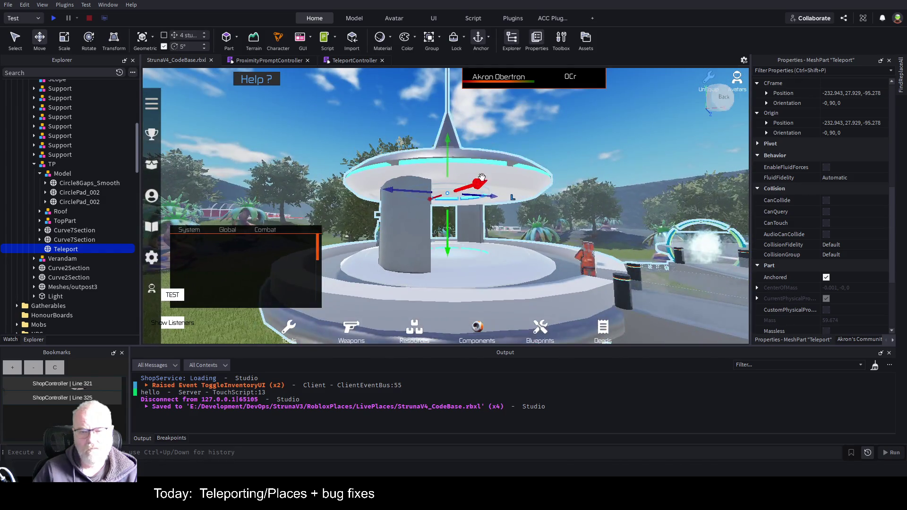
Step: Turn off CanCollide, CanQuery, CanTouch and AudioCanCollide on the roof ring Circle8Gaps_Smooth
click(479, 161)
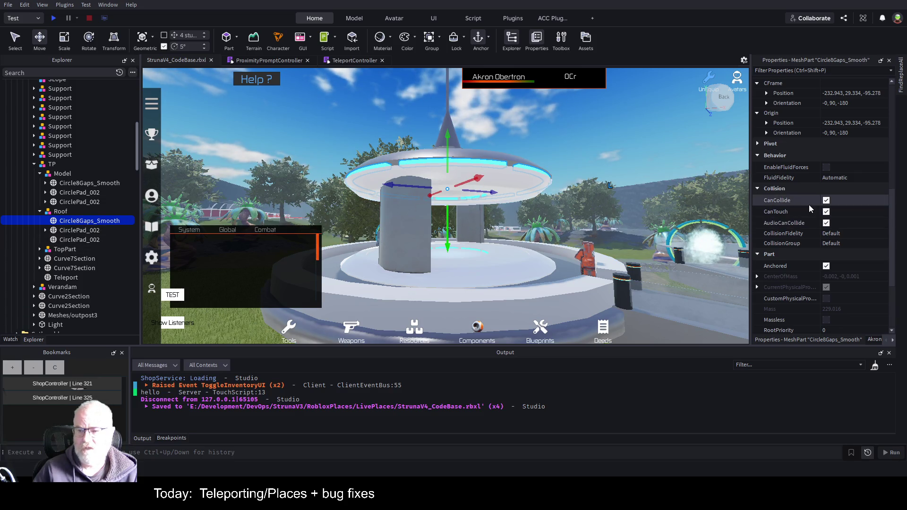
click(826, 201)
click(825, 212)
click(825, 223)
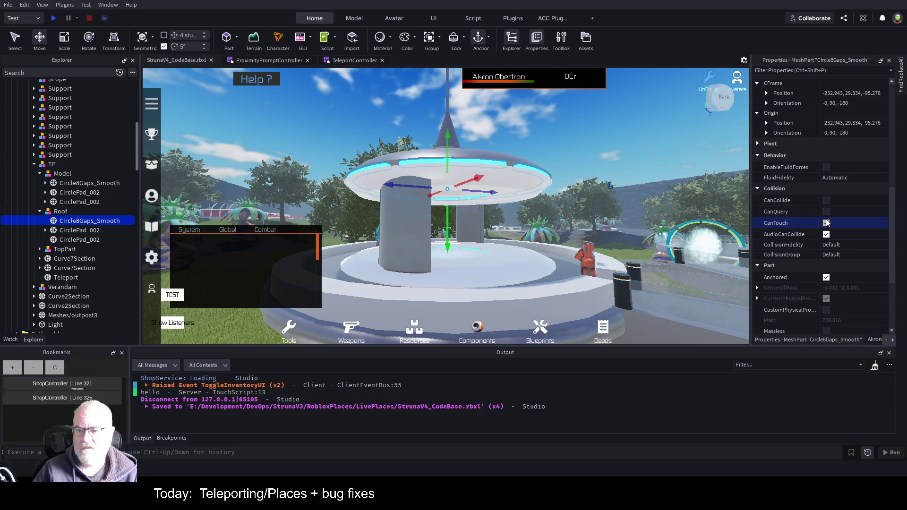
click(825, 234)
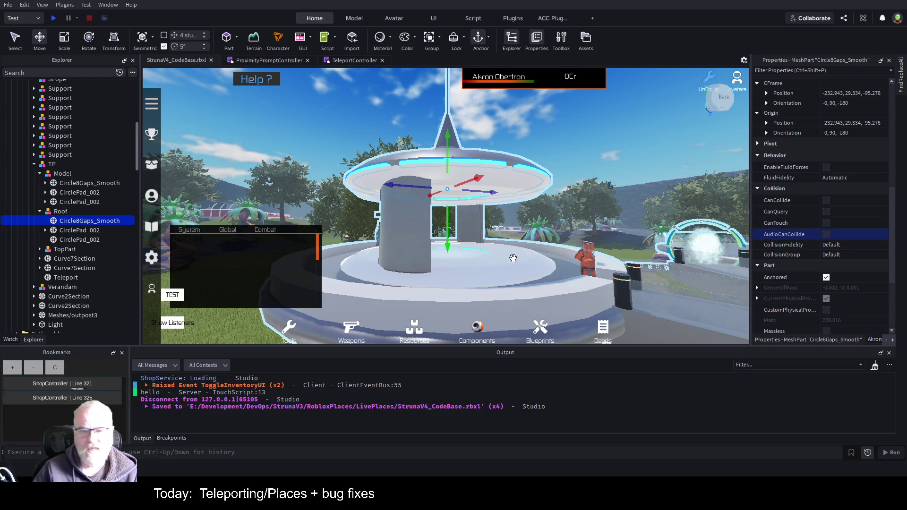
Step: Inspect CirclePad_002 and the Curve7Section wall, save, and return to TeleportController
click(84, 202)
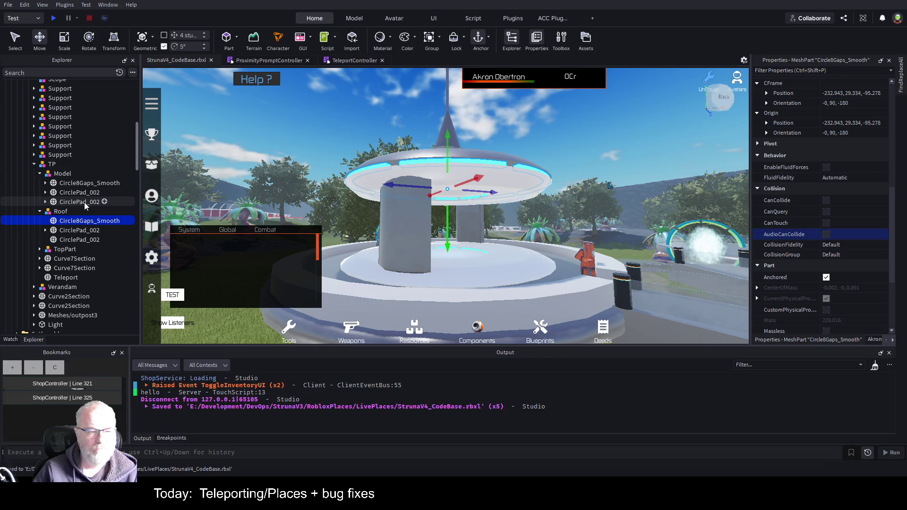
key(f)
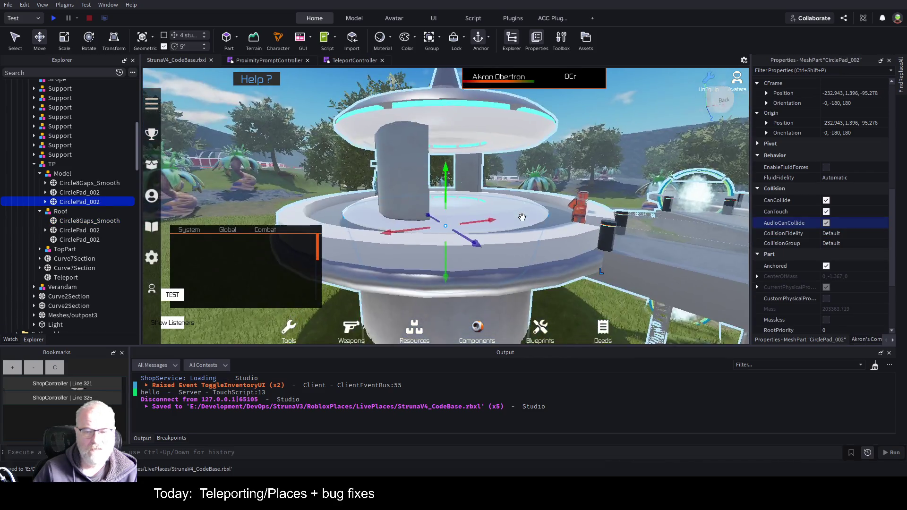
mouse_move(522, 217)
mouse_down()
mouse_move(280, 171)
mouse_move(594, 235)
mouse_up()
click(279, 171)
scroll(594, 235, down, 3)
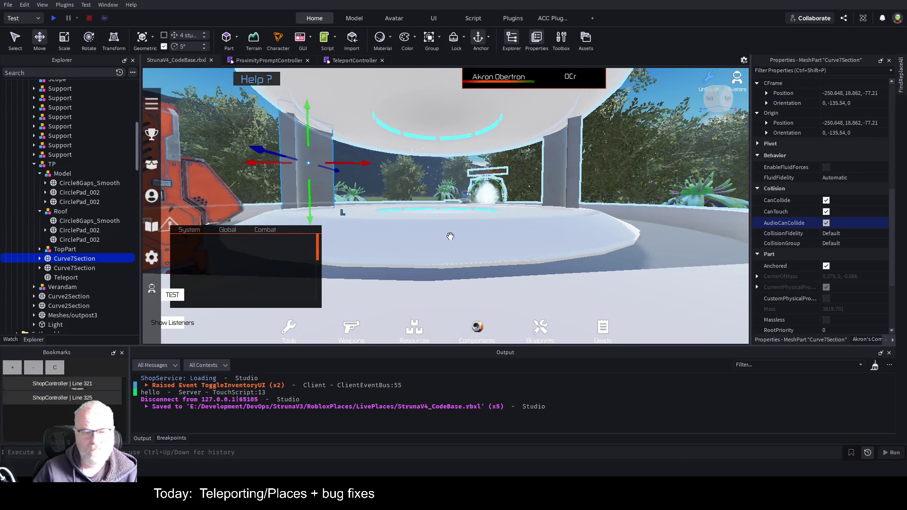
key(ctrl+s)
click(338, 62)
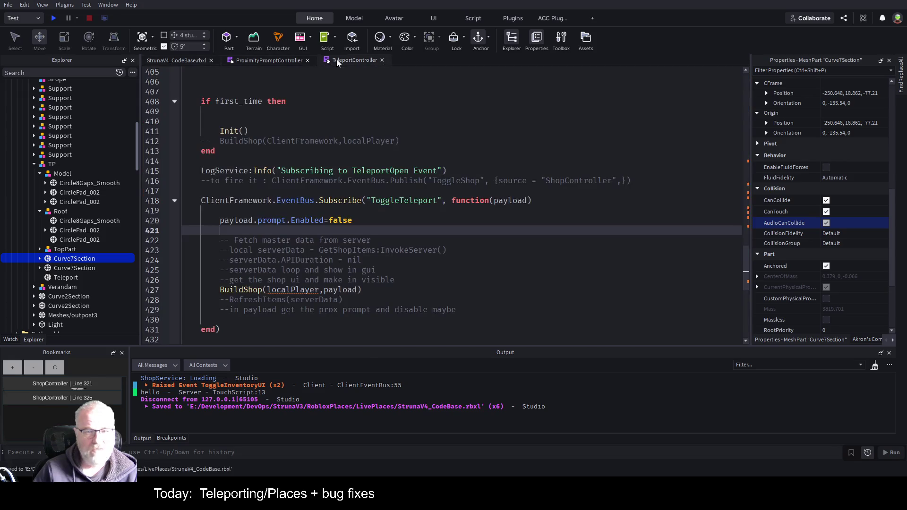
Step: Check ProximityPromptController, go back to the place view and start a play test
click(270, 62)
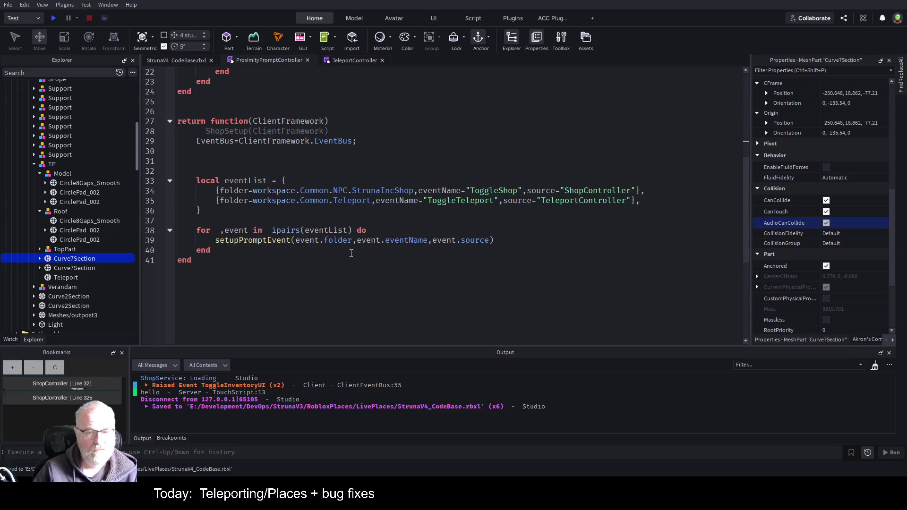
click(198, 63)
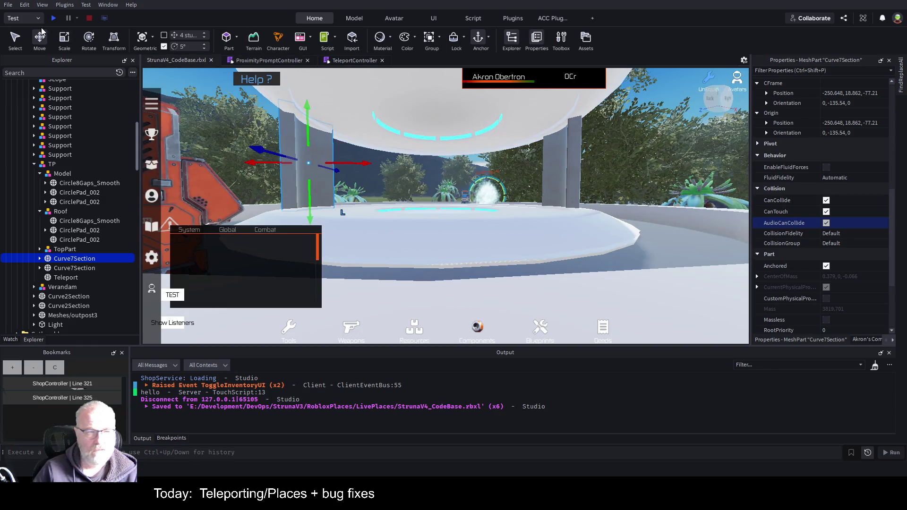
click(53, 18)
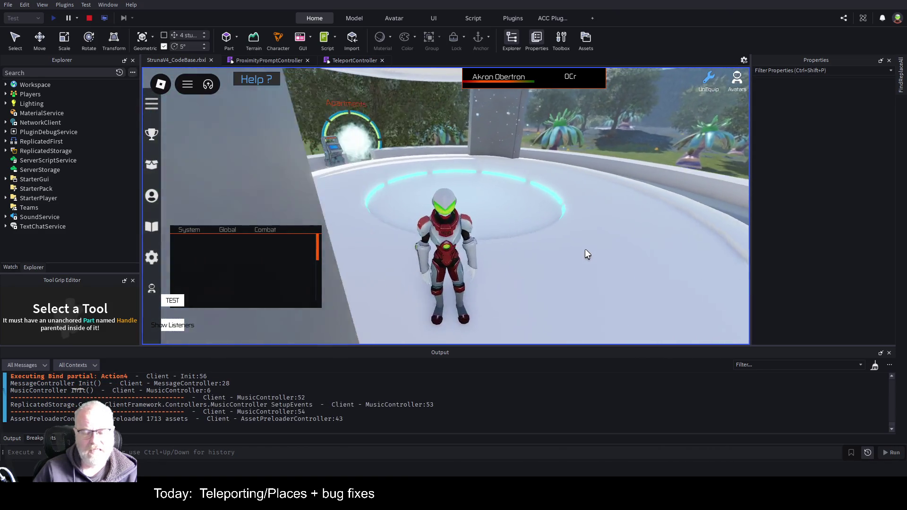
Step: Walk between the pad and shop terminal, watching Teleport and Interact prompts swap, then stop
key(w)
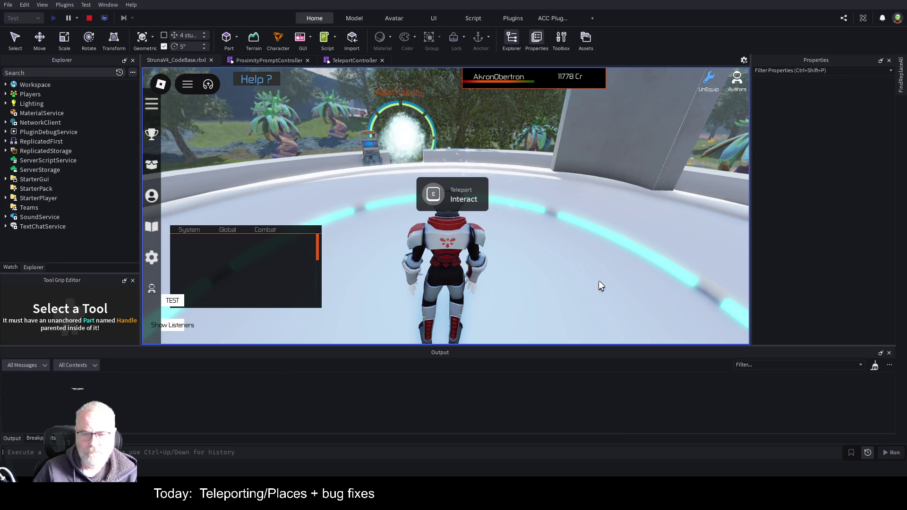
key(s)
key(w)
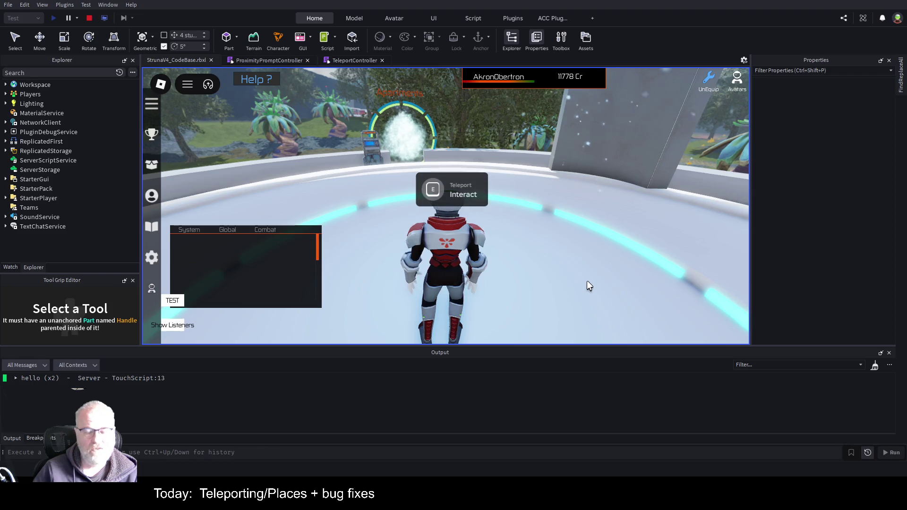
key(d)
key(a)
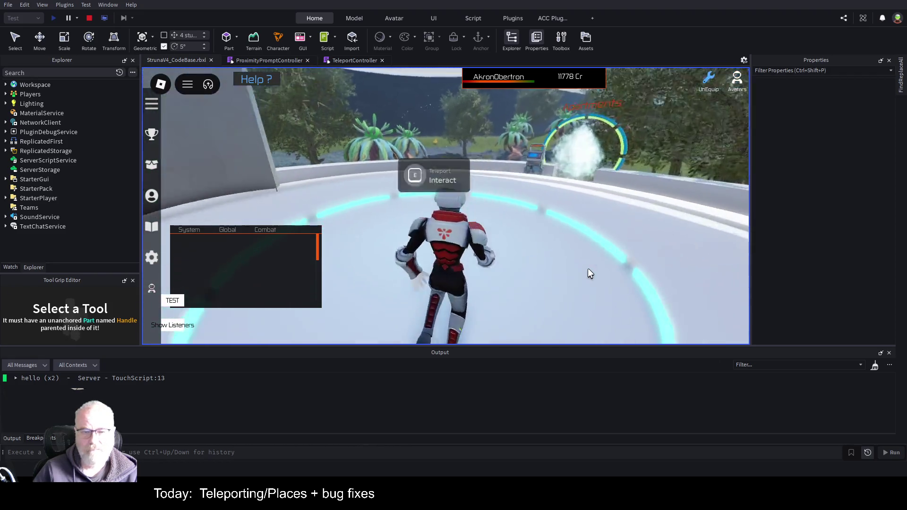
scroll(543, 259, down, 5)
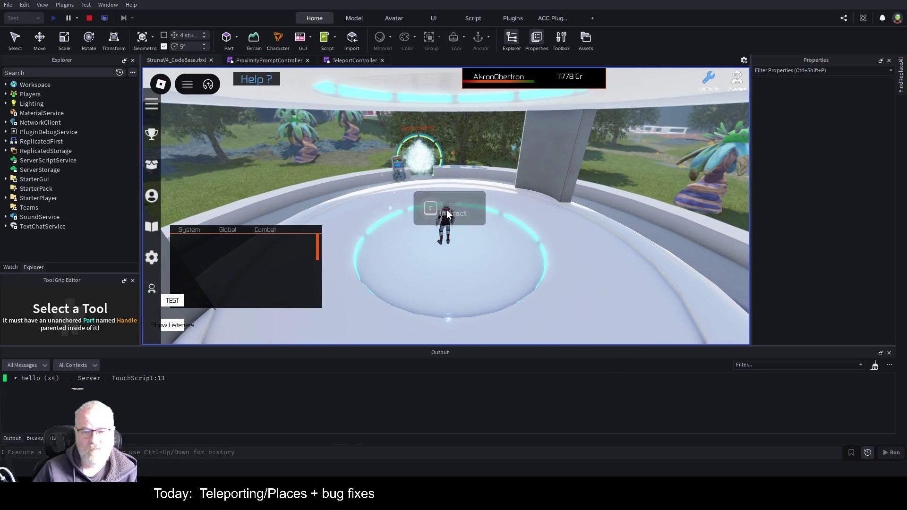
key(Left)
key(w)
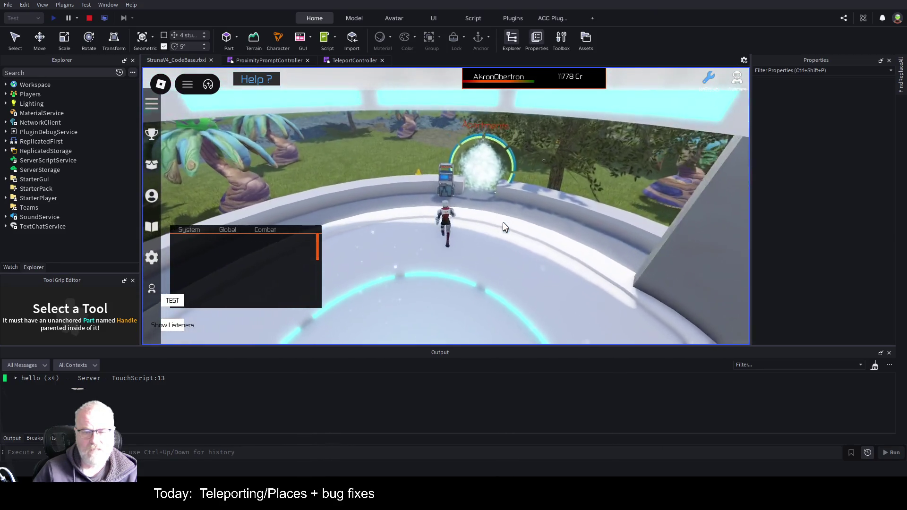
key(s)
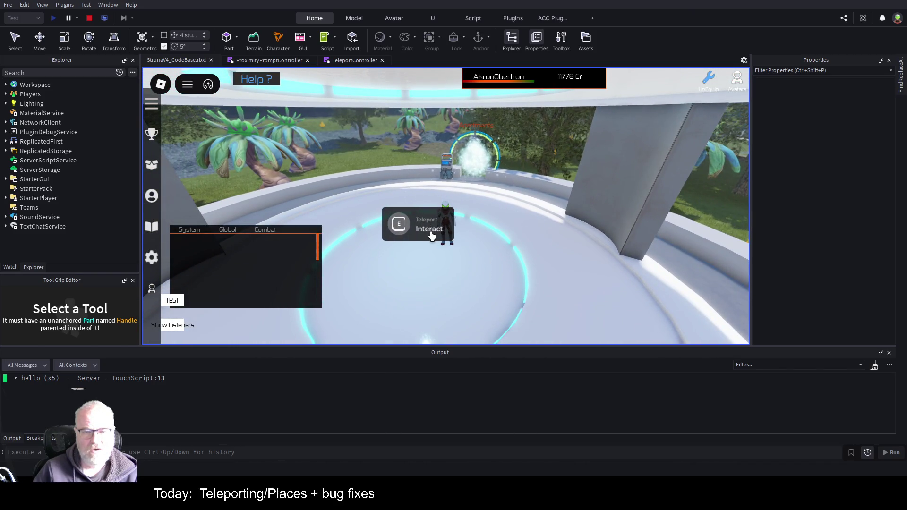
key(w)
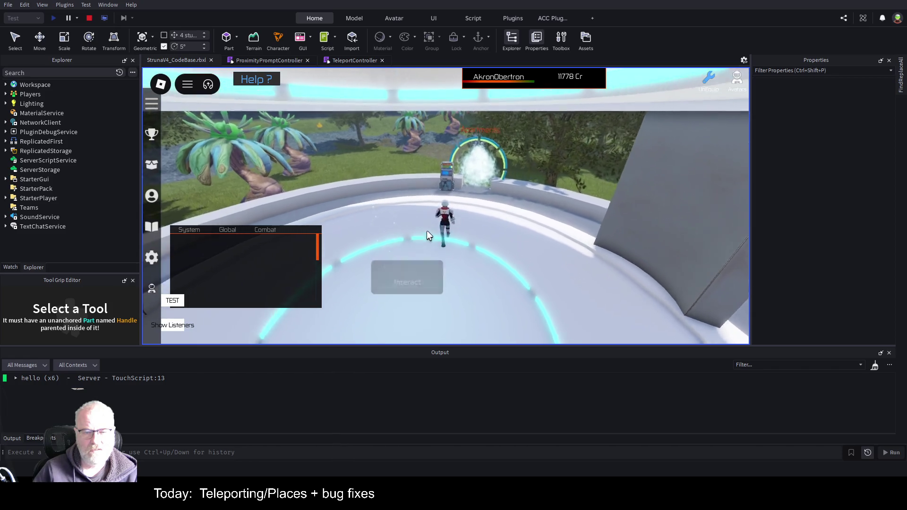
key(s)
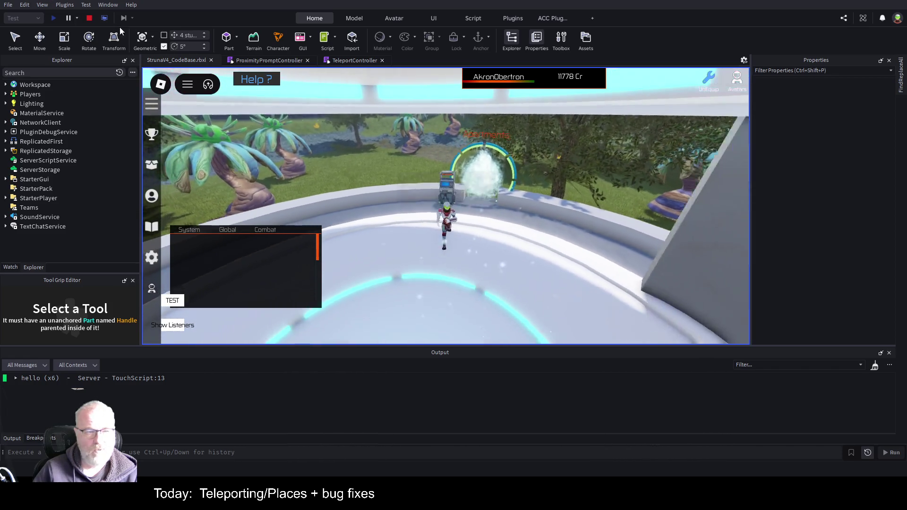
click(89, 21)
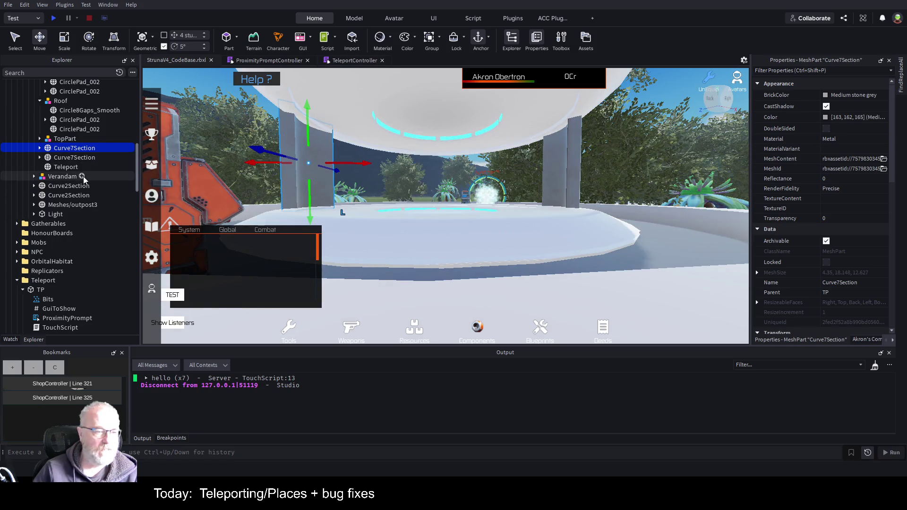
Step: Delete GuiToShow and both TouchScripts from under TP
scroll(83, 189, down, 4)
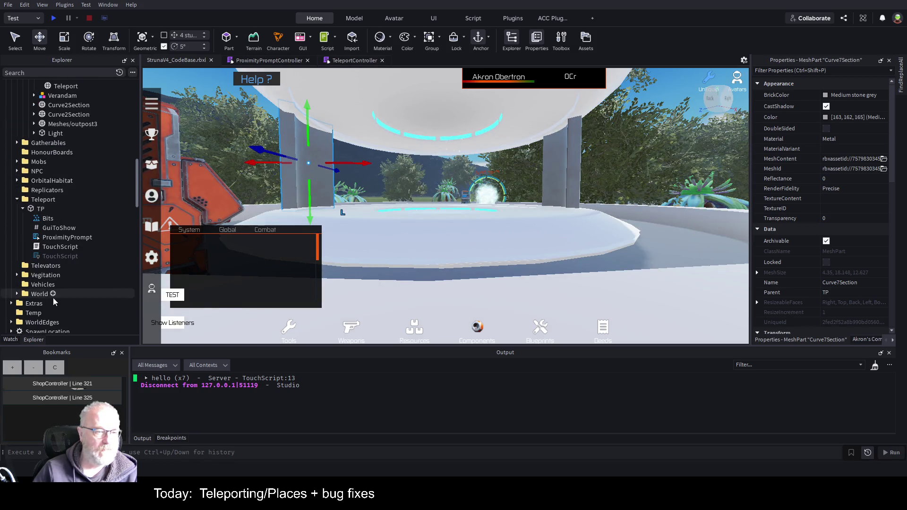
click(54, 238)
click(59, 227)
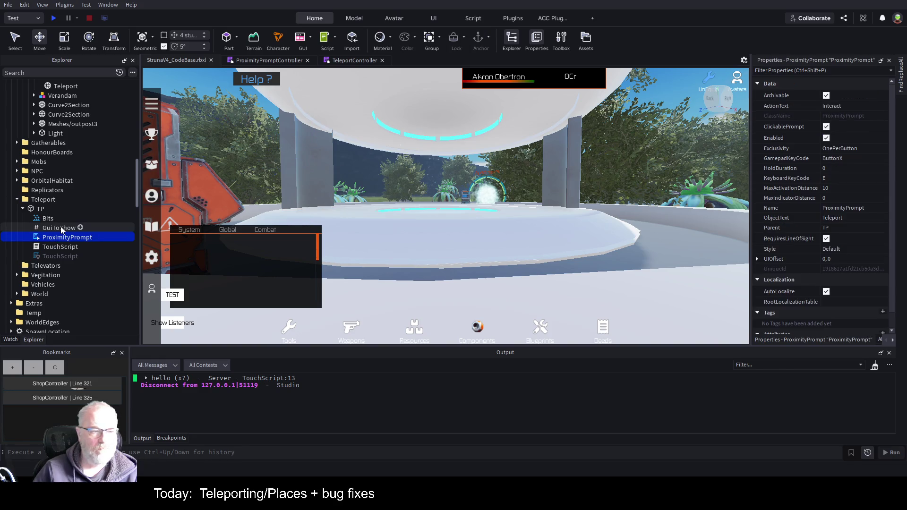
ctrl+click(62, 246)
ctrl+click(60, 258)
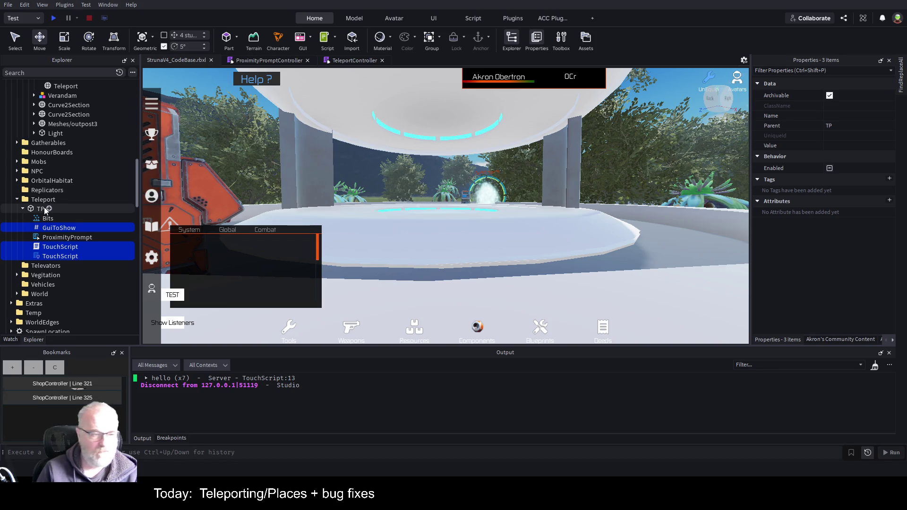
key(Delete)
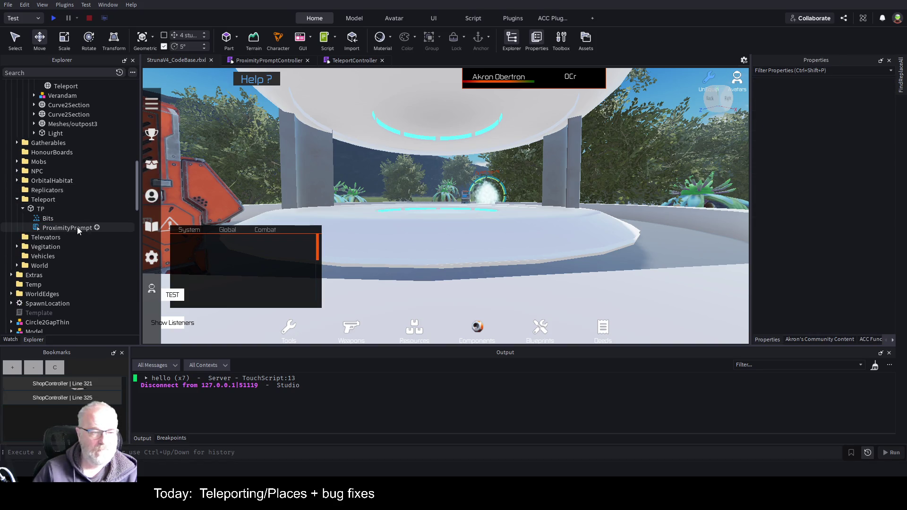
Step: Clear the prompt's ObjectText, set ActionText to Teleport, save, and start a play test
click(77, 227)
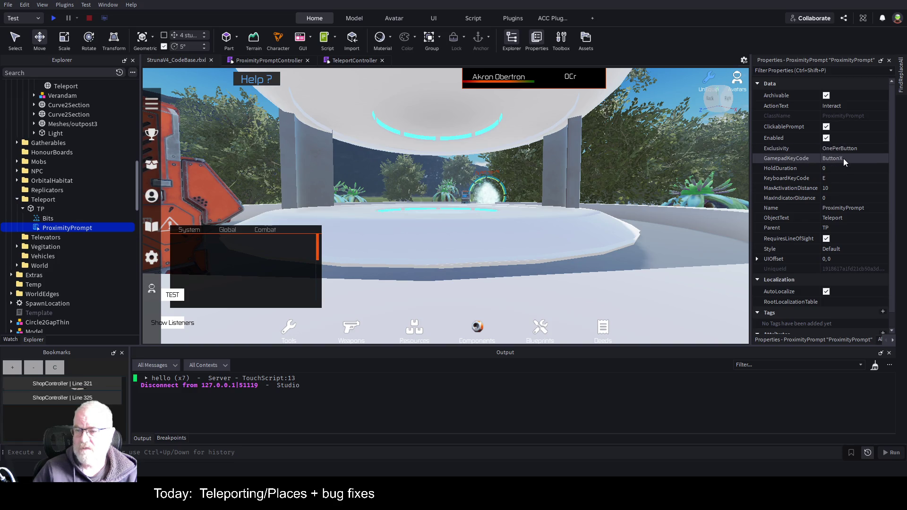
click(853, 218)
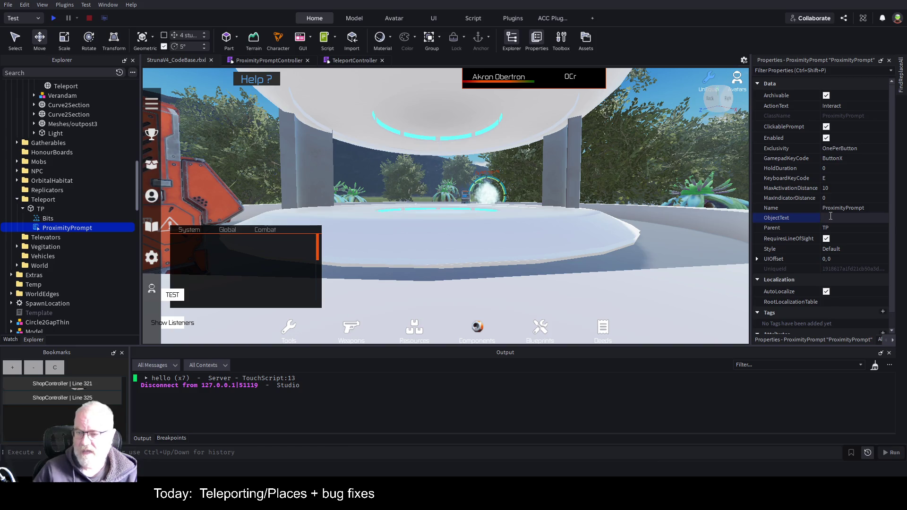
scroll(831, 216, down, 1)
scroll(831, 216, up, 1)
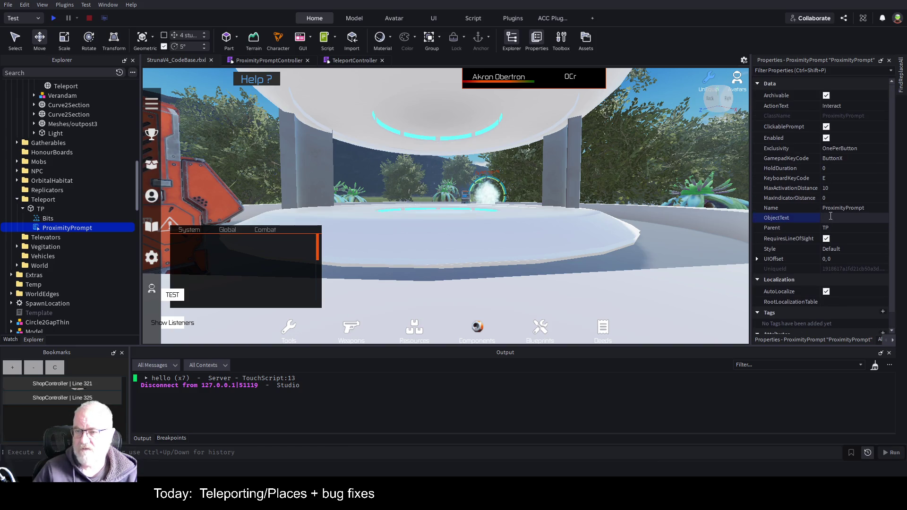
click(860, 107)
text(Teleport)
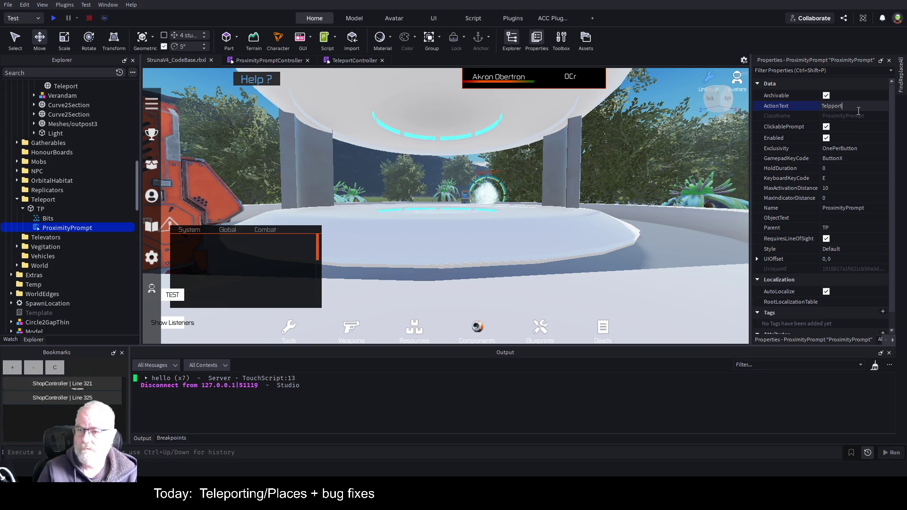
text(e)
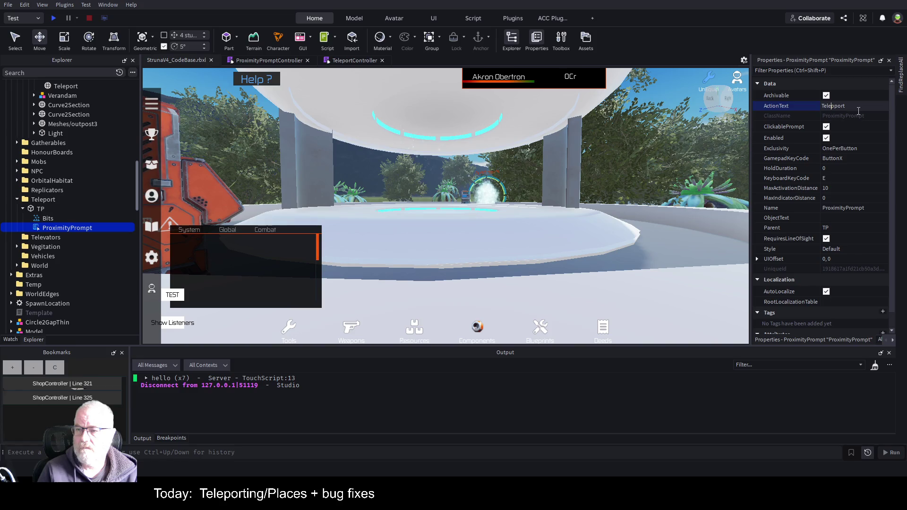
key(ctrl+s)
click(53, 18)
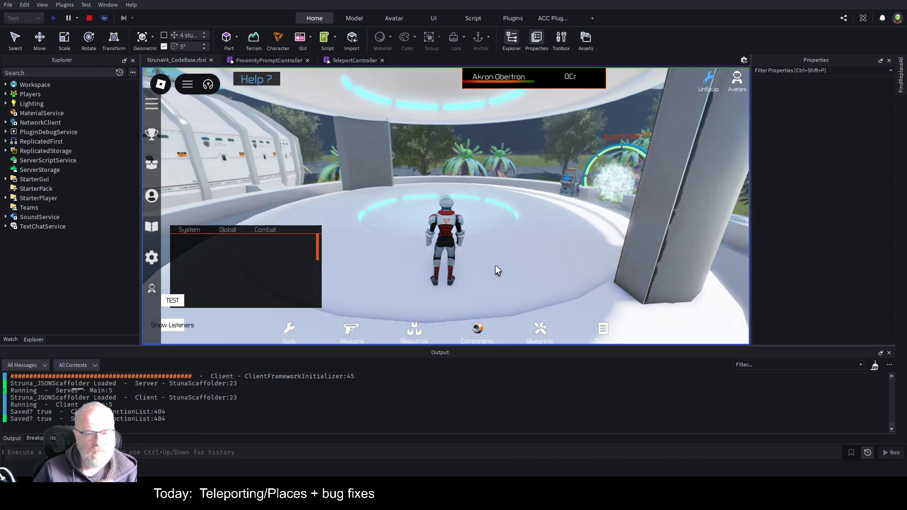
Step: Walk back to the pad, trigger its Teleport prompt, and stop the test
mouse_move(70, 159)
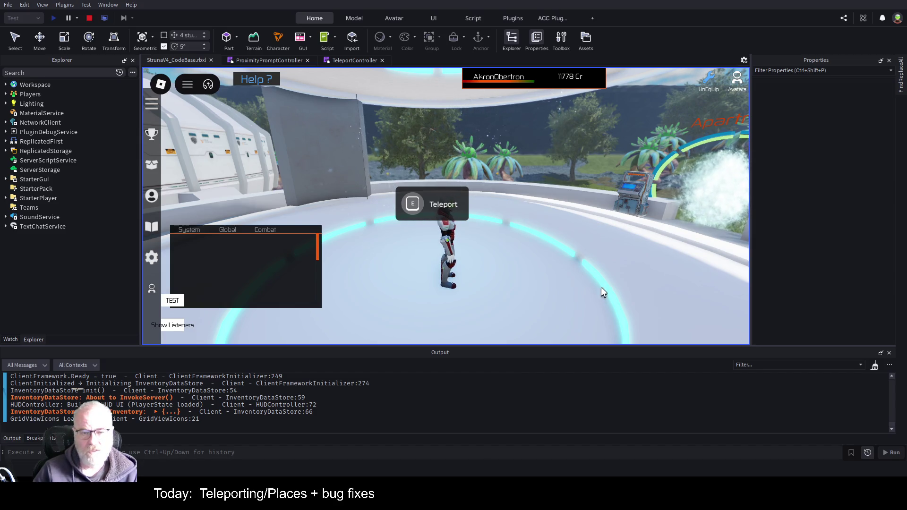
key(s)
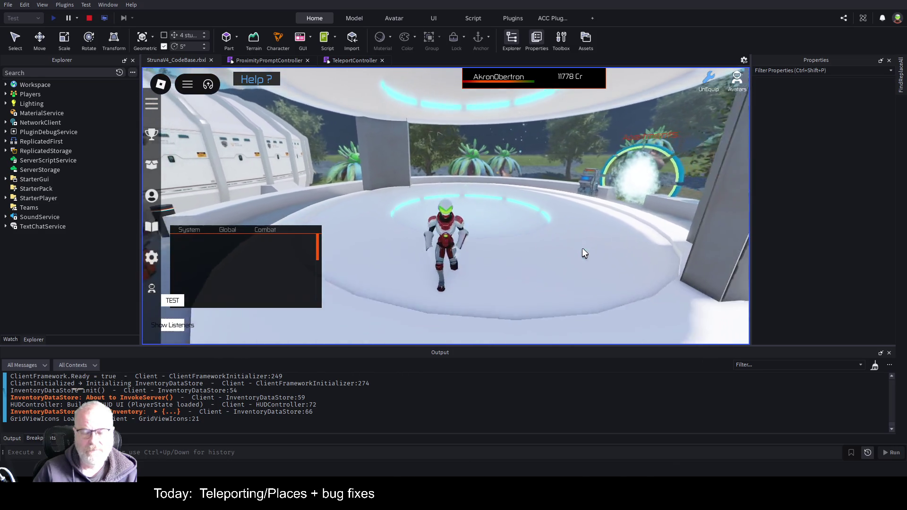
key(w)
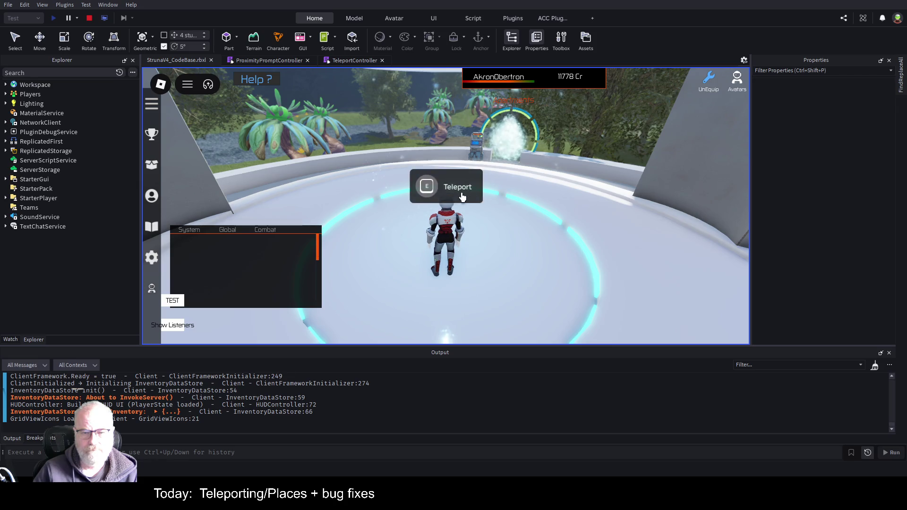
click(472, 207)
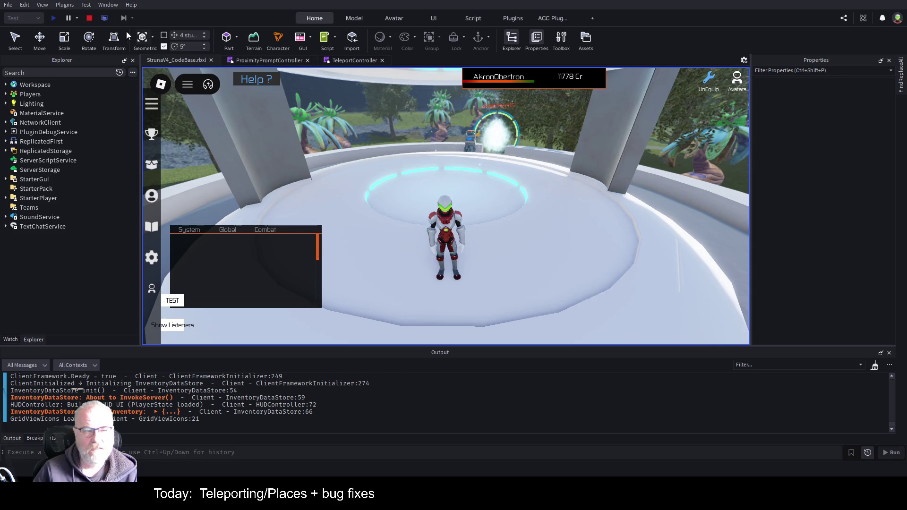
click(91, 19)
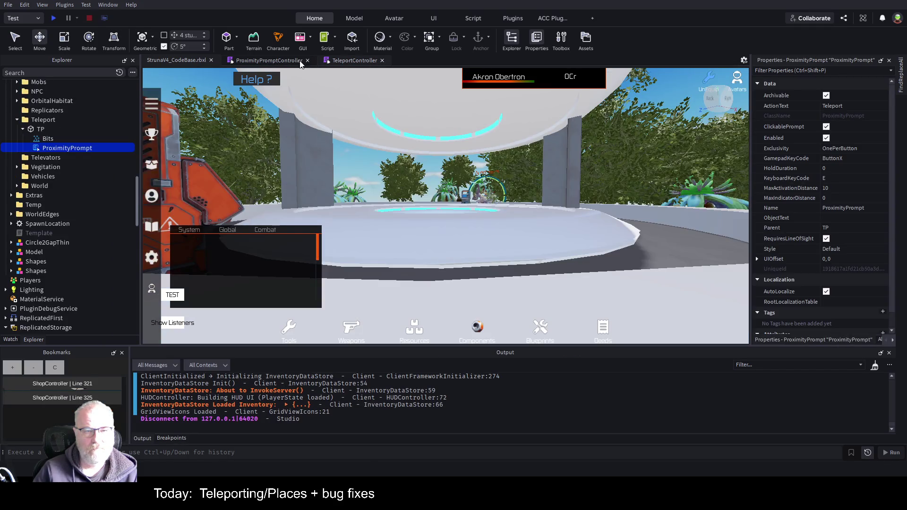
Step: Trace ToggleTeleport into TeleportController's handler at line 420, break there, and play-test
click(287, 62)
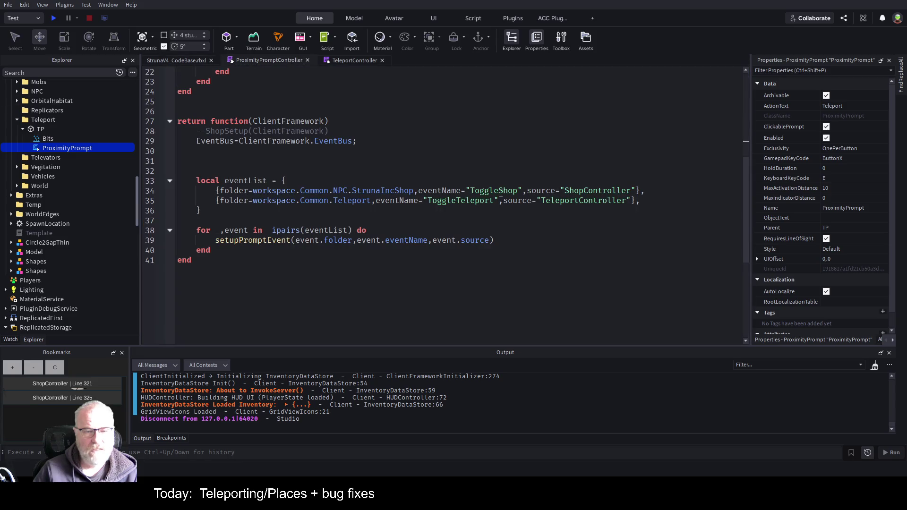
double_click(459, 201)
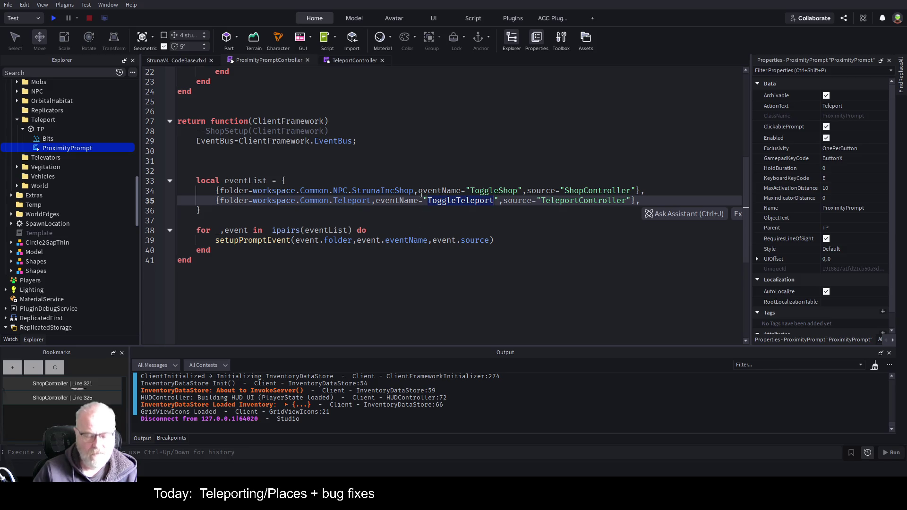
scroll(420, 194, up, 4)
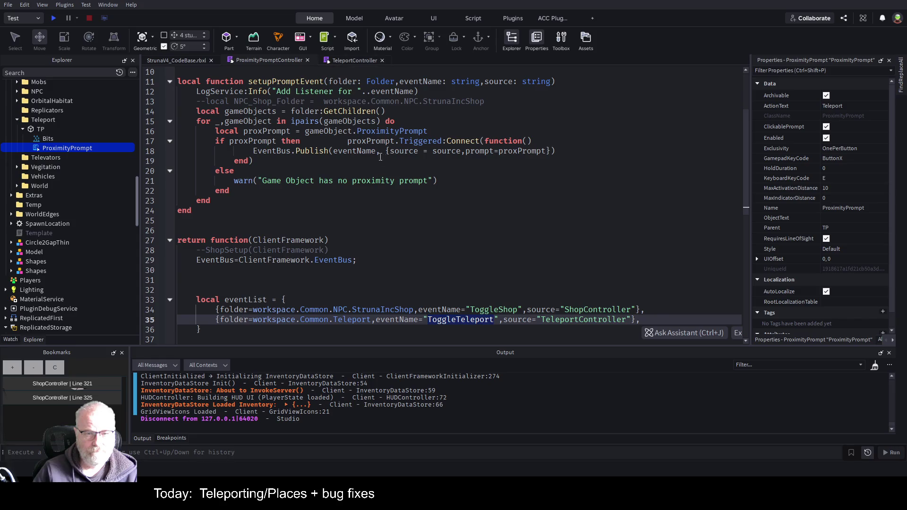
click(356, 61)
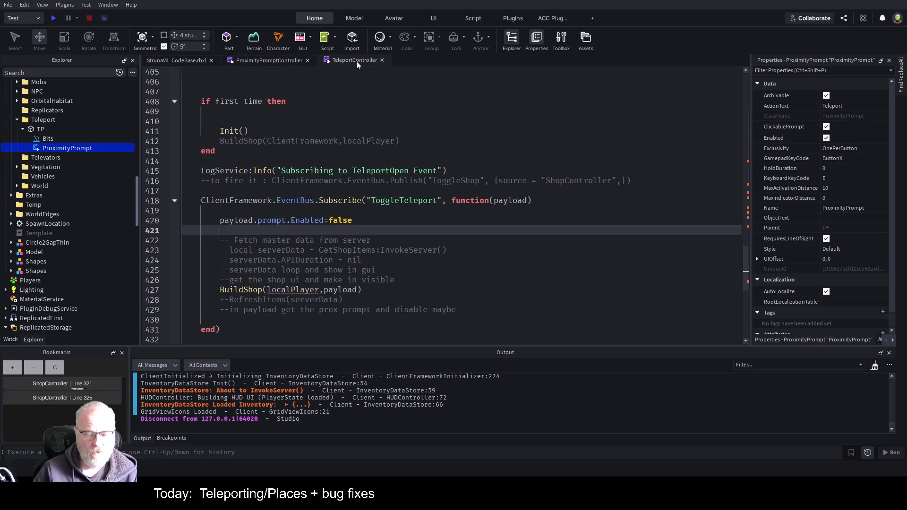
double_click(408, 201)
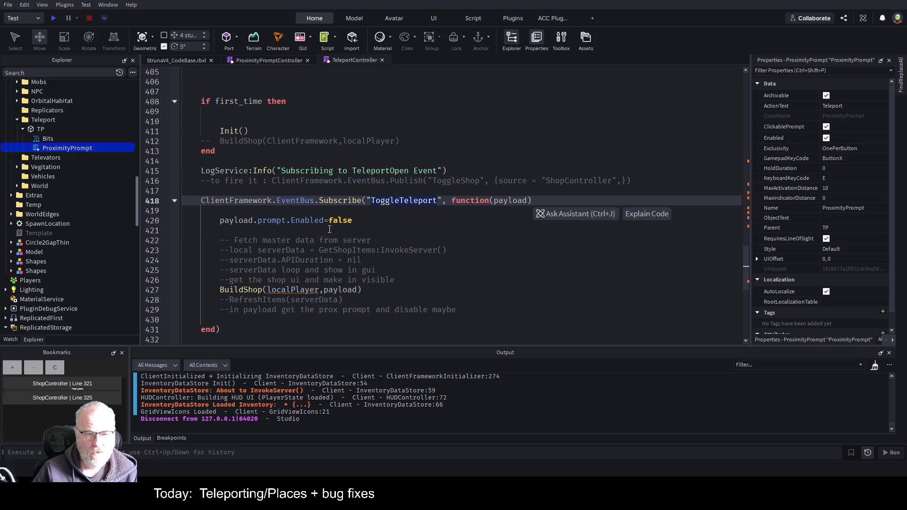
double_click(306, 222)
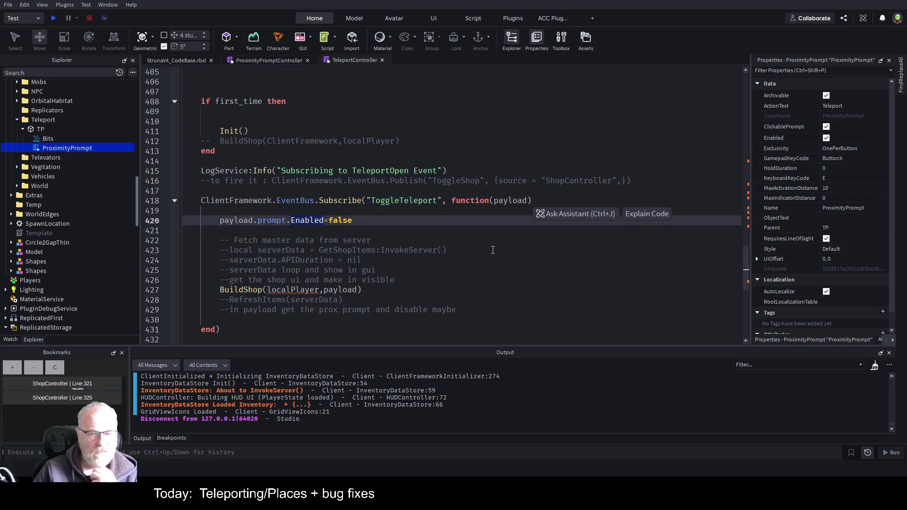
double_click(511, 201)
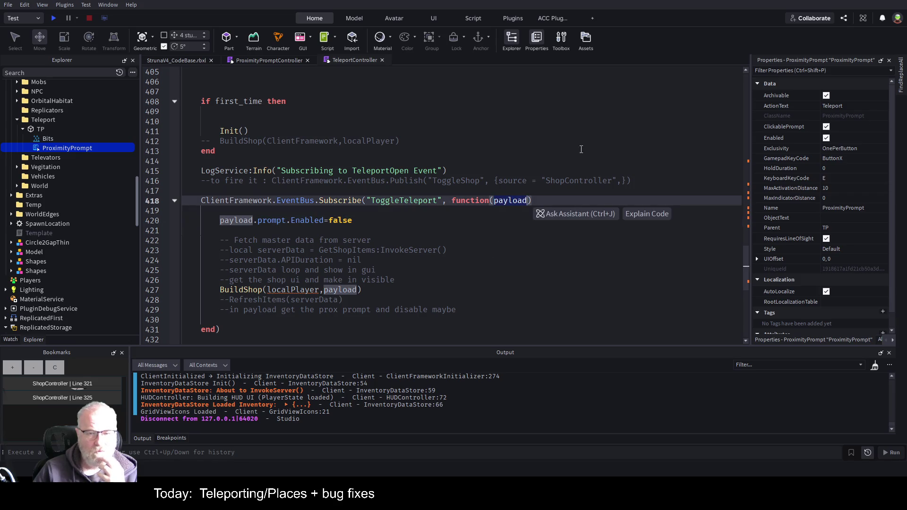
click(283, 61)
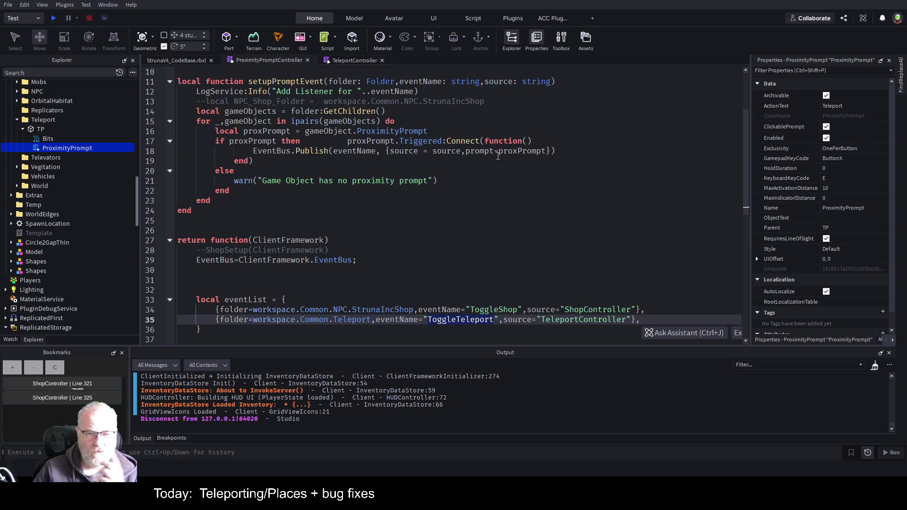
click(360, 61)
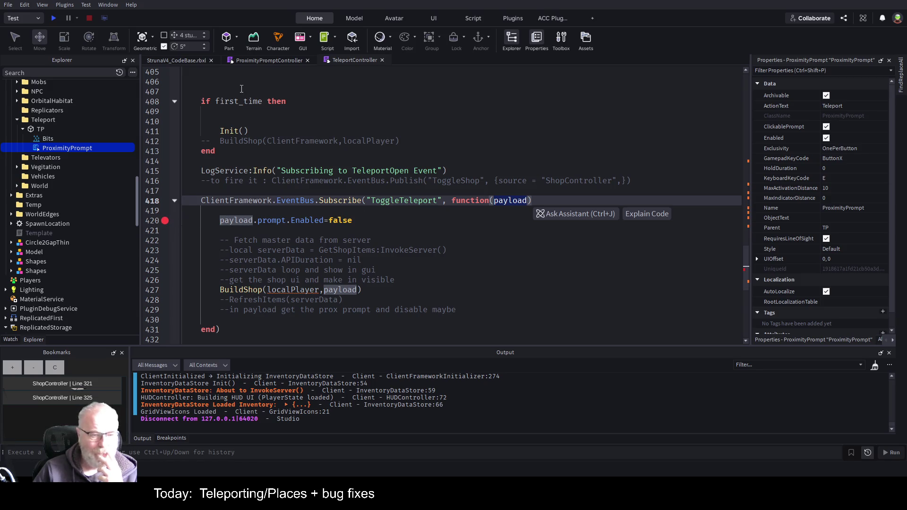
click(53, 18)
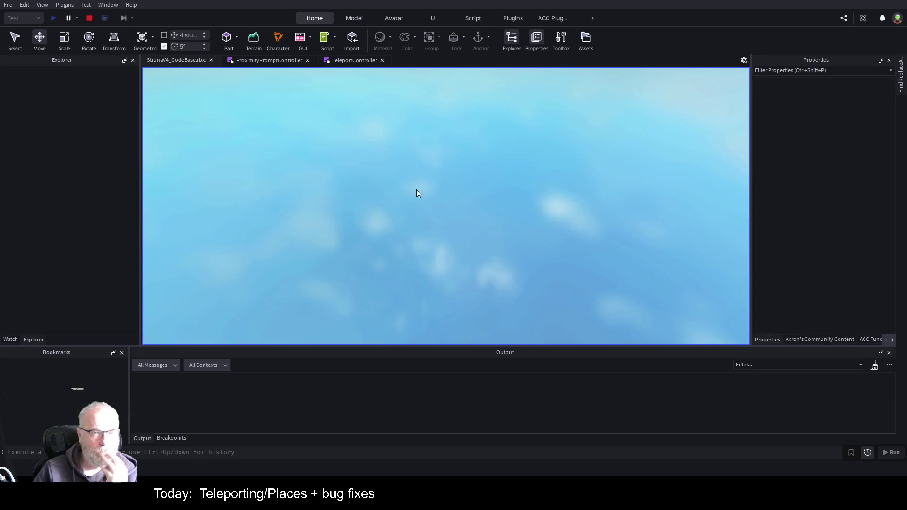
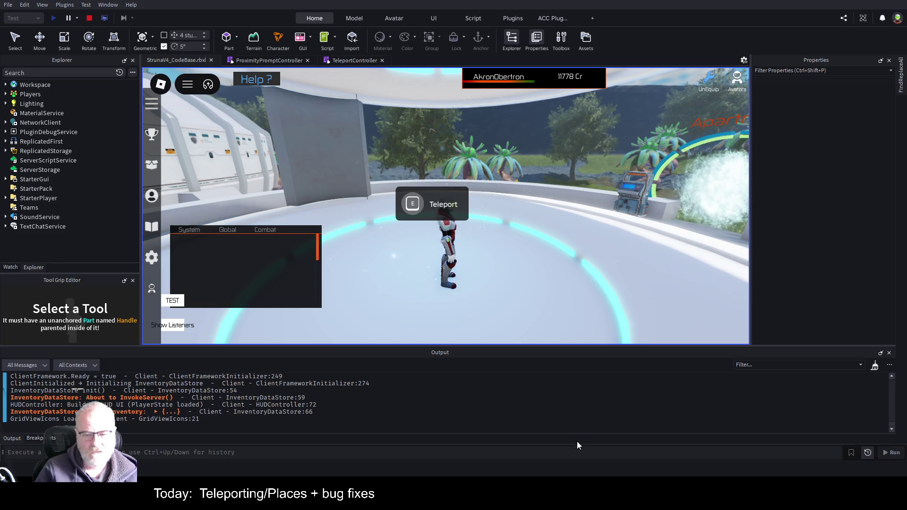
Step: Trigger the teleporter prompt in the playtest, close the Struna Shop it opens, and view ProximityPromptController
key(e)
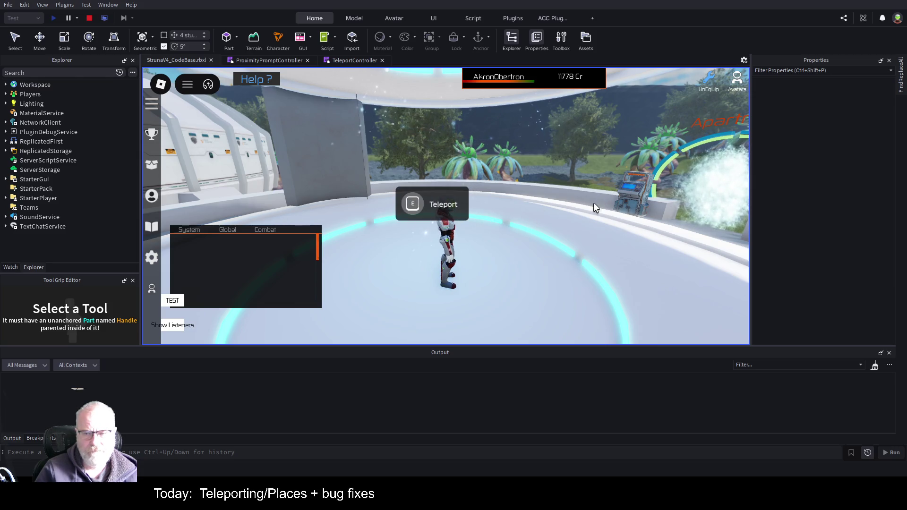
key(w)
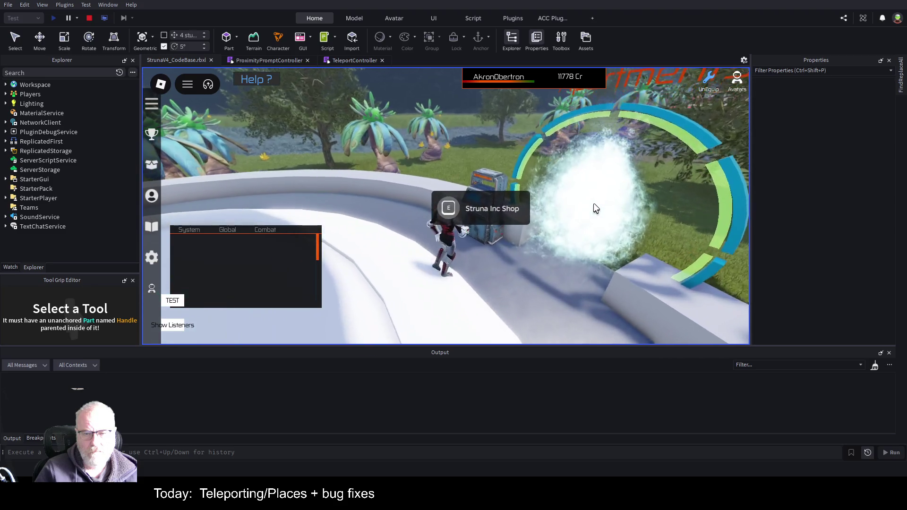
key(e)
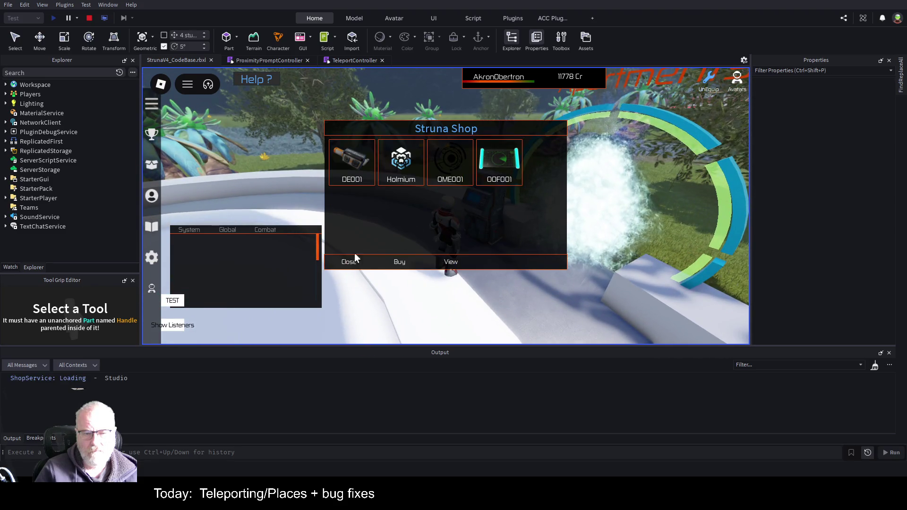
click(349, 261)
click(282, 60)
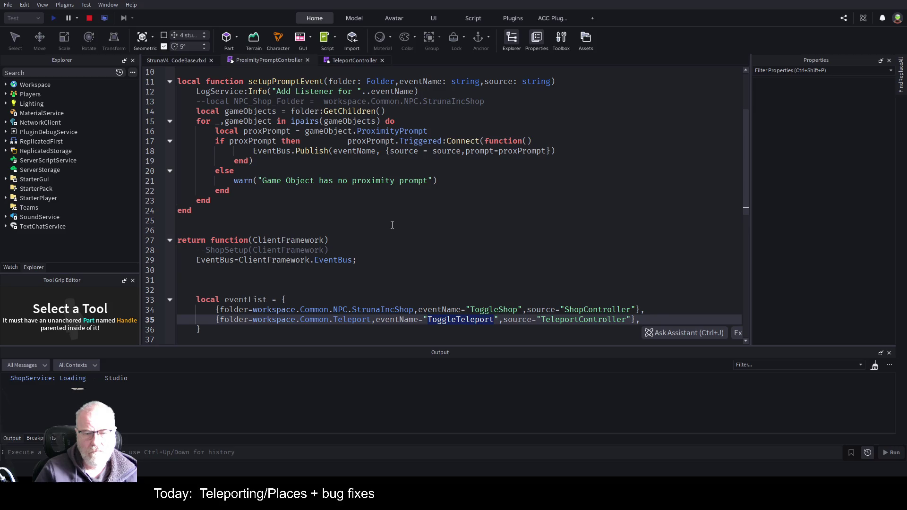
Step: Review ProximityPromptController's prompt events and TeleportController's ToggleTeleport Subscribe handler, then stop the playtest
scroll(394, 222, down, 4)
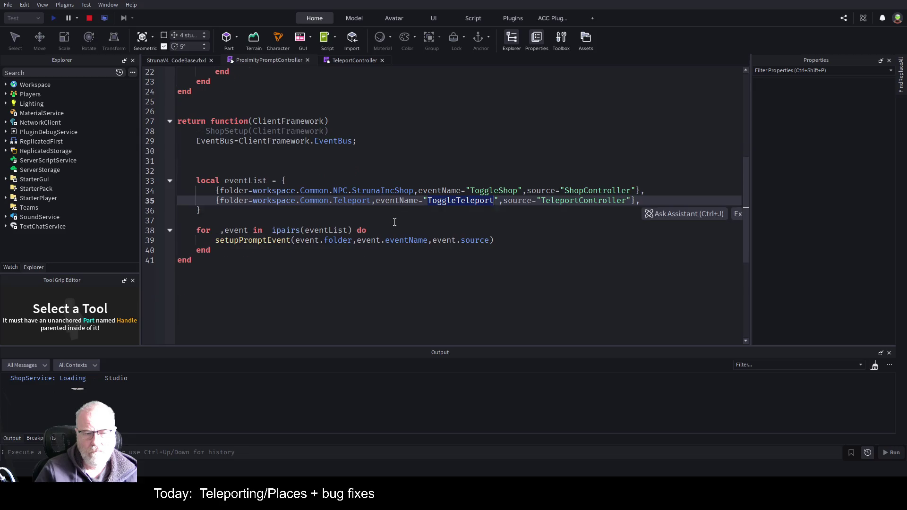
scroll(395, 221, up, 7)
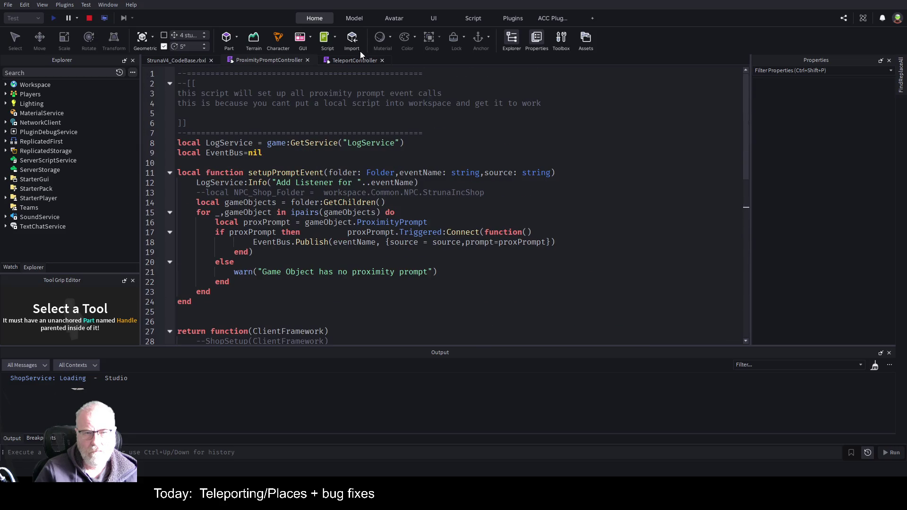
click(351, 60)
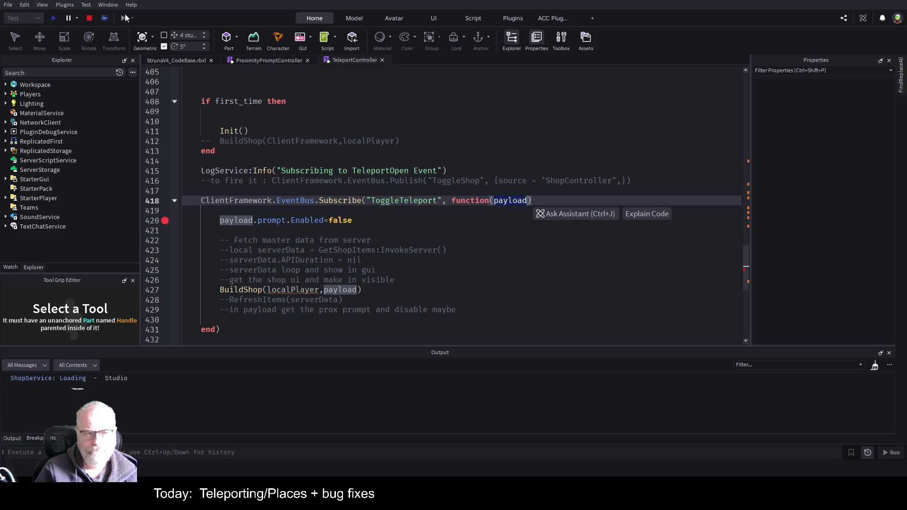
click(89, 18)
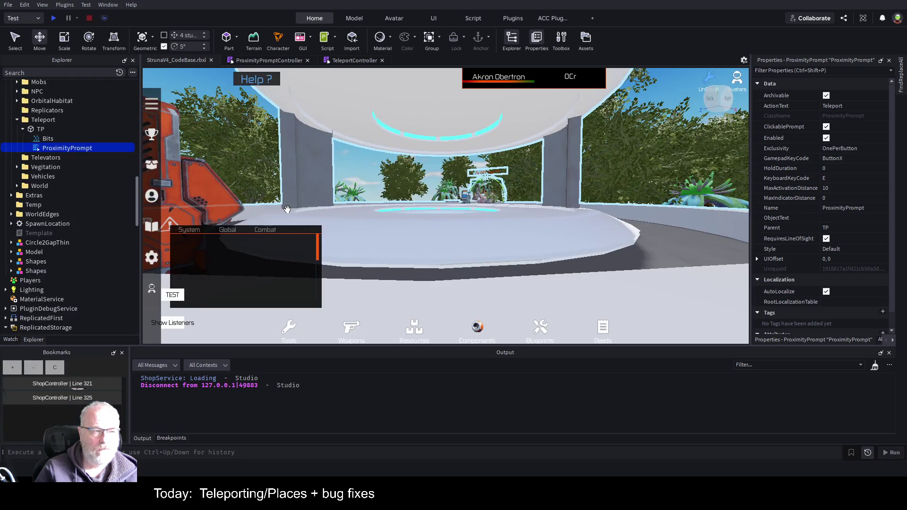
Step: Open the ClientFrameworkInitializer script from the Explorer
scroll(98, 158, down, 2)
scroll(105, 175, down, 6)
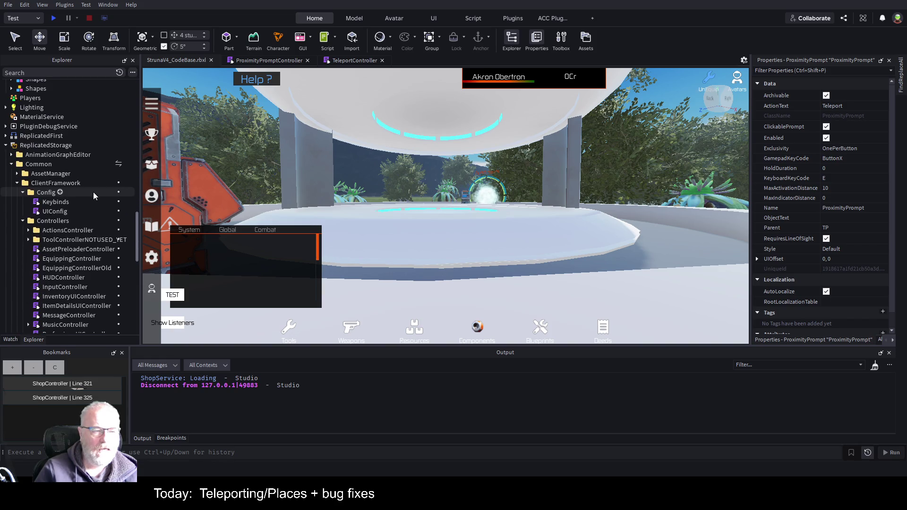
scroll(95, 188, down, 7)
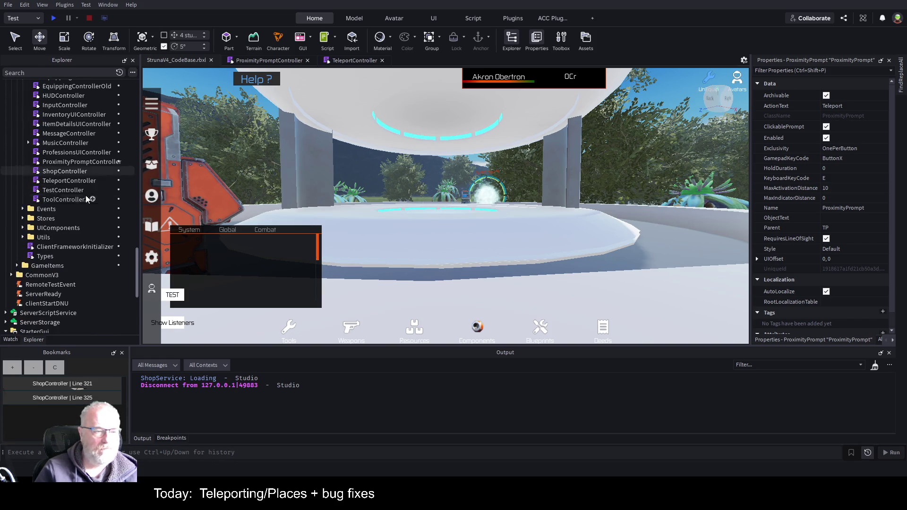
double_click(66, 247)
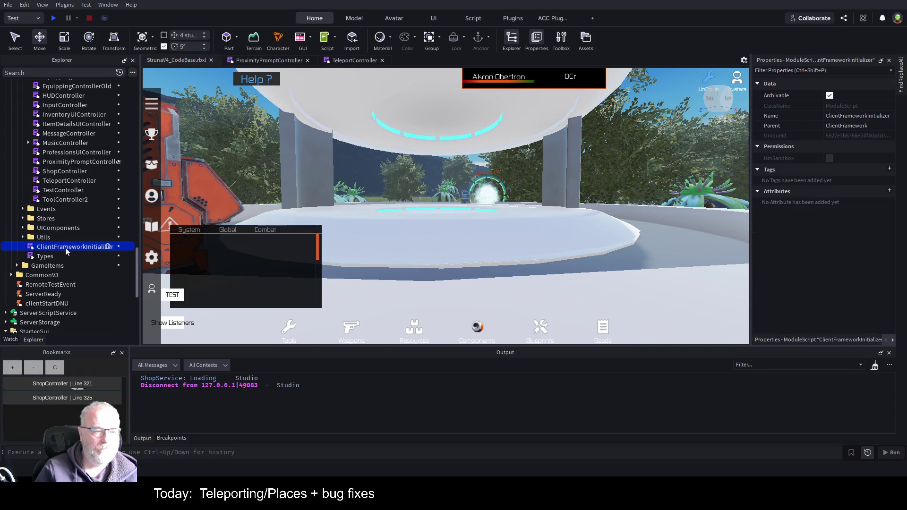
Step: Duplicate the line 160 ShopController require as TeleportController, save the place, and start a playtest
scroll(408, 222, down, 20)
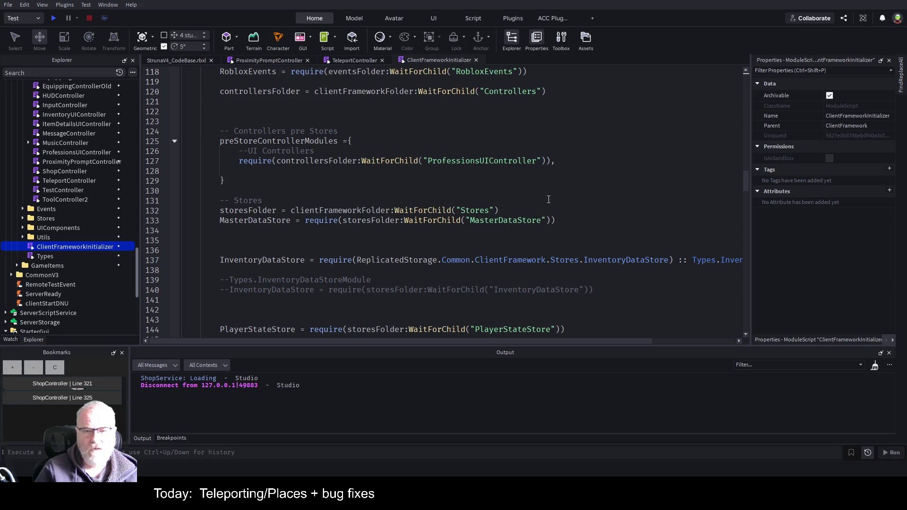
scroll(552, 198, down, 3)
scroll(553, 198, down, 4)
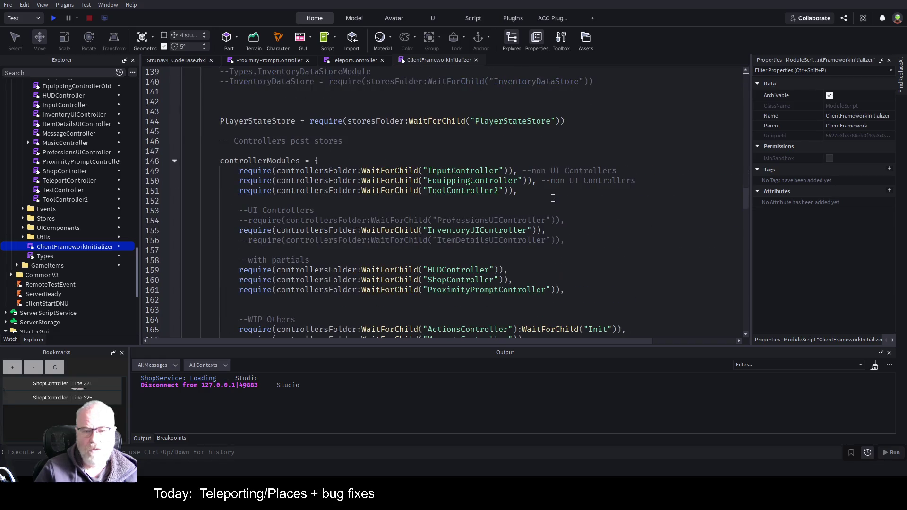
scroll(552, 195, down, 2)
click(533, 218)
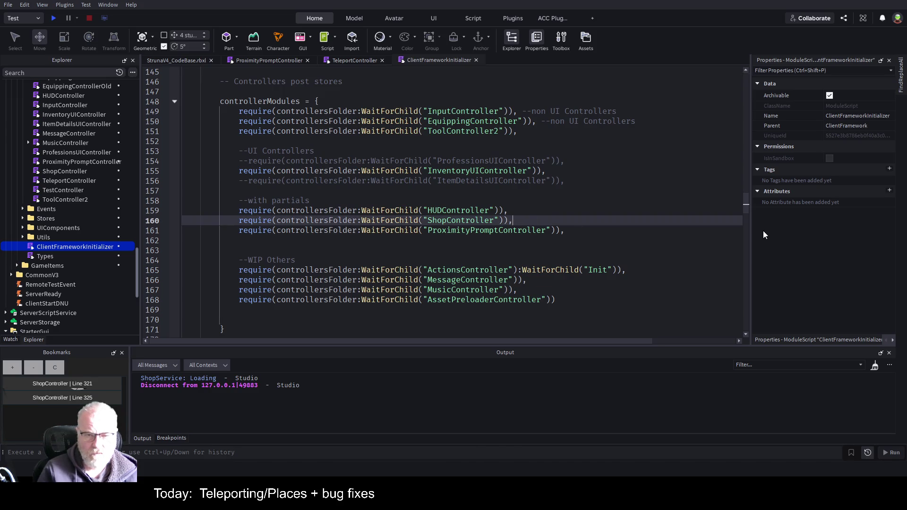
key(ctrl+d)
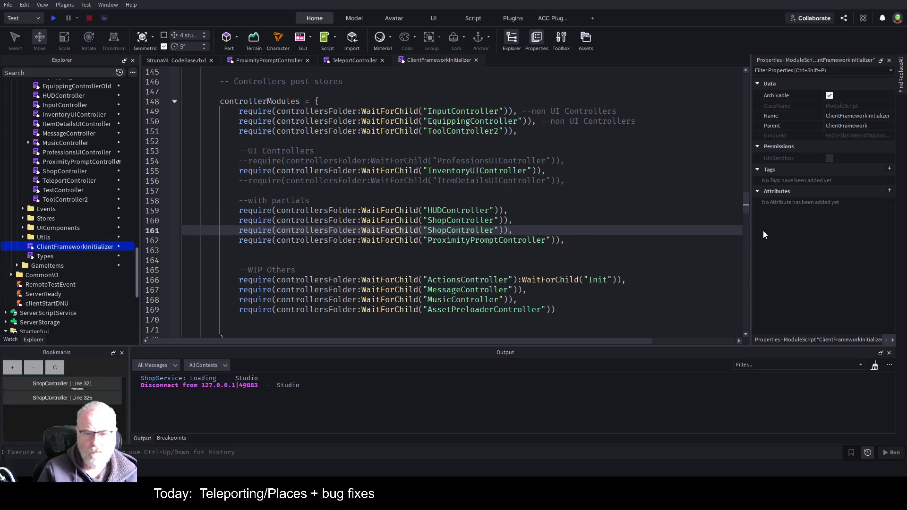
key(BackSpace)
key(BackSpace)
key(BackSpace)
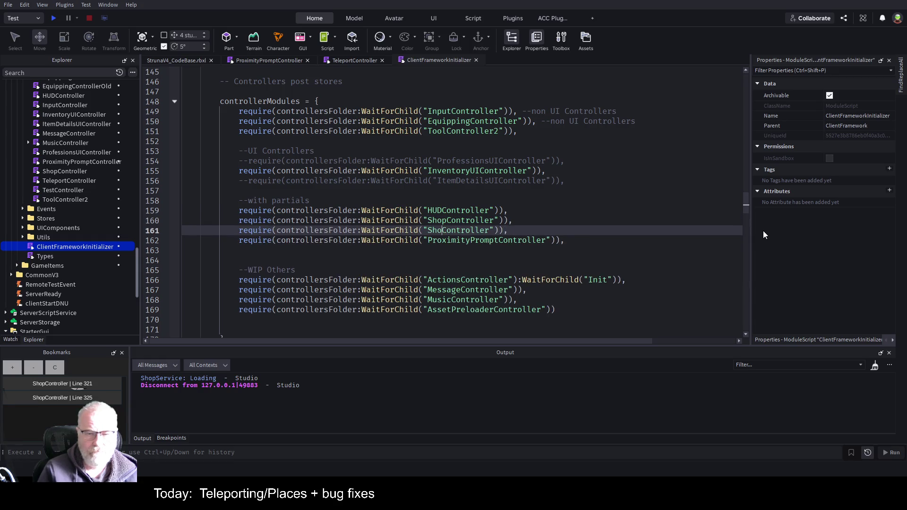
text(Teleport)
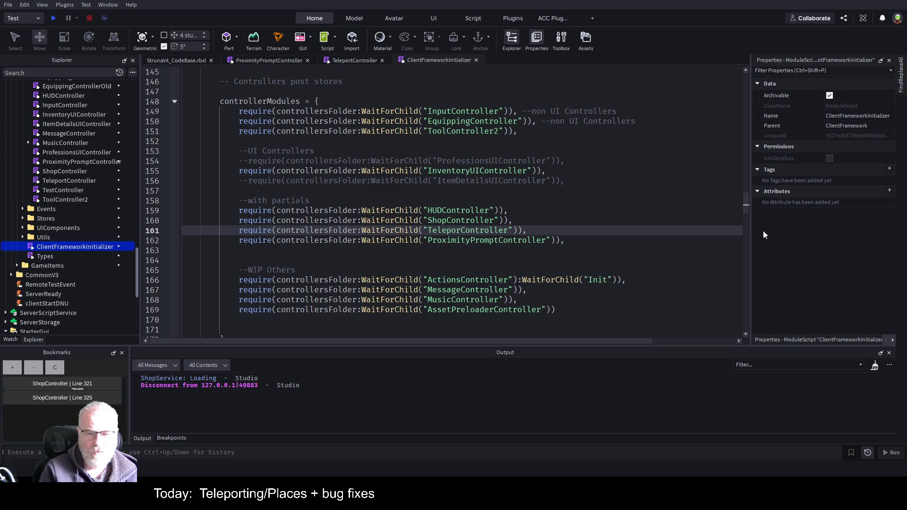
key(ctrl+s)
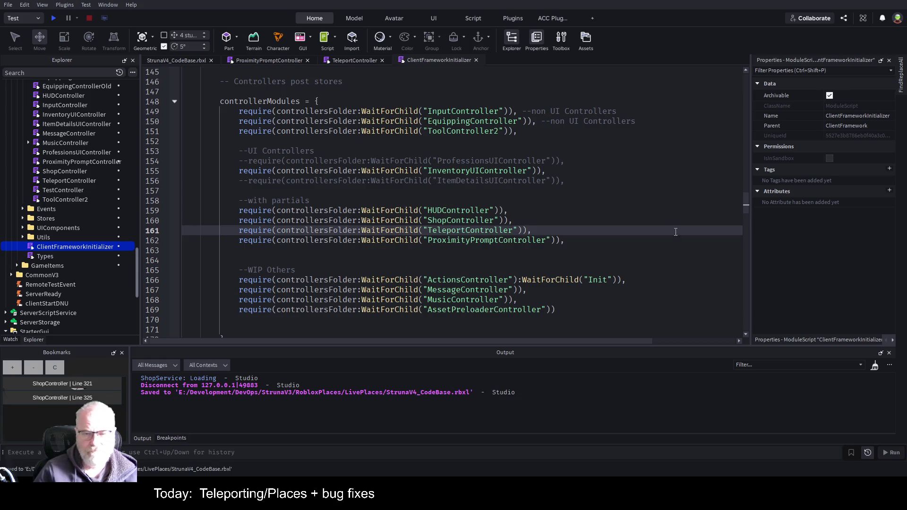
click(478, 250)
key(F5)
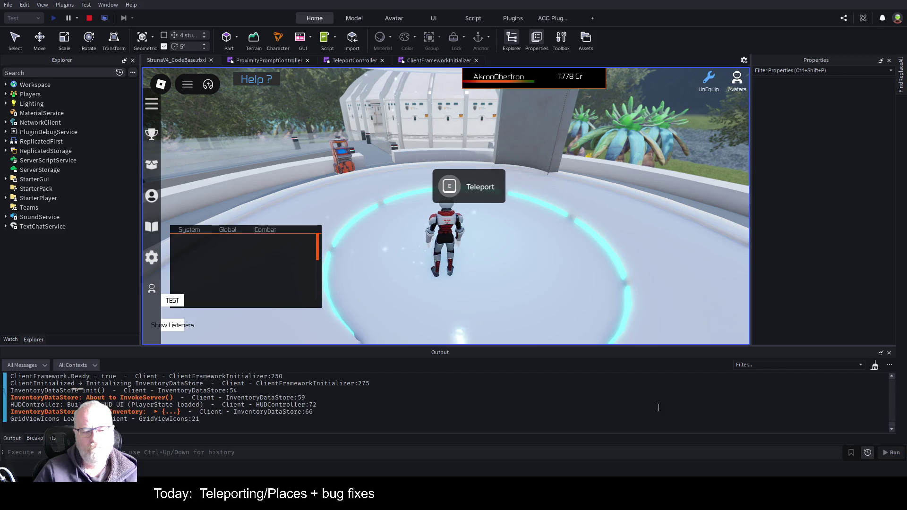
Step: Clear Output, trigger the Teleport prompt, continue past the line 420 breakpoint, see the Struna Shop, then stop
key(ctrl+k)
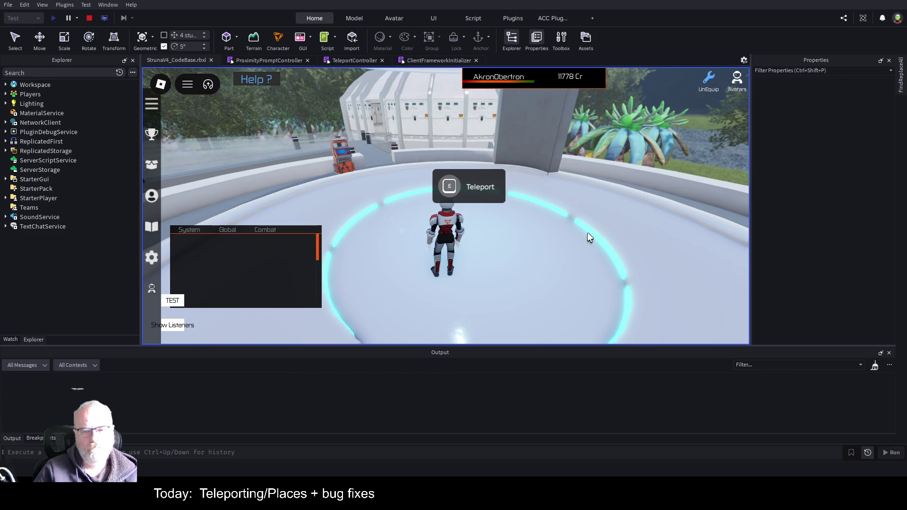
key(e)
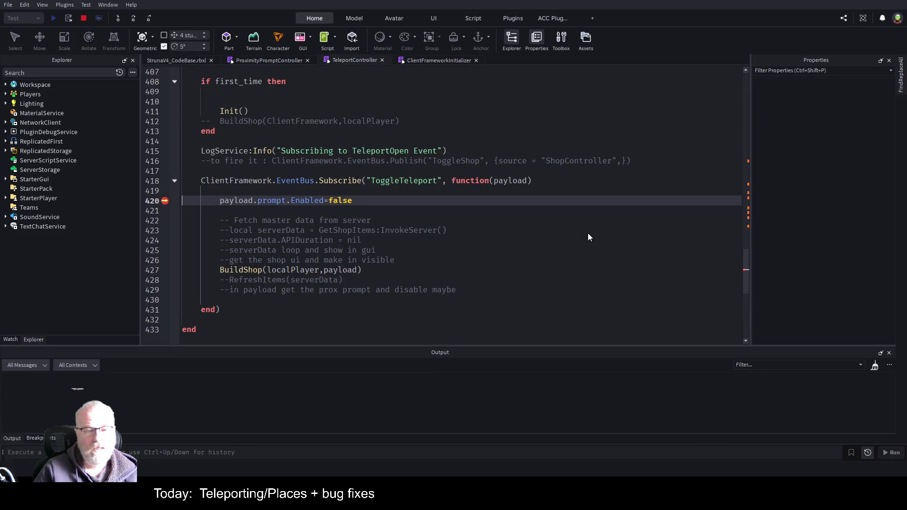
key(F5)
click(193, 60)
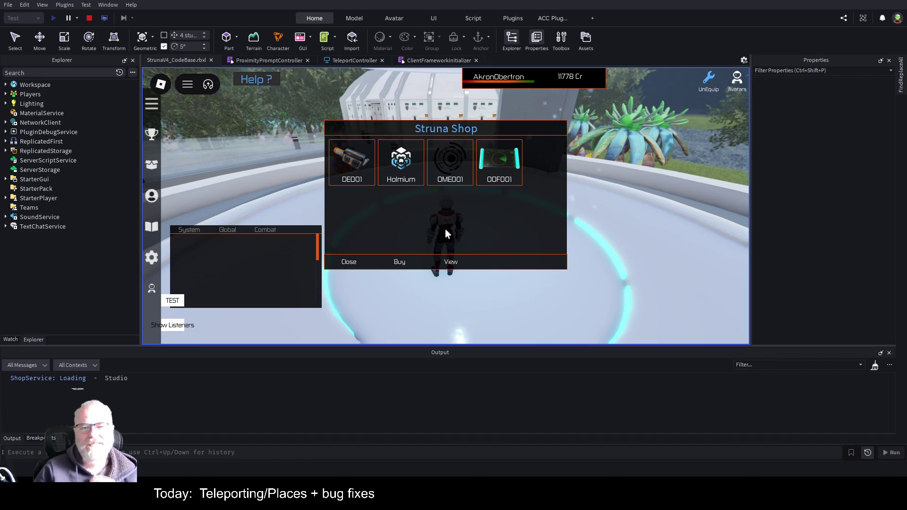
click(89, 21)
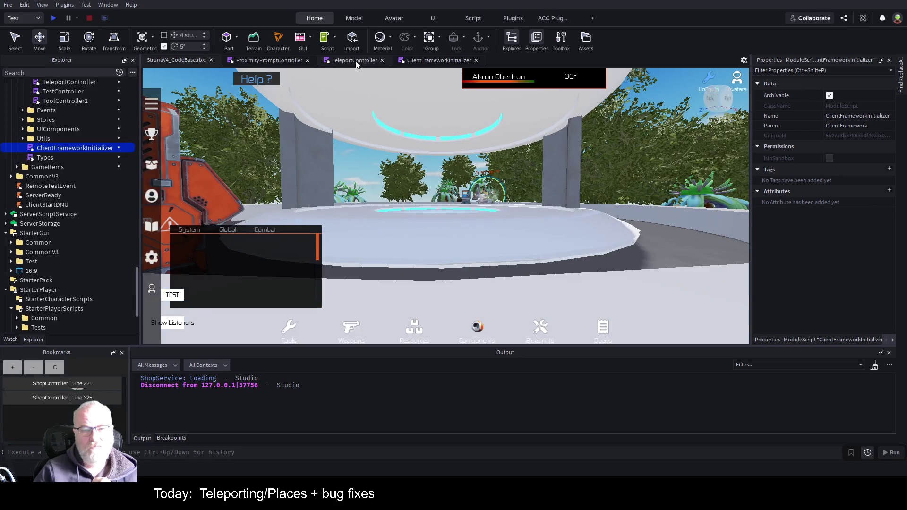
Step: In TeleportController, rename the BuildShop call on line 427 to BuildTeleport and save
click(359, 63)
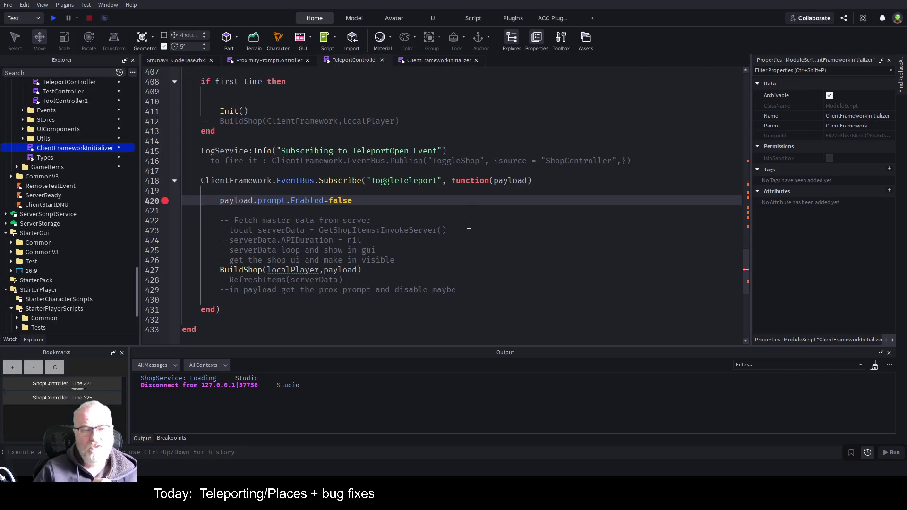
click(249, 272)
key(BackSpace)
key(BackSpace)
key(BackSpace)
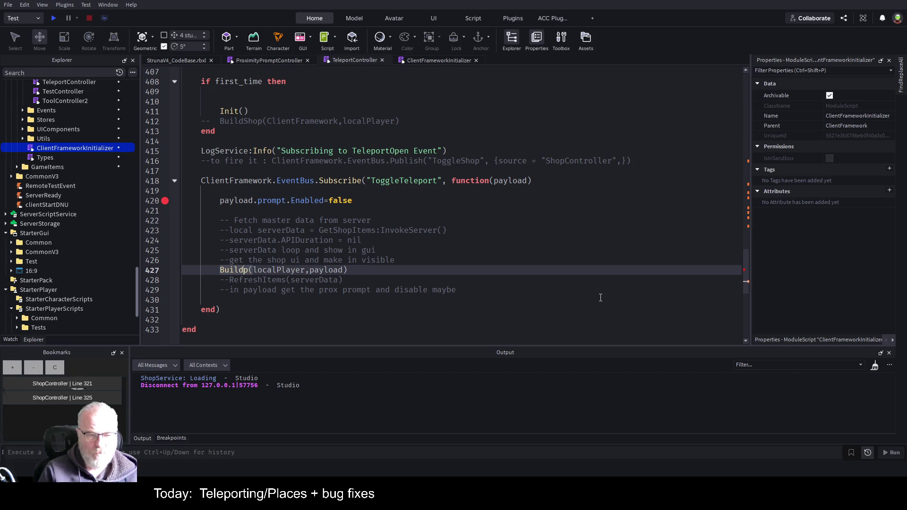
text(Teleport)
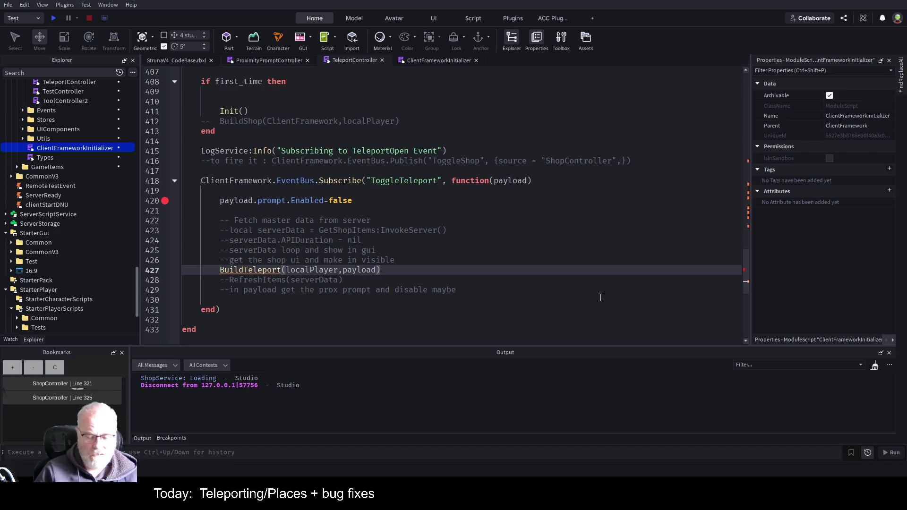
key(ctrl+s)
Step: Search for BuildShop, rename the function on line 361 to BuildTelport, and save the place
key(ctrl+f)
text(Buld)
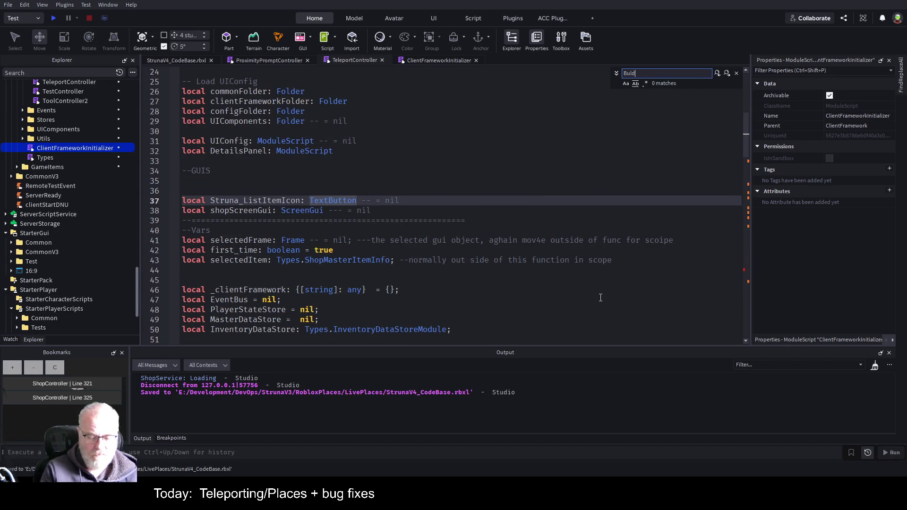
text(Shop)
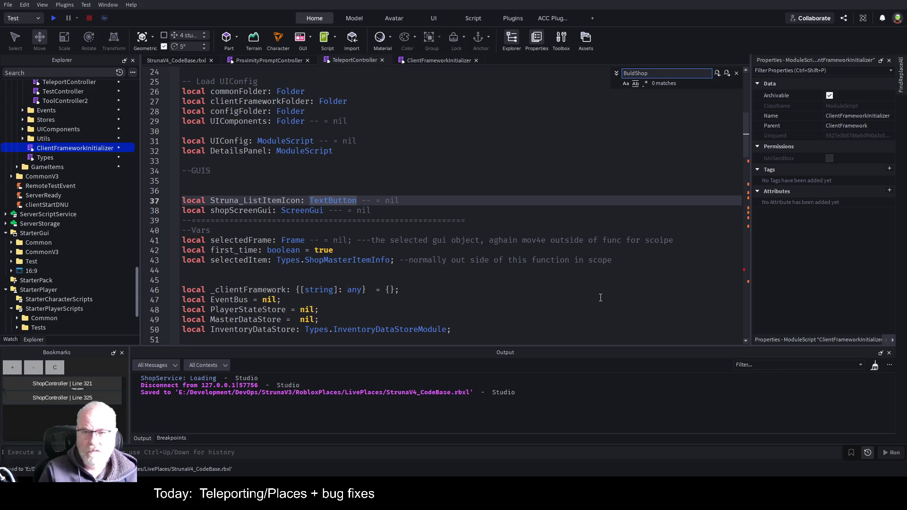
key(Left)
key(Left)
key(Left)
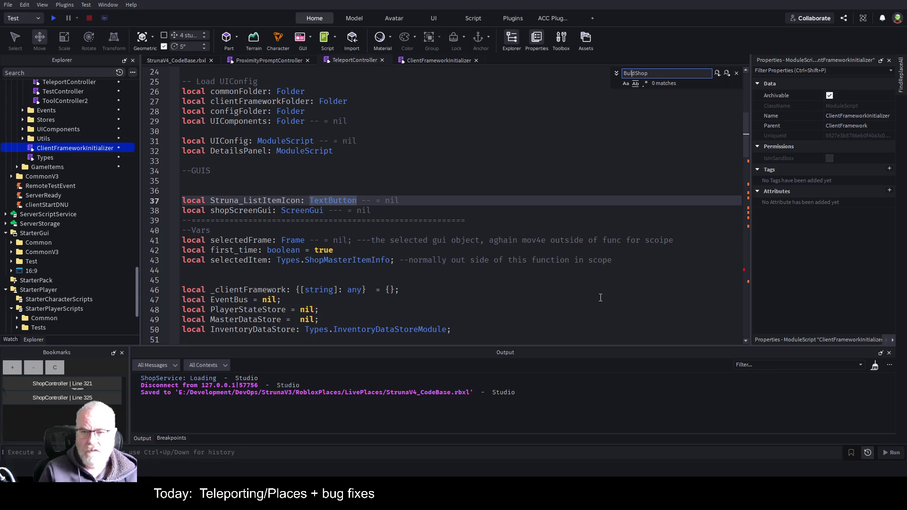
text(i)
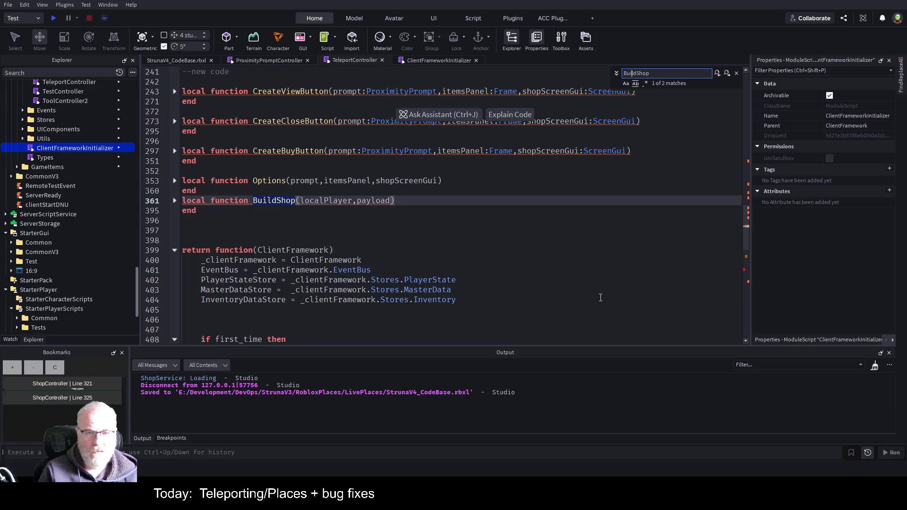
click(288, 202)
key(Delete)
key(Delete)
key(Delete)
key(BackSpace)
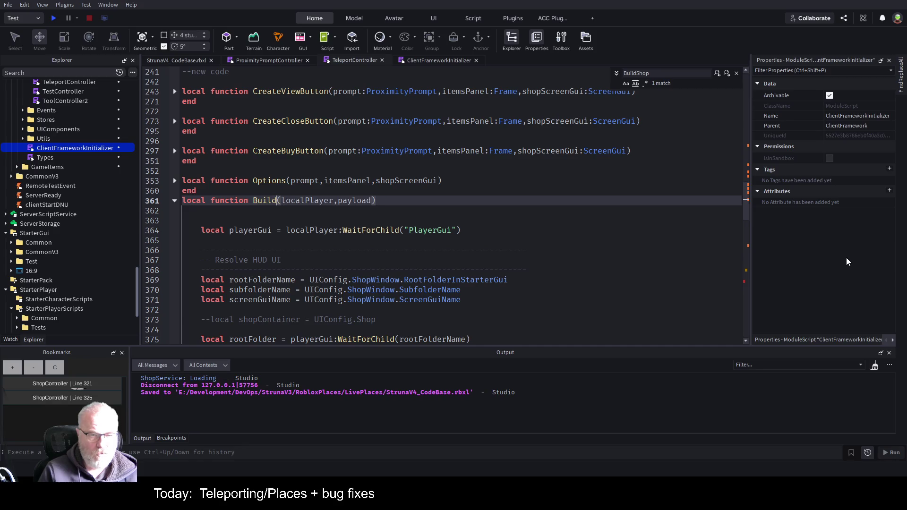
text(Telport)
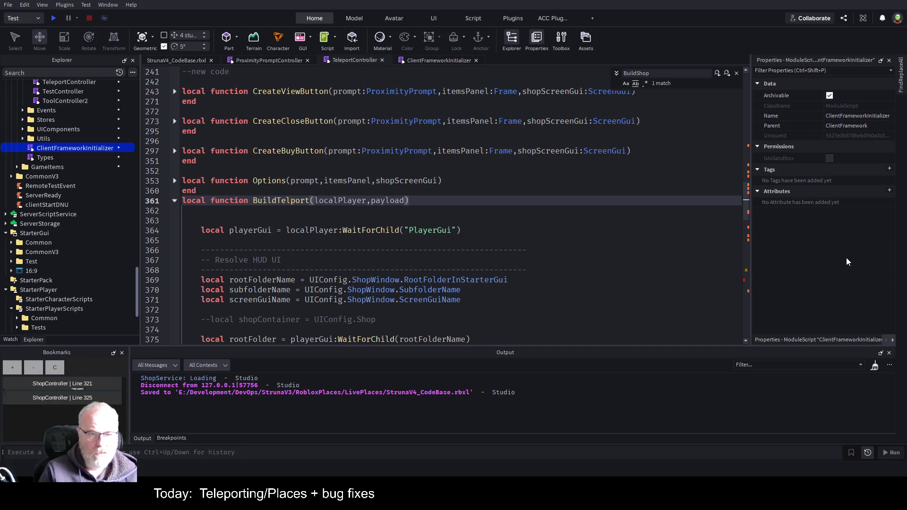
key(Down)
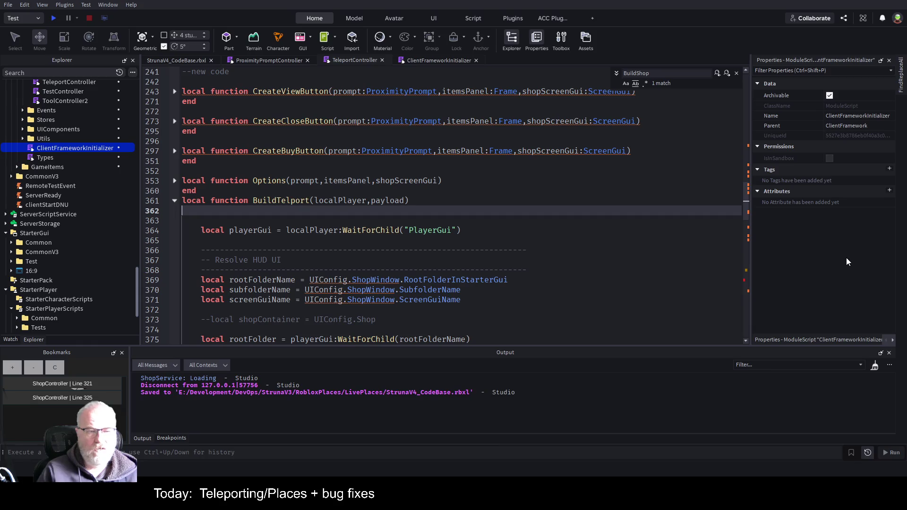
key(ctrl+s)
click(495, 249)
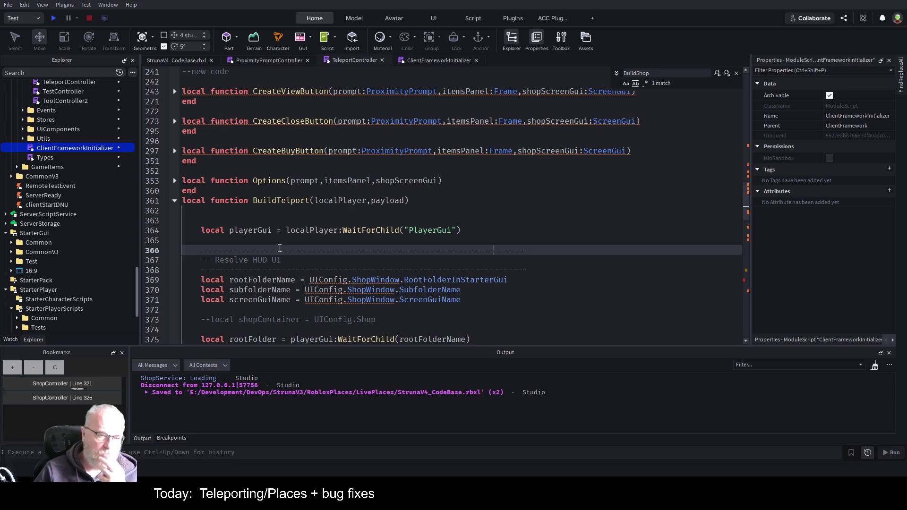
key(Up)
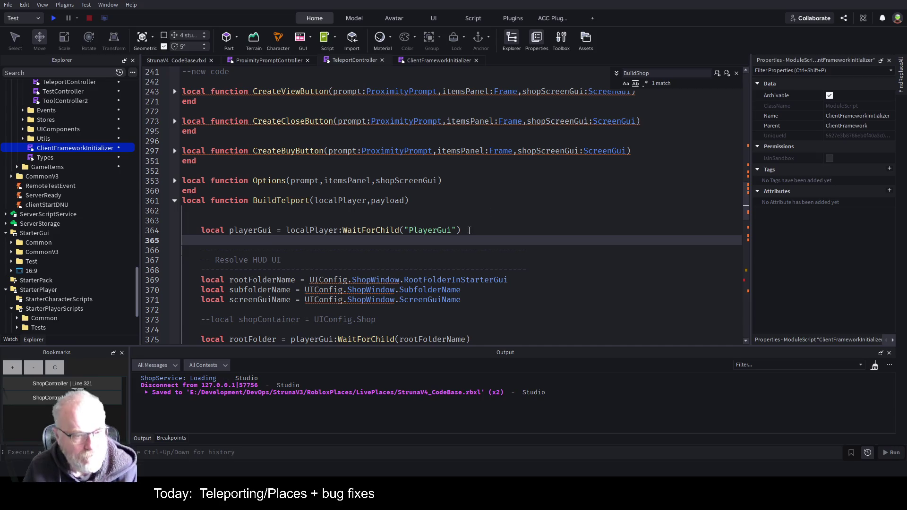
Step: Read through BuildTelport down to the InvokeServer call on line 381
click(492, 220)
scroll(627, 200, down, 1)
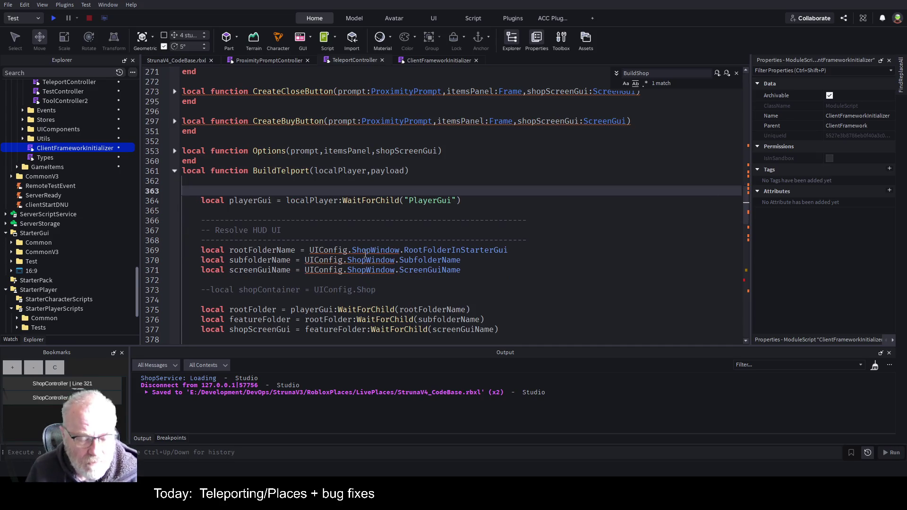
scroll(584, 211, down, 2)
click(582, 220)
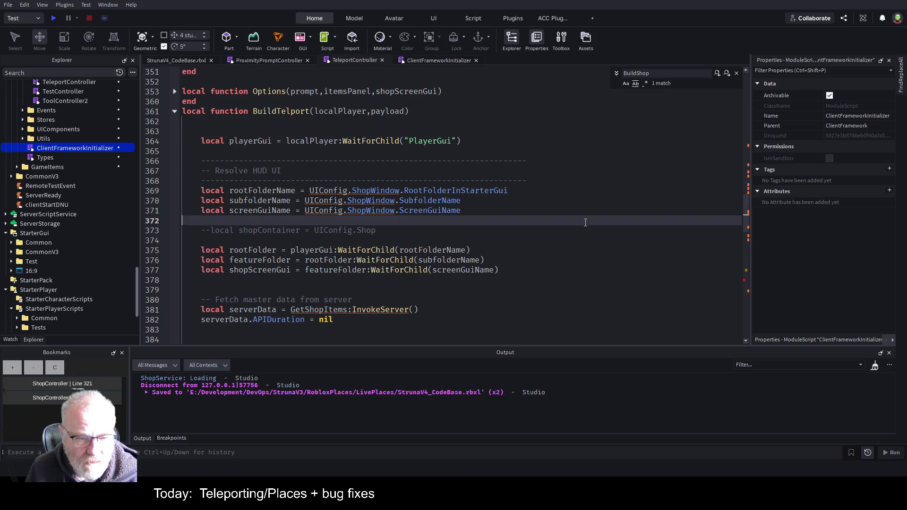
scroll(573, 221, down, 2)
click(574, 221)
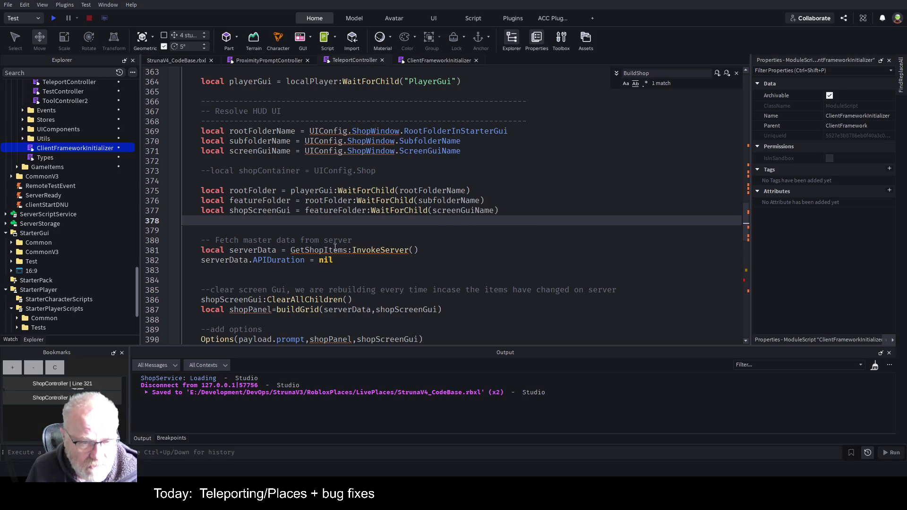
double_click(380, 250)
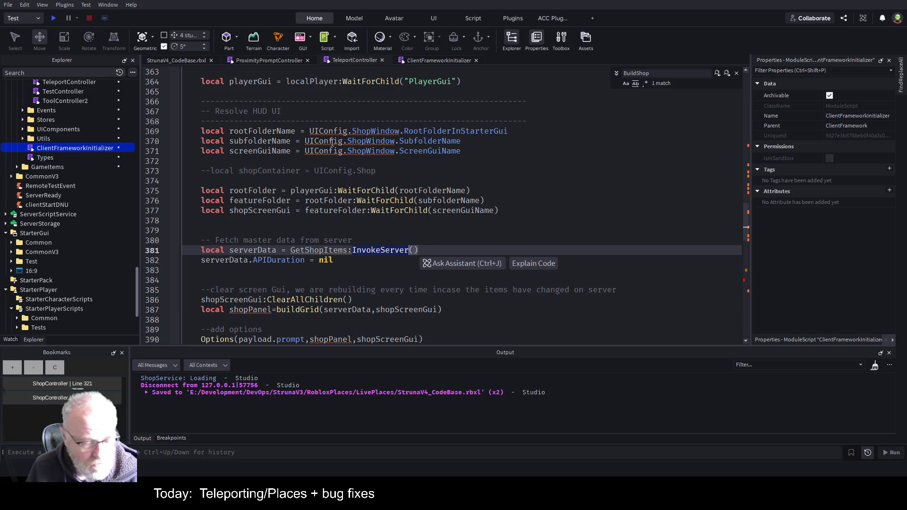
Step: Set a breakpoint on line 364, BuildTelport's playerGui lookup
scroll(260, 227, up, 3)
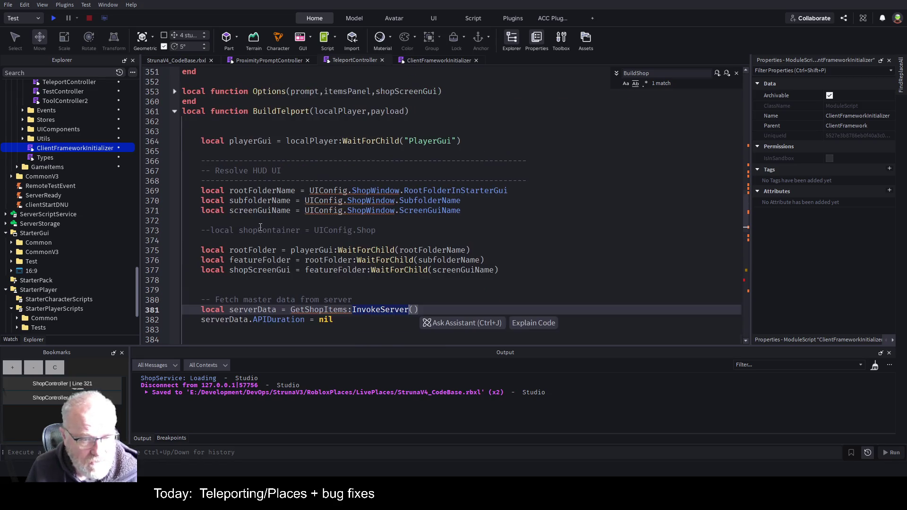
scroll(260, 227, up, 3)
scroll(83, 157, up, 3)
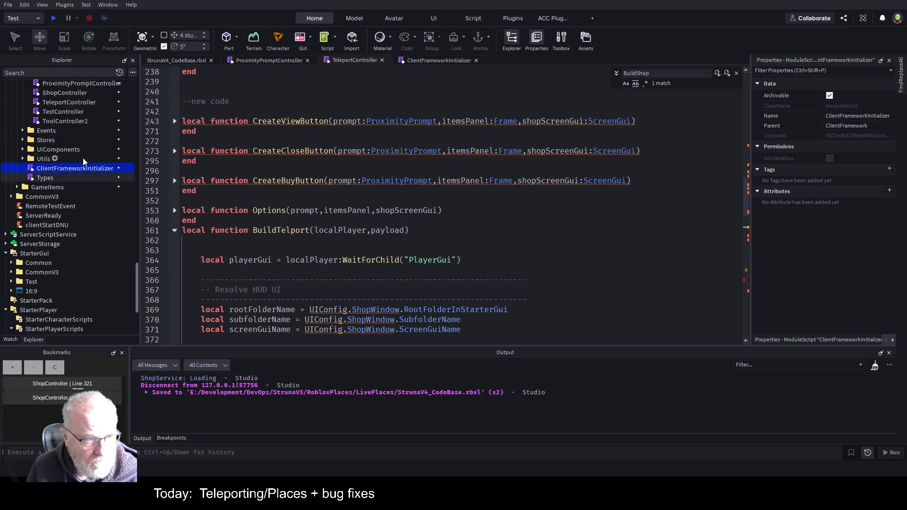
scroll(87, 177, up, 3)
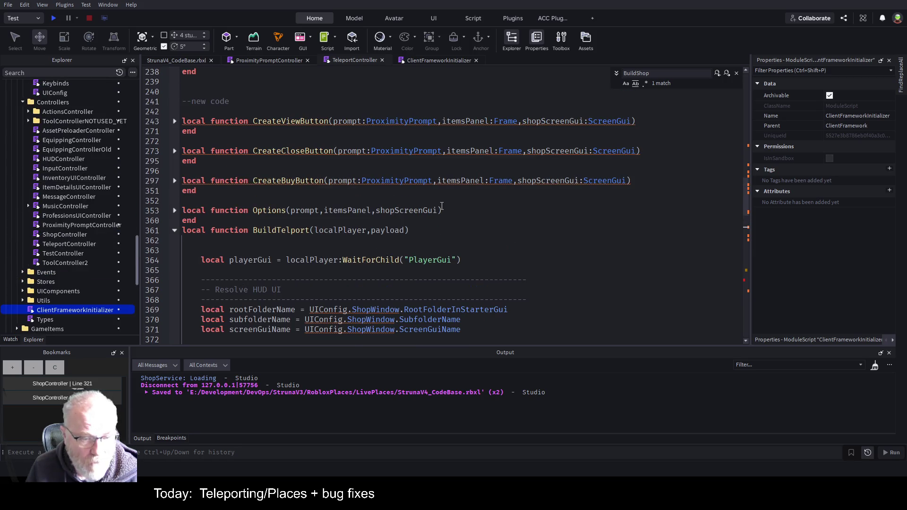
scroll(440, 207, down, 3)
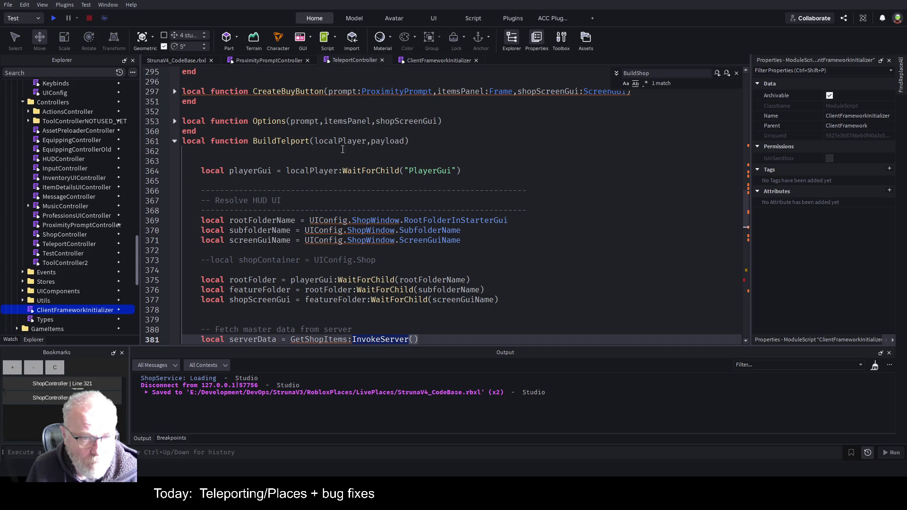
click(165, 171)
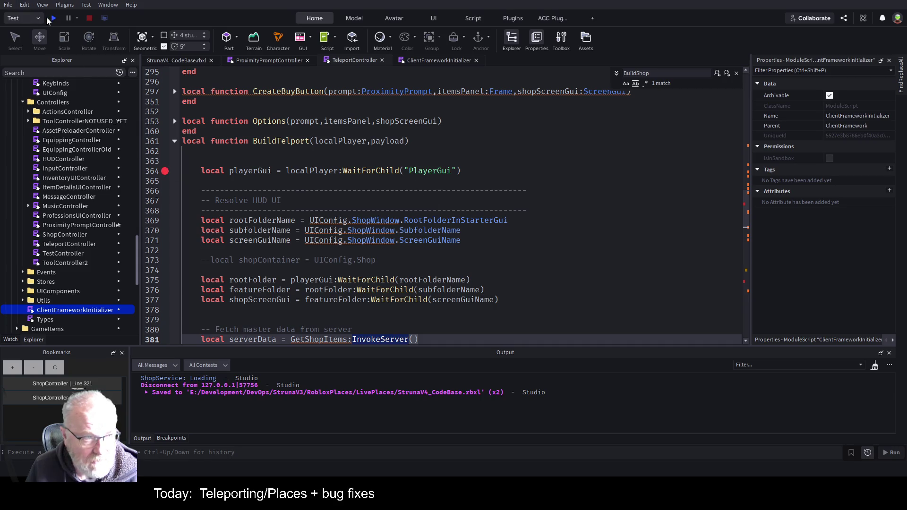
Step: Start a playtest, walk to the teleport pad, and trigger the Teleport prompt to hit the line 420 breakpoint
click(52, 19)
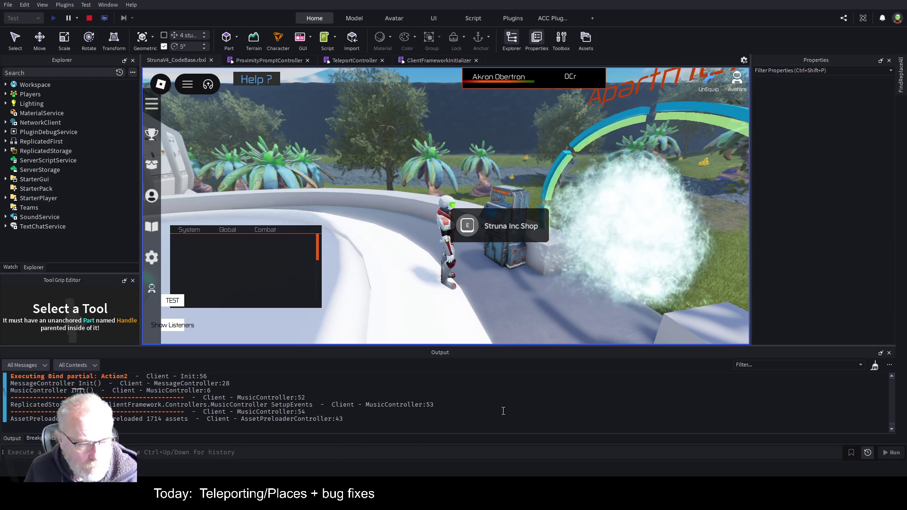
click(587, 308)
key(s)
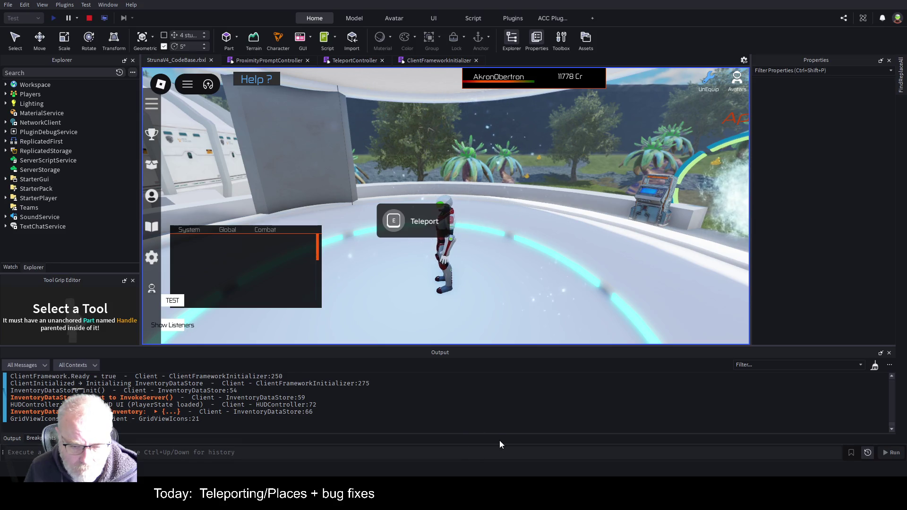
key(e)
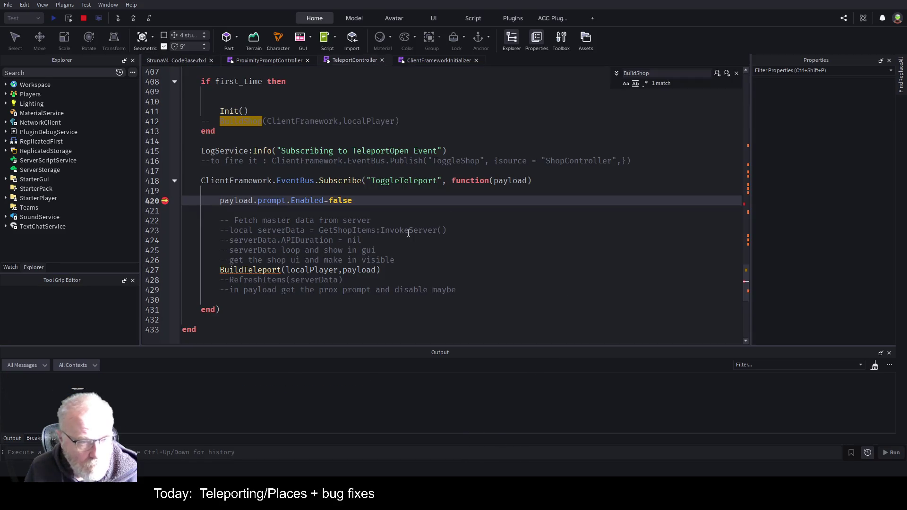
Step: Inspect the paused handler's local variables in Watch, expanding payload and script, then stop the playtest
click(12, 267)
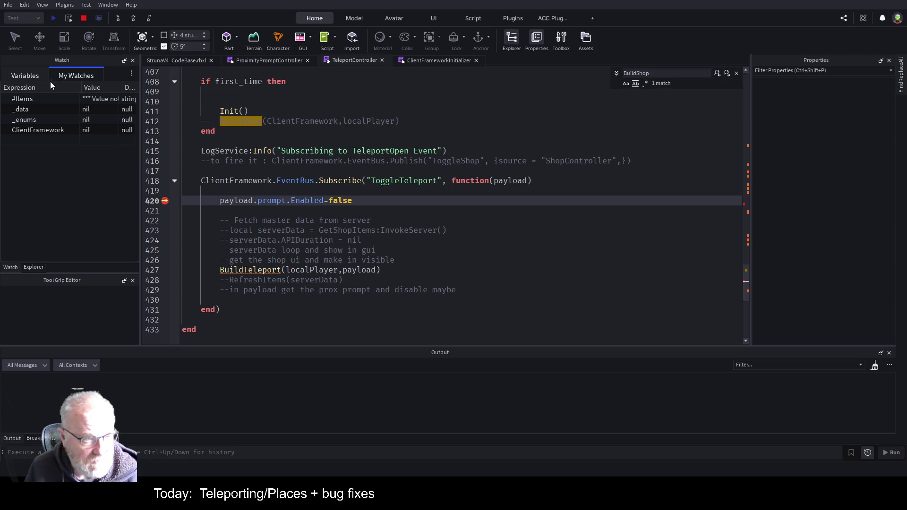
click(23, 75)
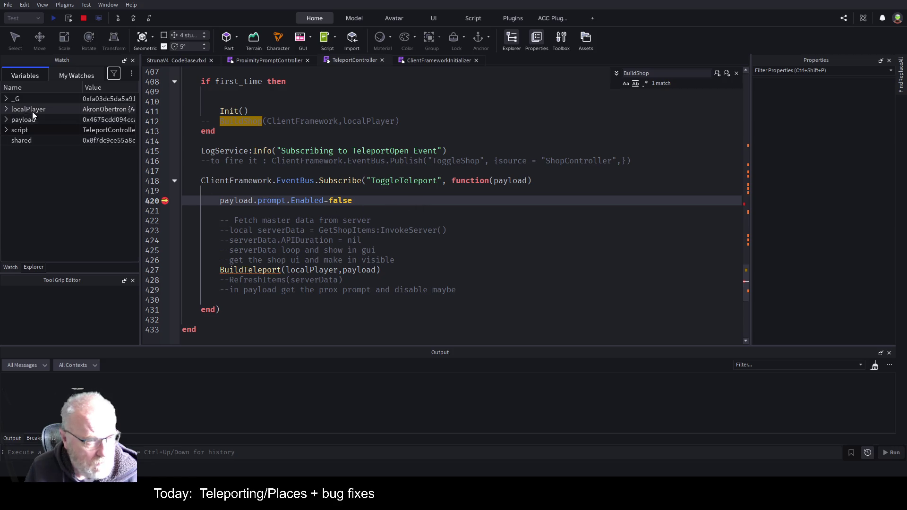
double_click(237, 181)
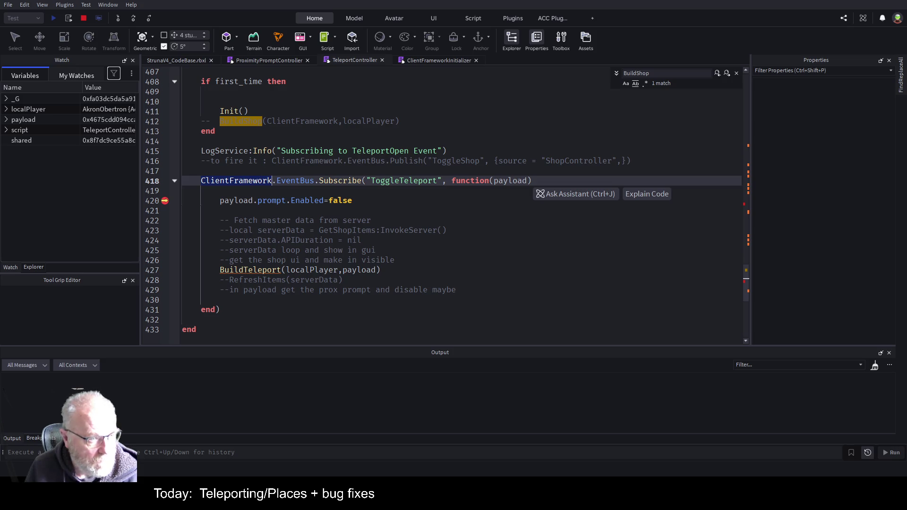
click(7, 120)
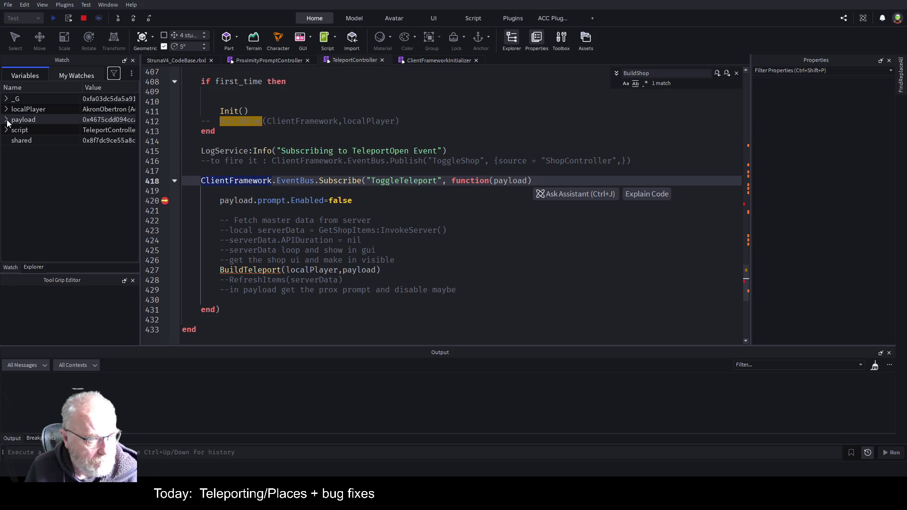
click(6, 121)
click(6, 130)
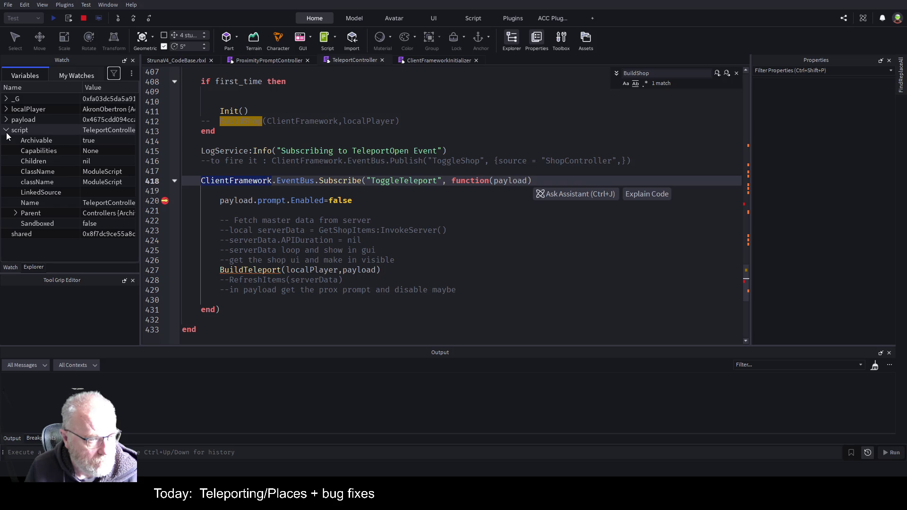
click(6, 130)
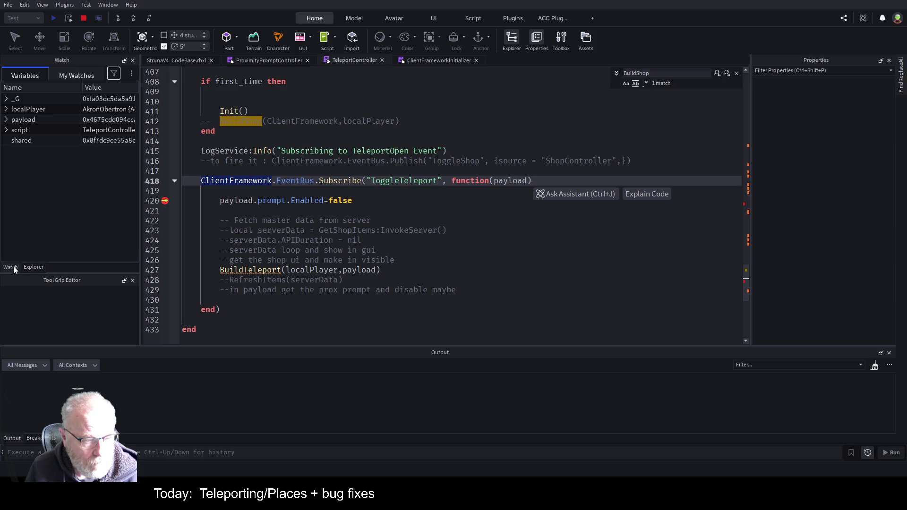
click(84, 19)
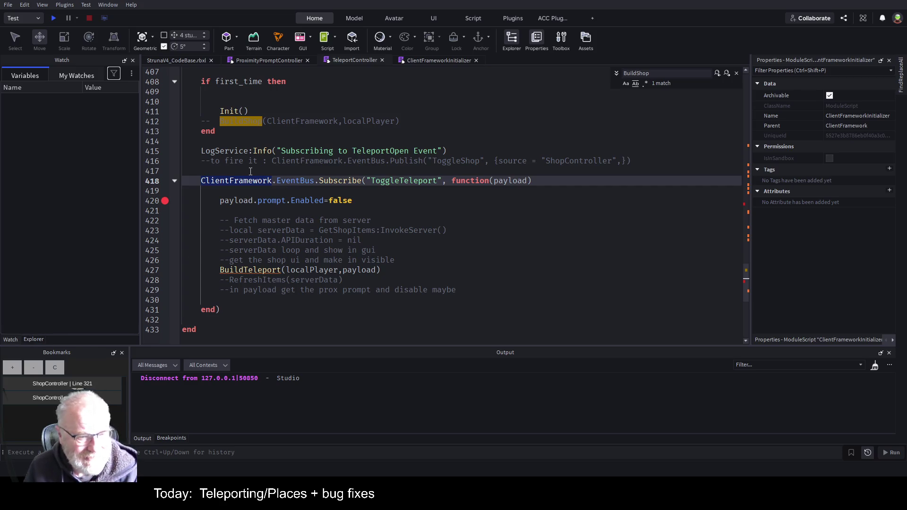
Step: Add a breakpoint on line 418, rerun the game with F5, and trigger the Teleport prompt
click(250, 171)
click(164, 180)
key(F5)
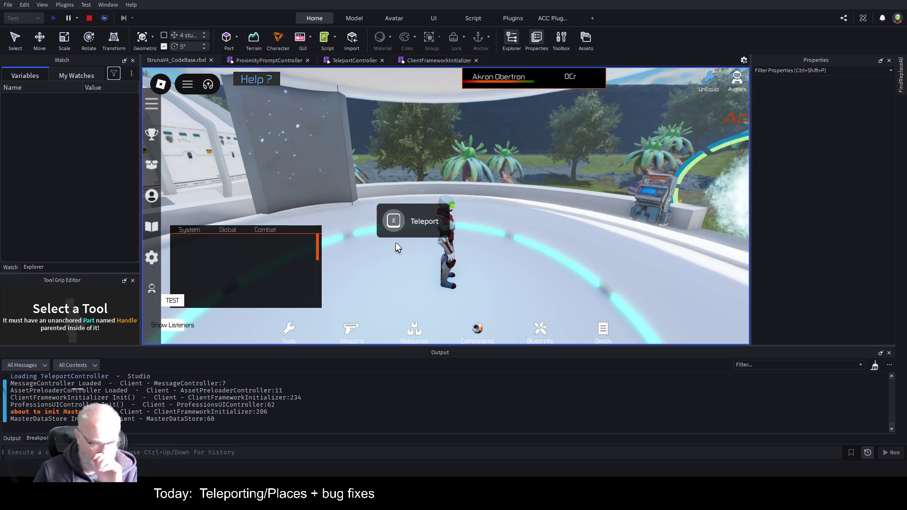
key(e)
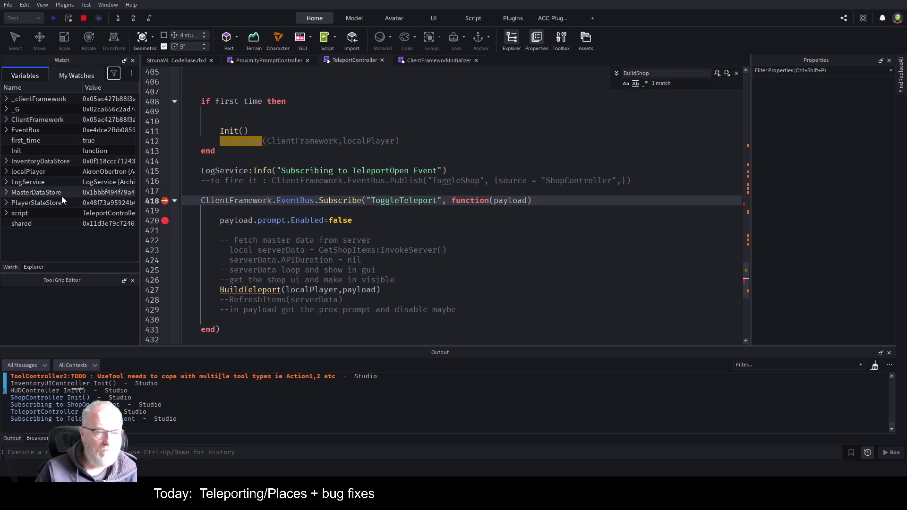
Step: Expand MasterDataStore in the Variables list to see its functions, then stop the playtest
scroll(391, 241, up, 15)
scroll(391, 241, up, 20)
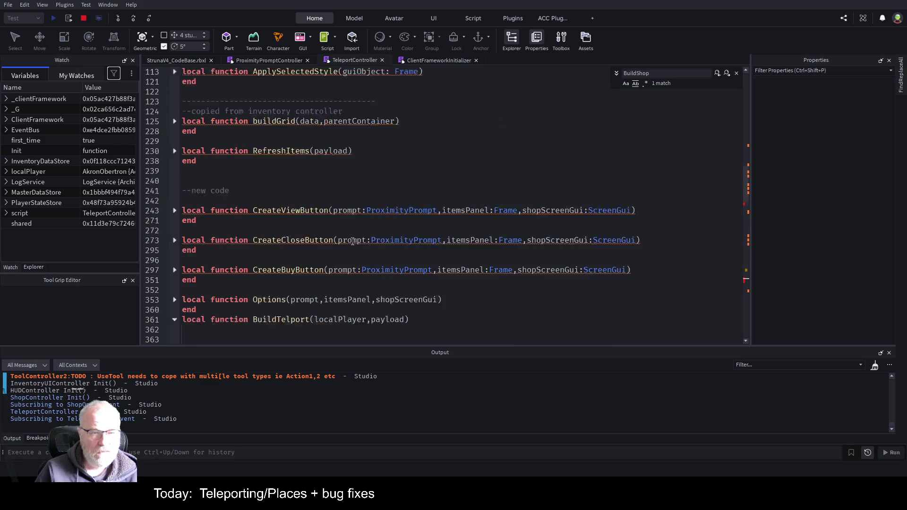
scroll(341, 235, down, 3)
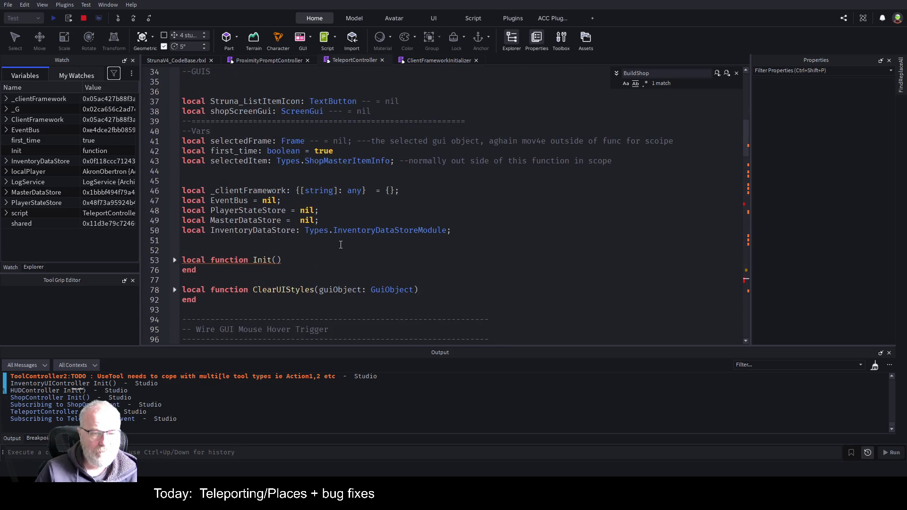
click(6, 193)
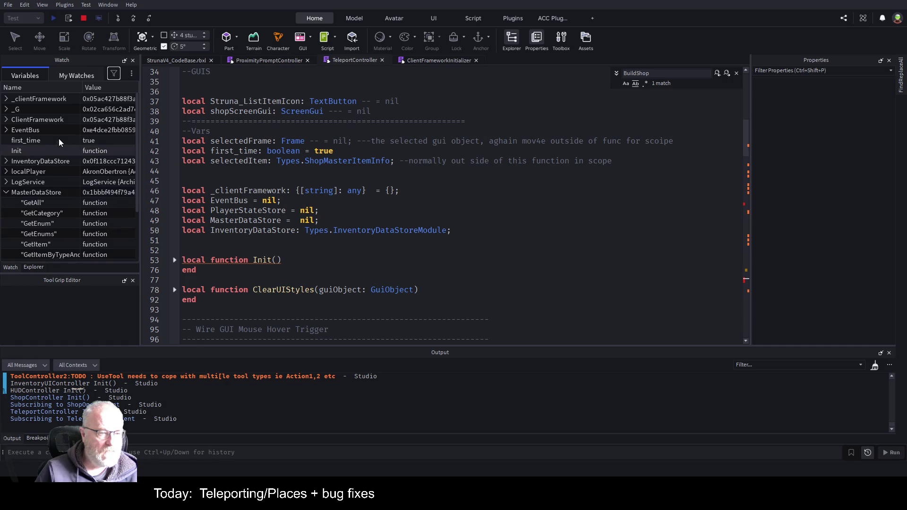
scroll(85, 147, down, 3)
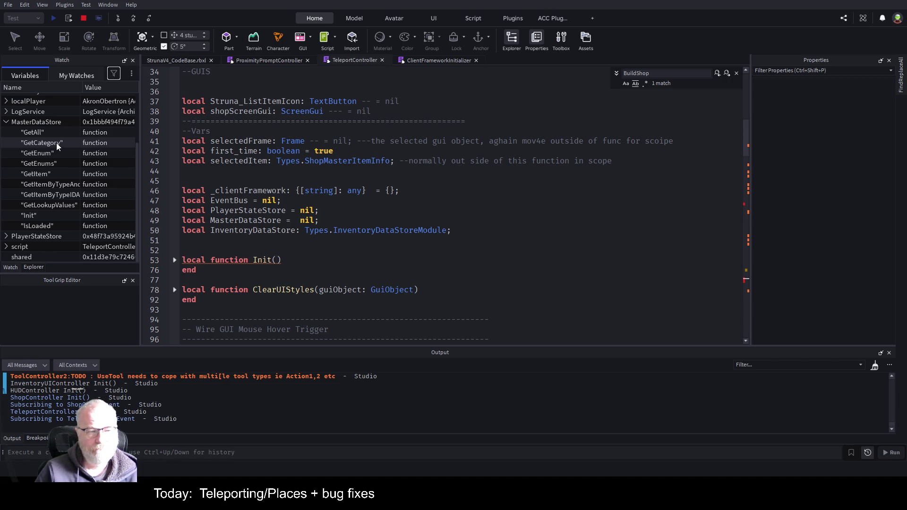
click(83, 18)
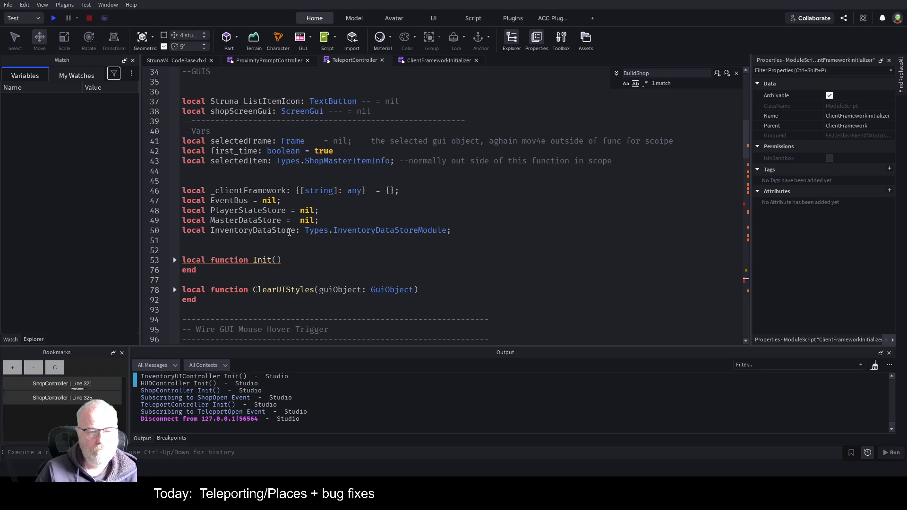
Step: Correct the misspelled BuildTelport function name to BuildTeleport and save the place
scroll(289, 232, down, 20)
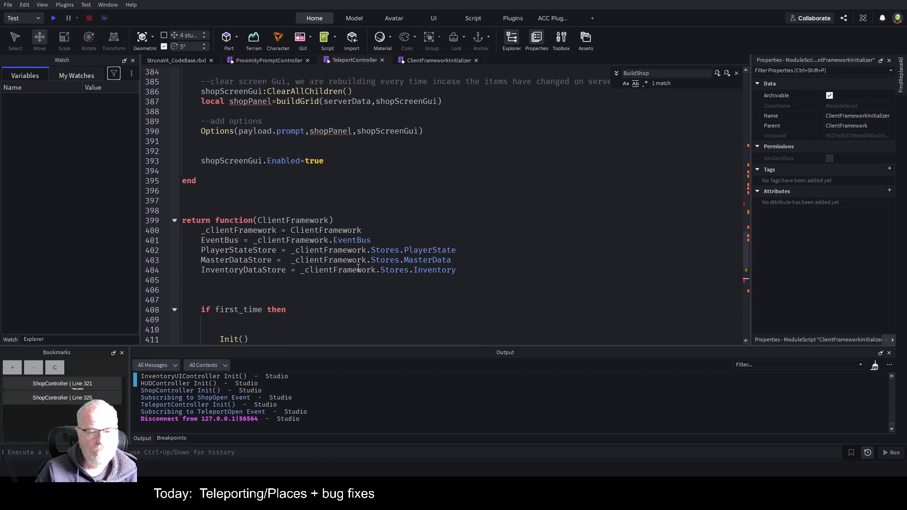
scroll(358, 268, down, 3)
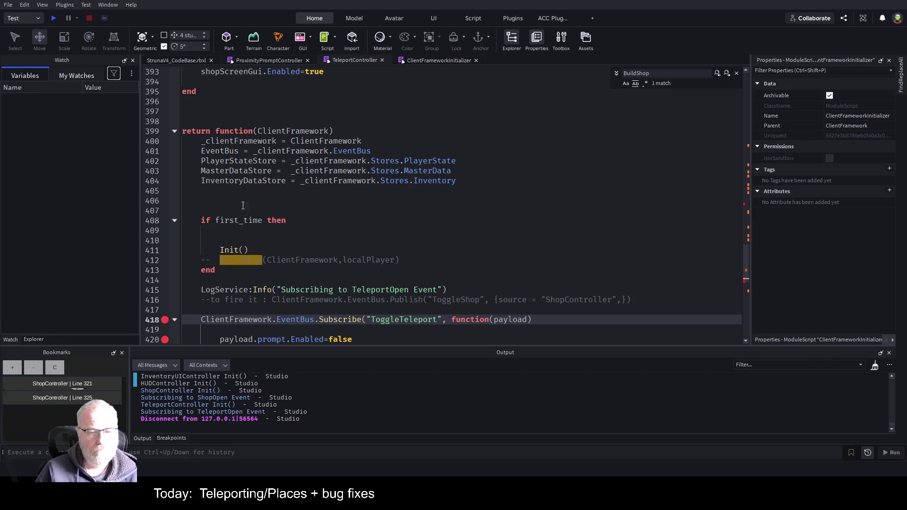
double_click(233, 171)
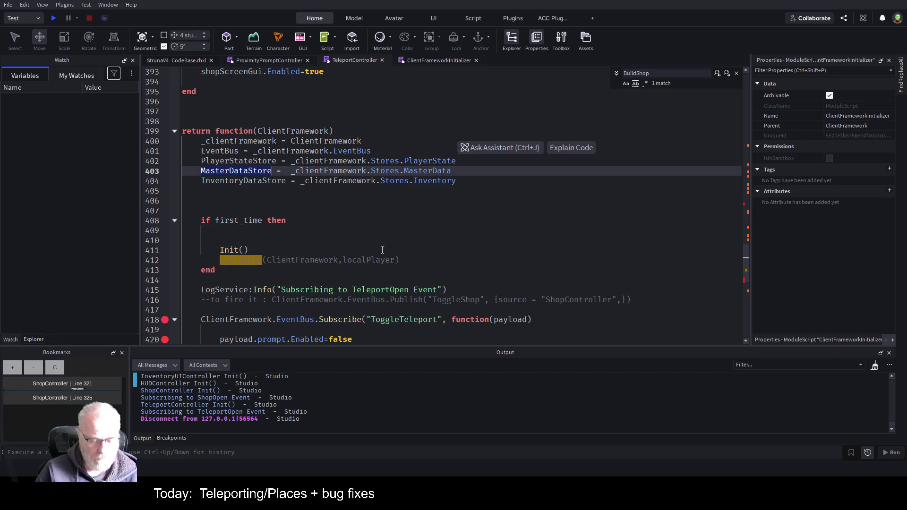
scroll(381, 250, down, 6)
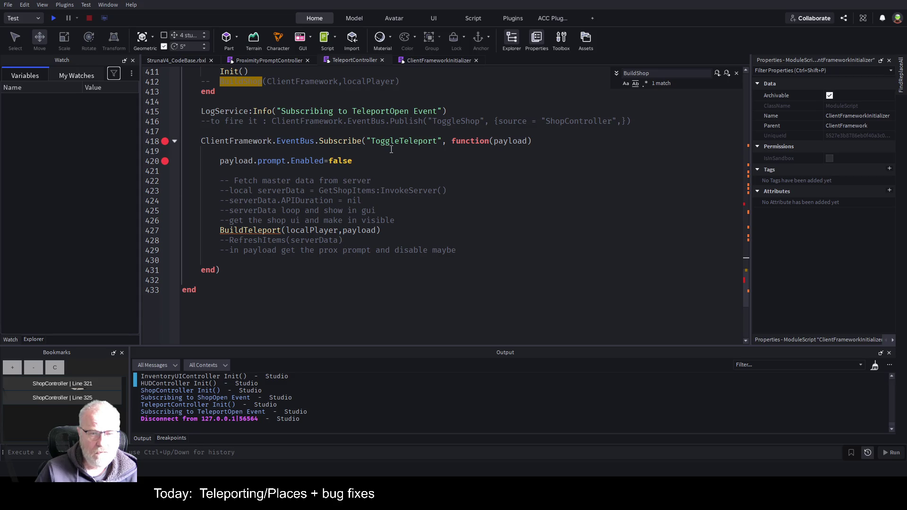
click(251, 231)
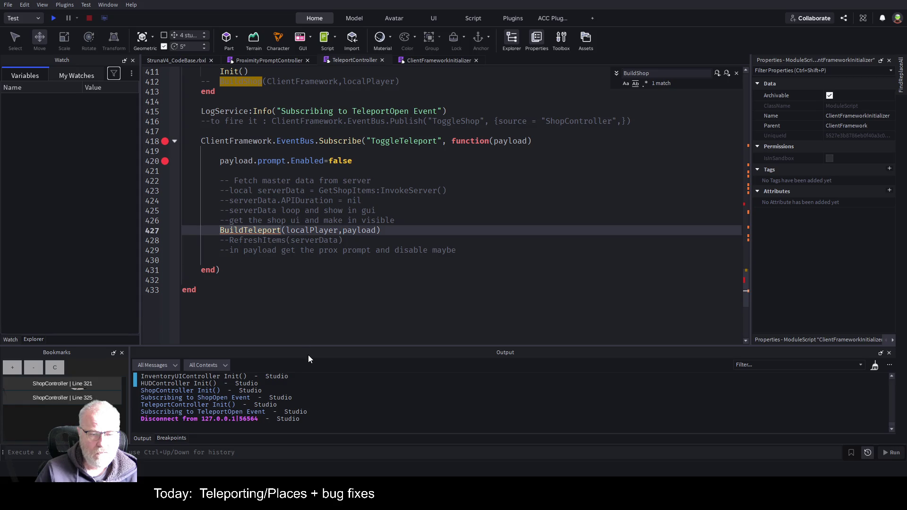
click(417, 218)
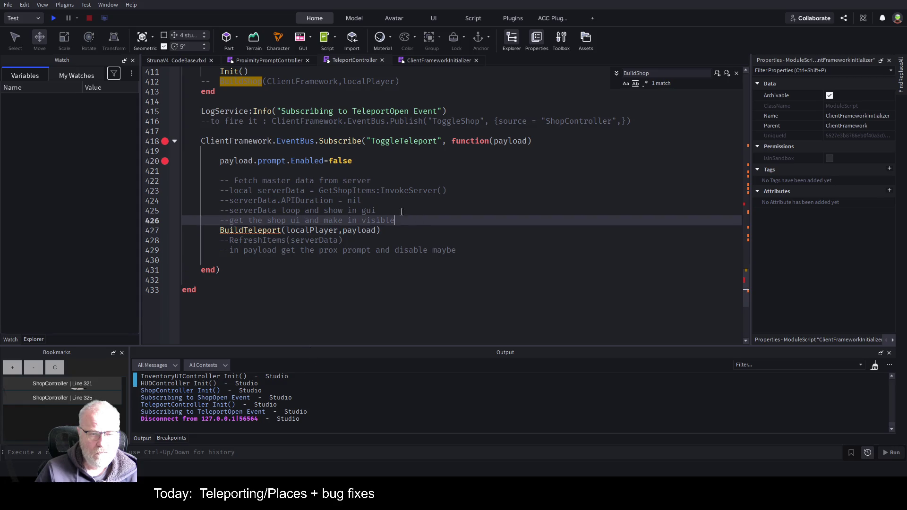
click(393, 212)
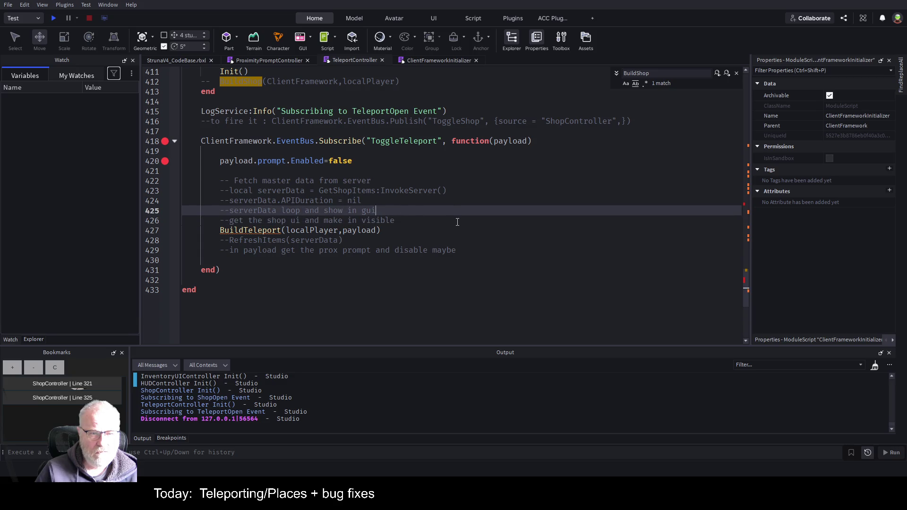
scroll(457, 222, up, 15)
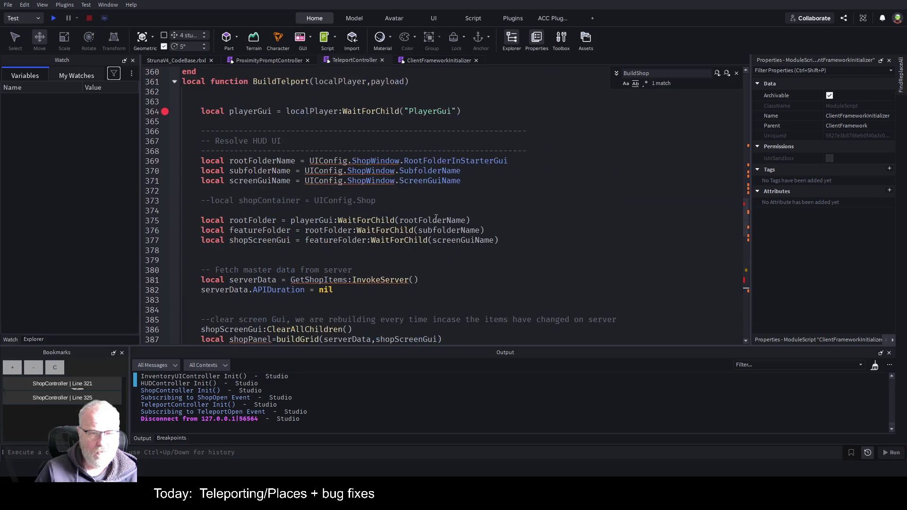
click(288, 84)
text(e)
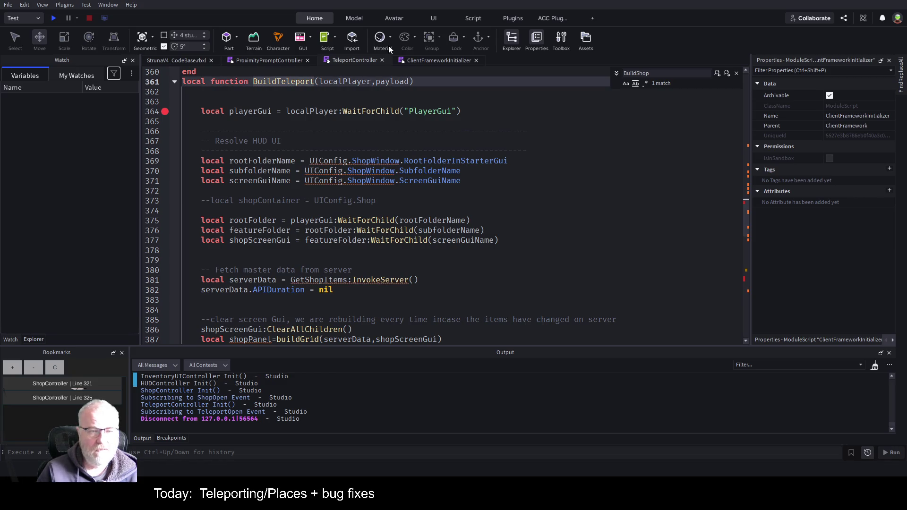
key(ctrl+s)
Step: Begin line 363 of BuildTeleport with MasterDataStore.Get and show the Explorer tree
click(274, 101)
text(MasterDataStore.Get)
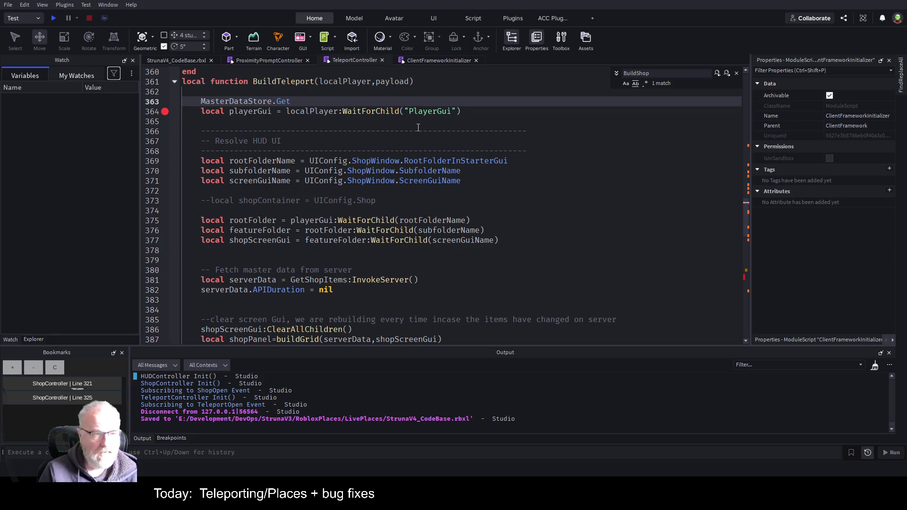
click(30, 339)
scroll(57, 151, up, 3)
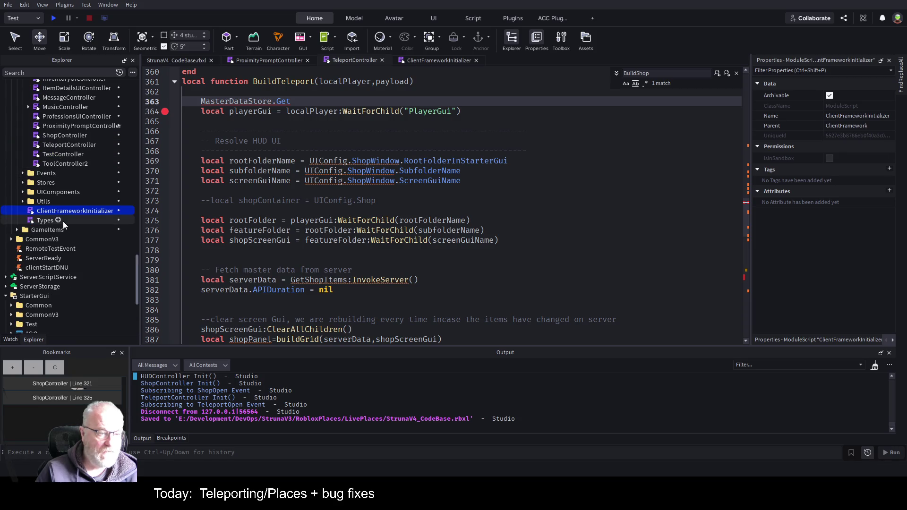
Step: Open the MasterDataStore script from the Stores folder and look up its GetCategory function
click(23, 183)
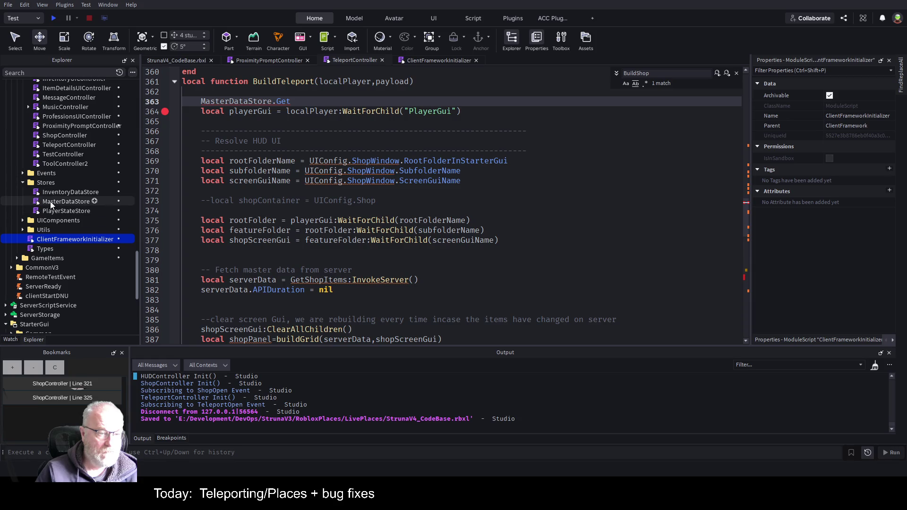
double_click(50, 201)
click(893, 340)
click(893, 340)
click(871, 340)
click(809, 110)
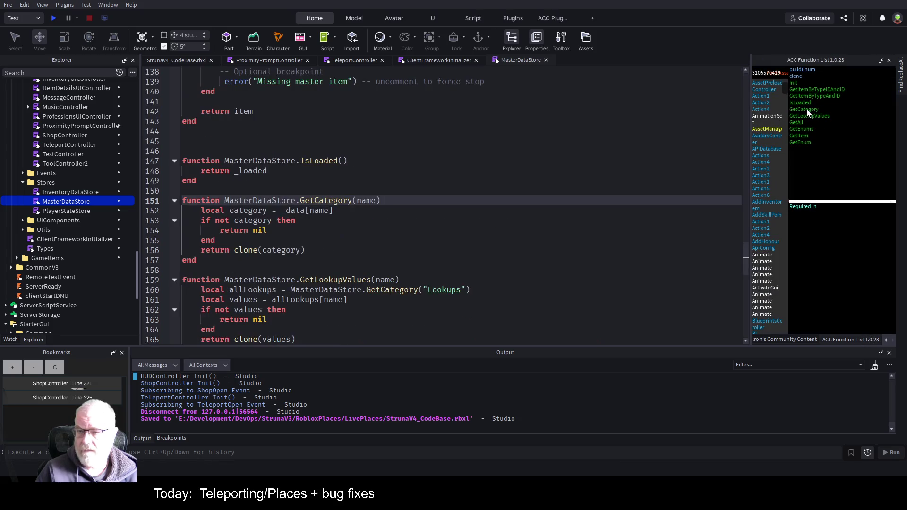
double_click(332, 202)
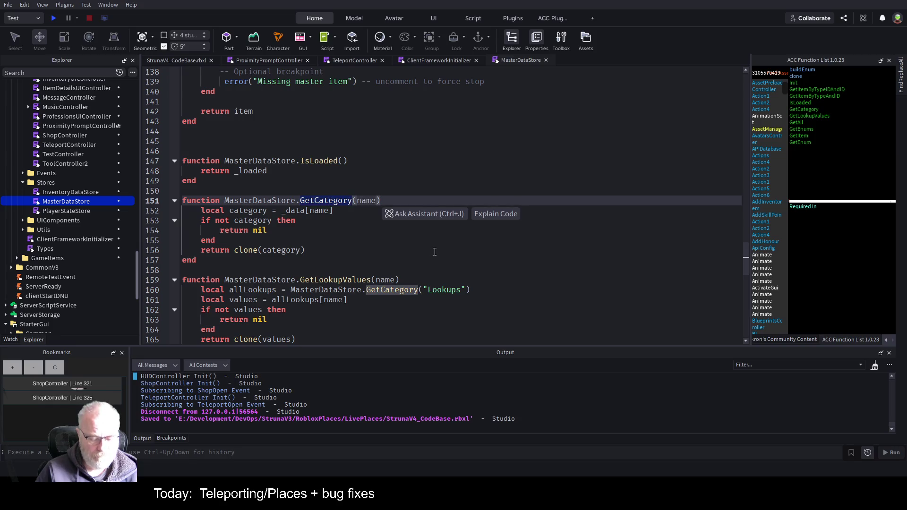
click(349, 60)
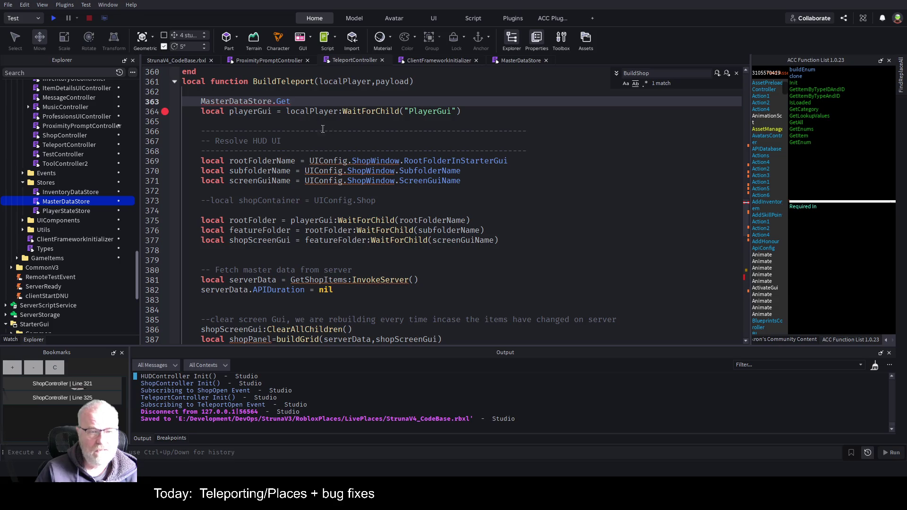
Step: Write local placesData = MasterDataStore.GetCategory("Places") on line 363, save, and start a play test
key(Tab)
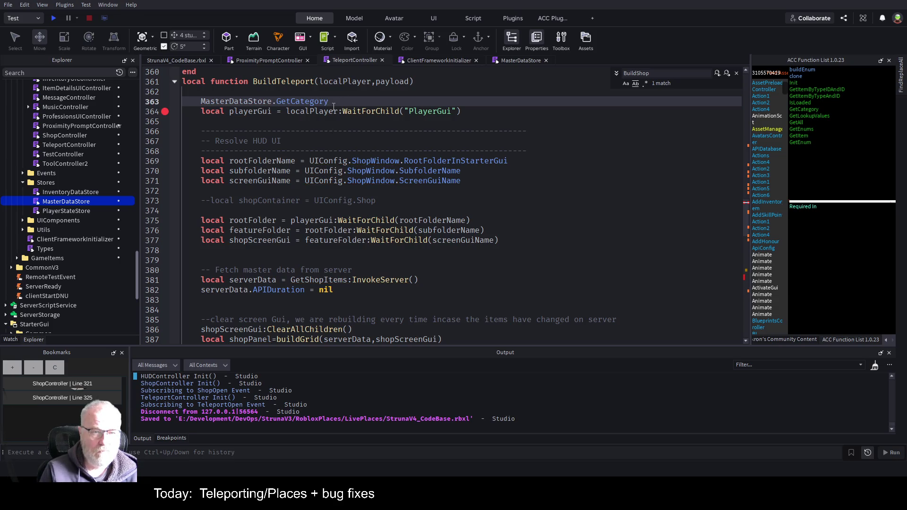
text((")
text(Placves)
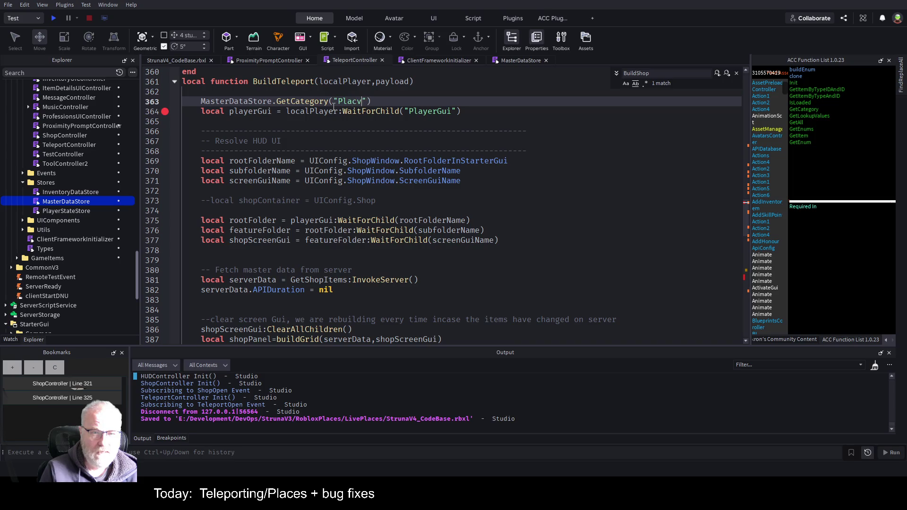
key(BackSpace)
key(End)
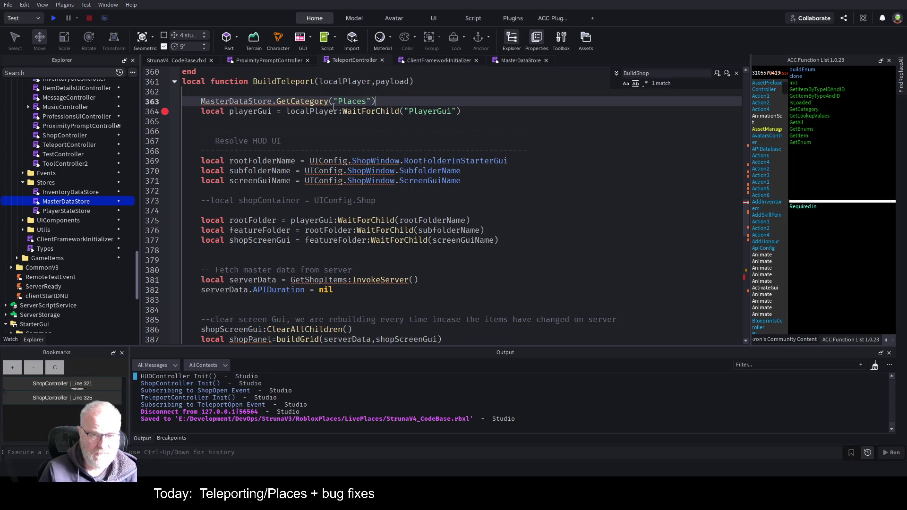
key(Home)
text(local place)
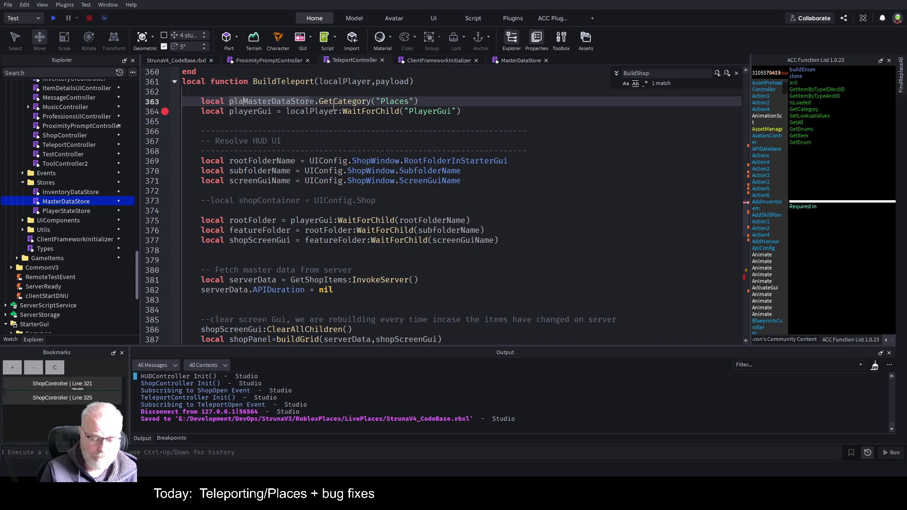
text(sD =)
key(Left)
key(Left)
key(Left)
text(Data)
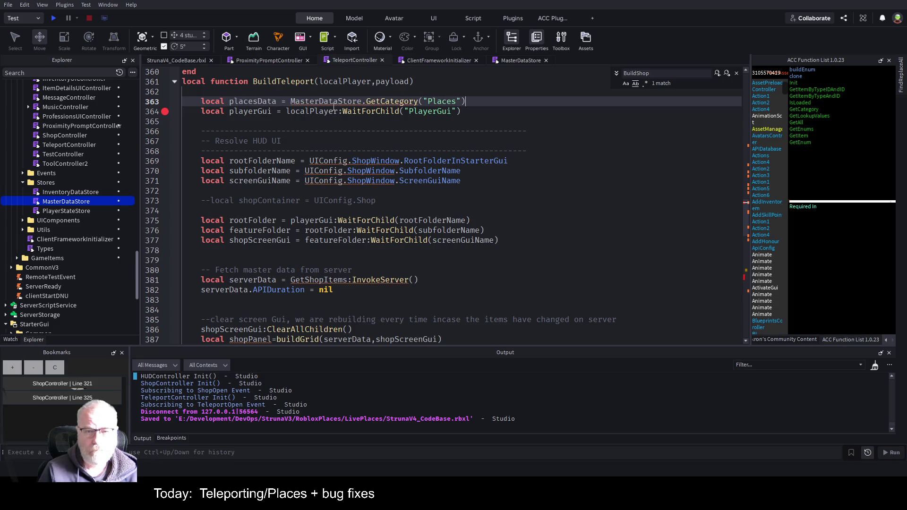
key(Return)
key(ctrl+s)
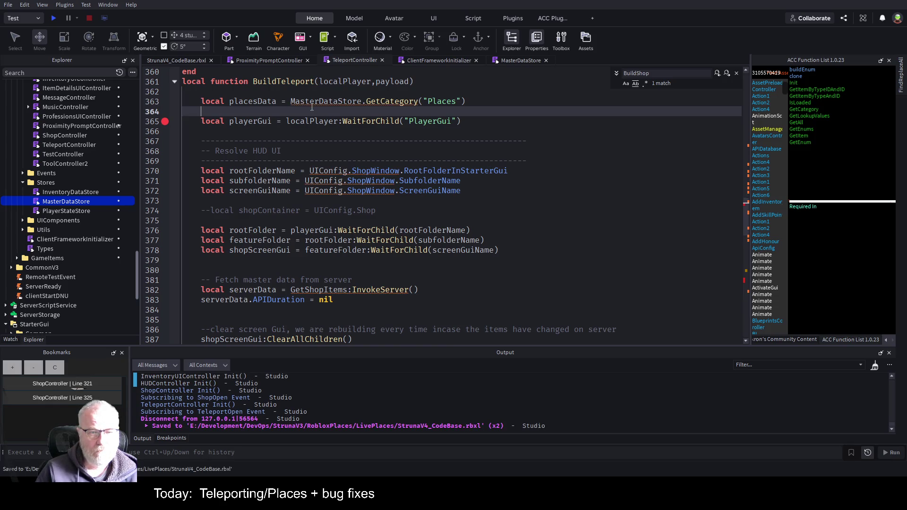
click(590, 210)
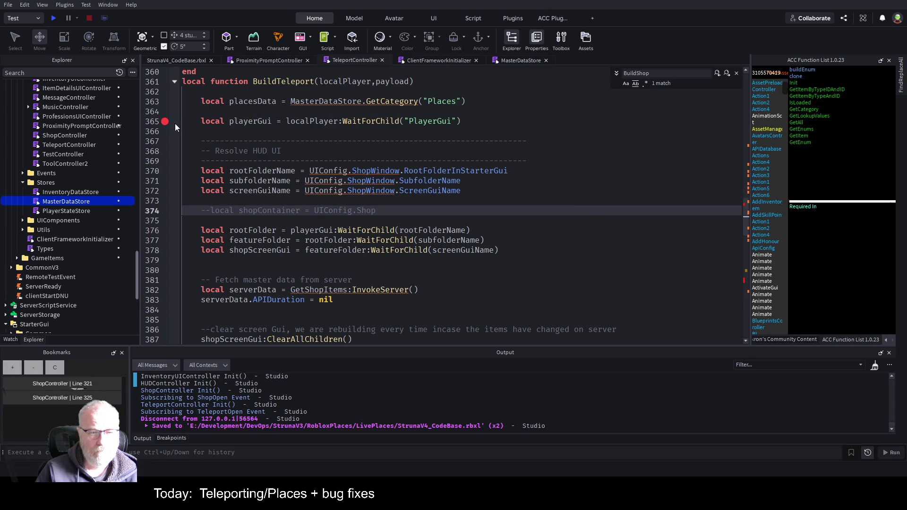
click(54, 18)
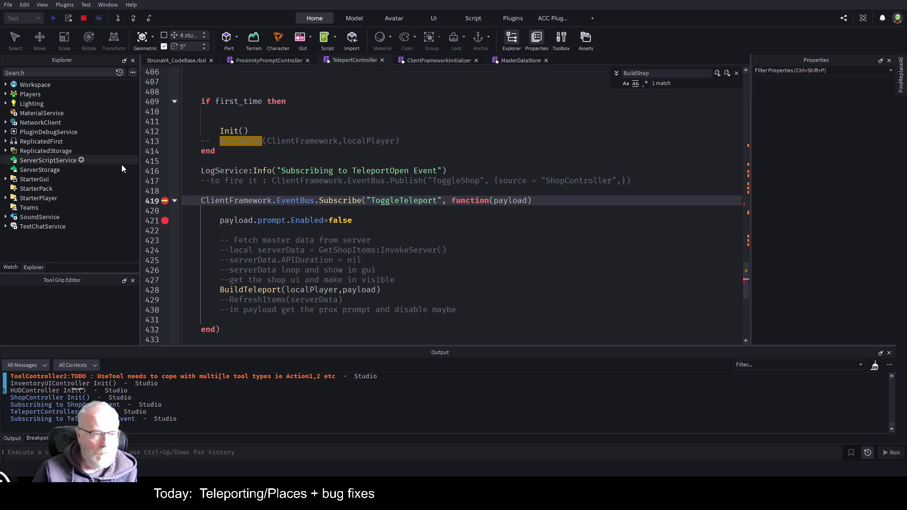
Step: Inspect the debugger variables, disable the line 421 breakpoint, and resume the game with F5
click(10, 267)
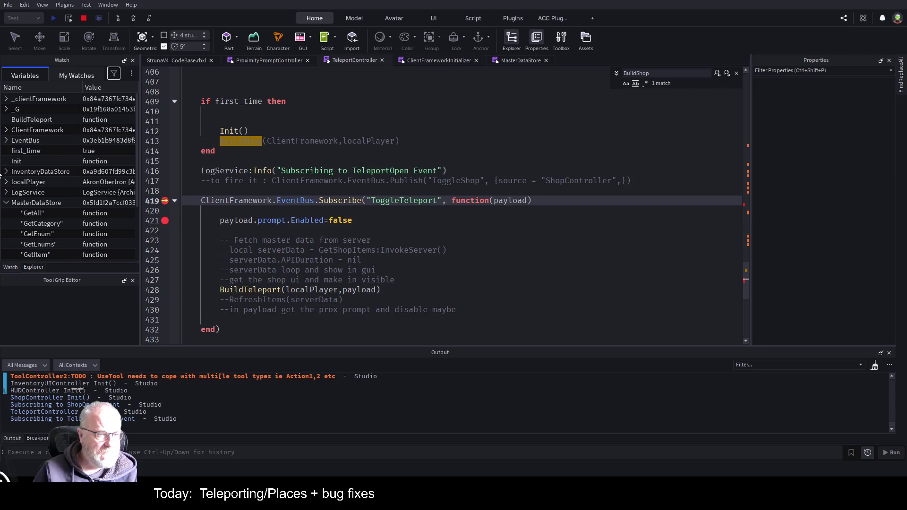
click(5, 203)
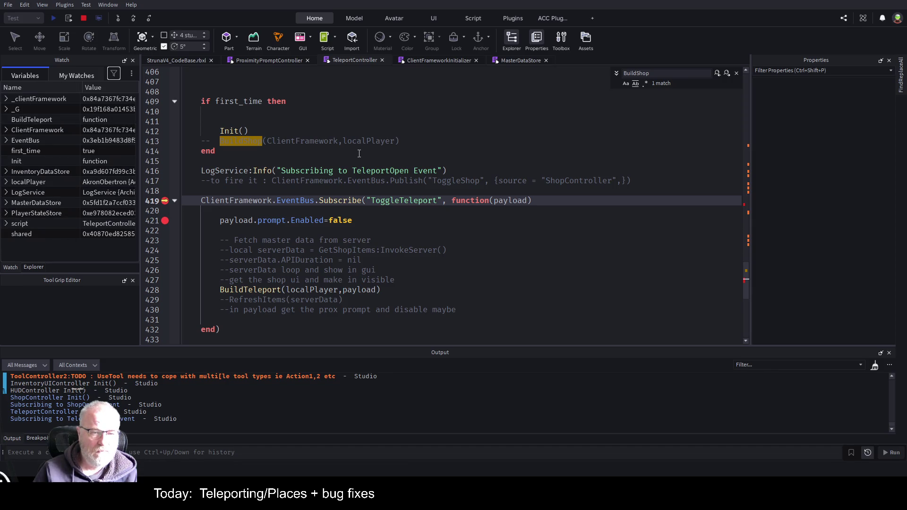
scroll(359, 153, up, 4)
scroll(359, 154, down, 2)
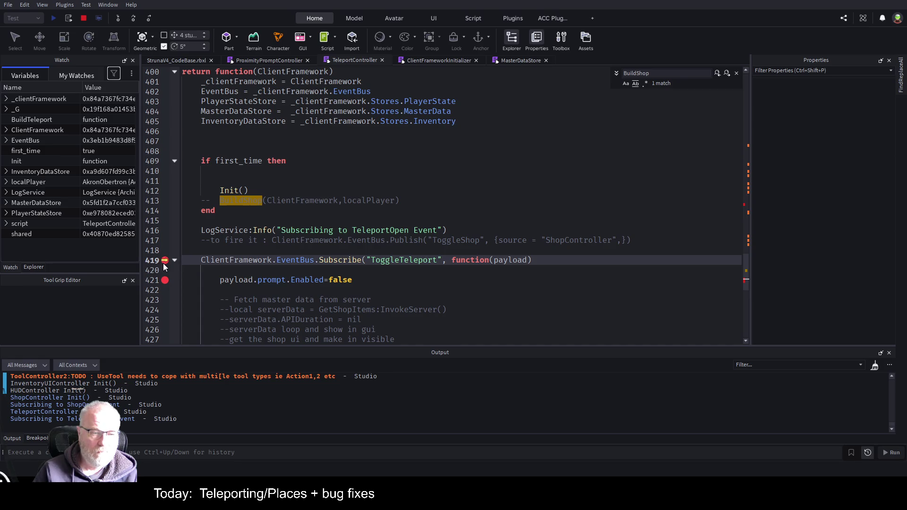
click(162, 280)
scroll(386, 261, down, 3)
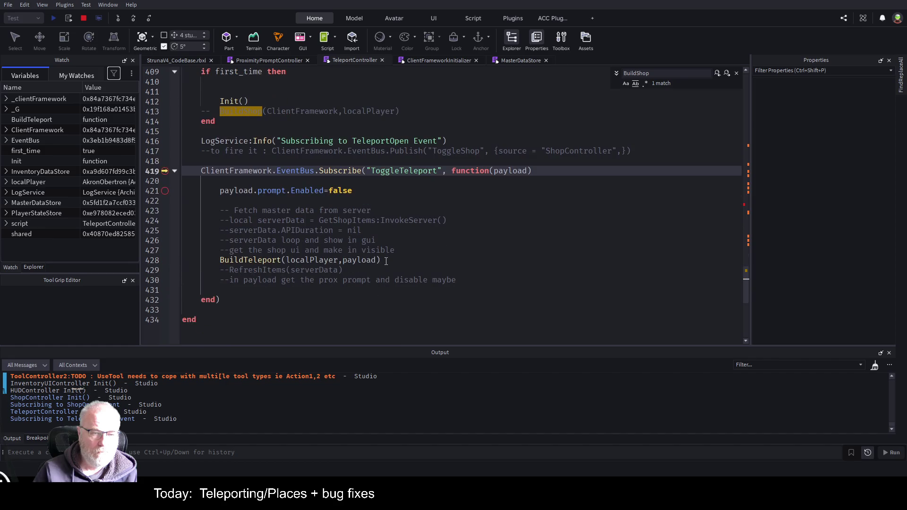
key(F5)
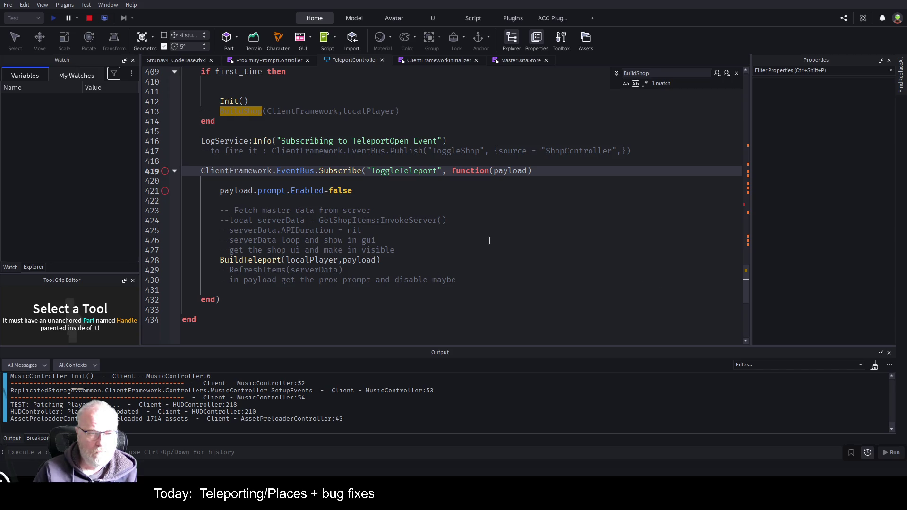
click(176, 61)
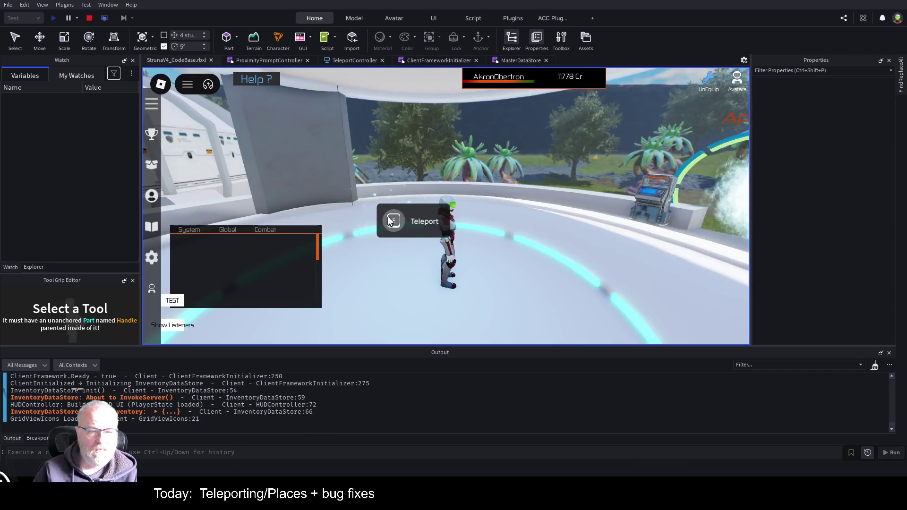
Step: Trigger the Teleport prompt, then expand placesData and its first place entry in the widened Watch panel
key(e)
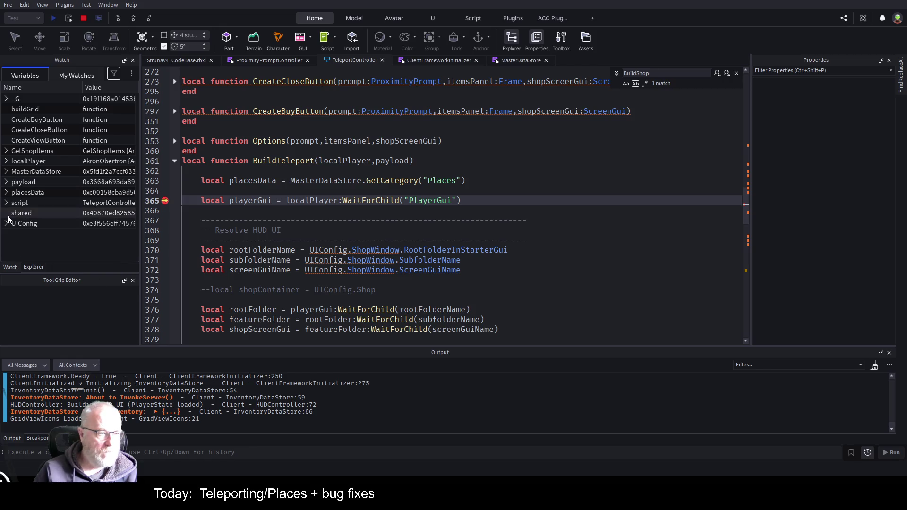
click(6, 193)
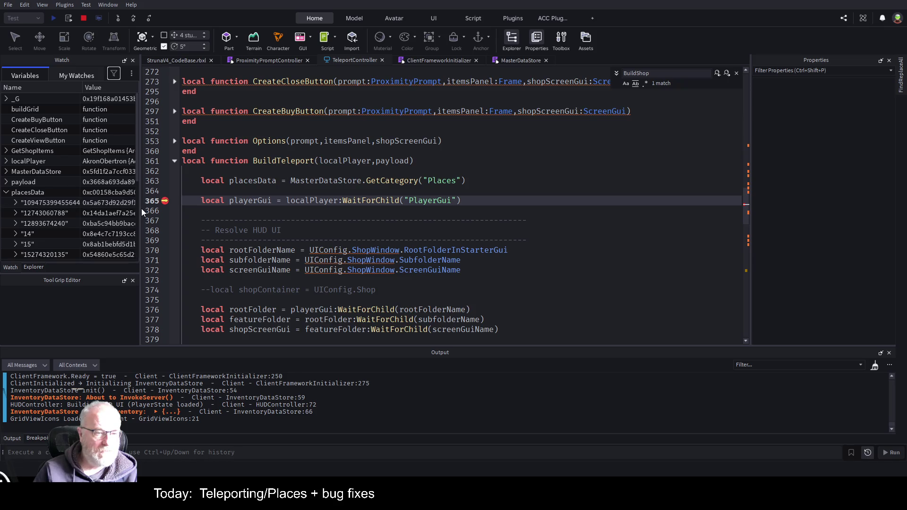
drag(138, 205, 480, 208)
scroll(77, 197, down, 5)
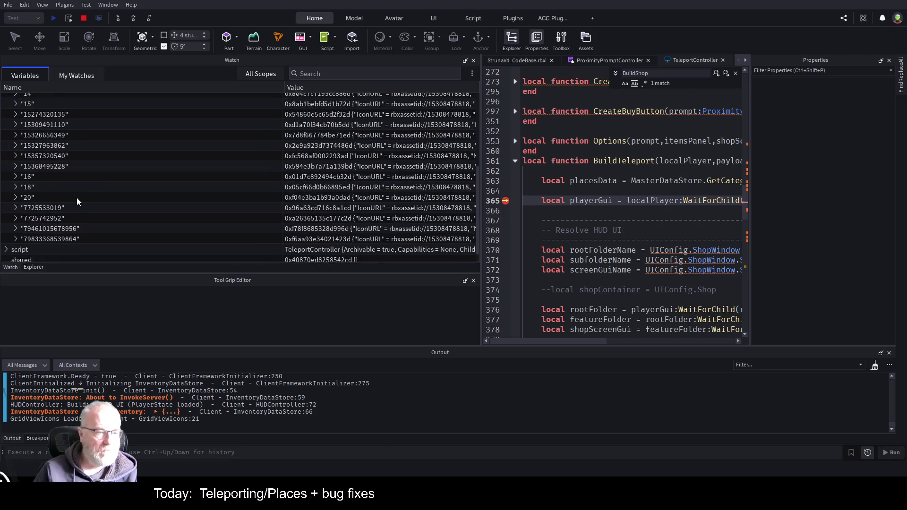
scroll(81, 228, up, 3)
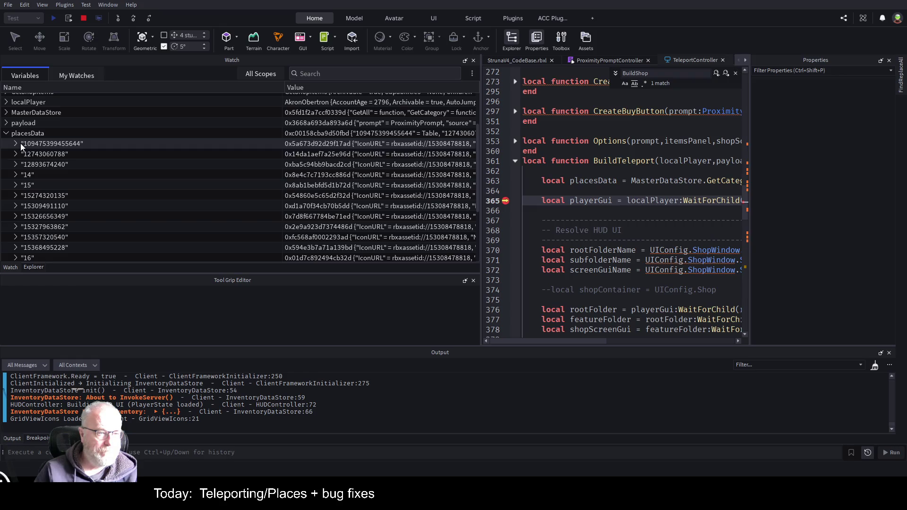
click(16, 143)
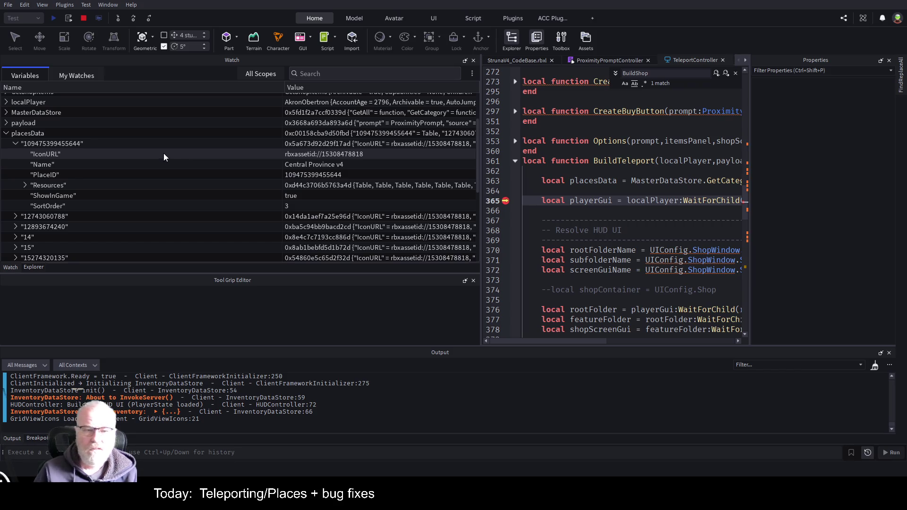
Step: Inspect and collapse the place's Resources entry, close the BuildShop search, and stop the test
click(26, 186)
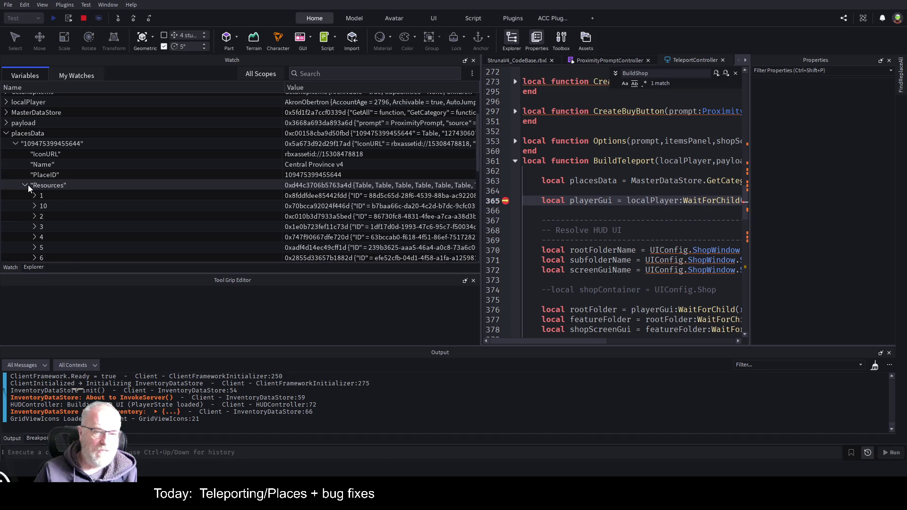
click(36, 196)
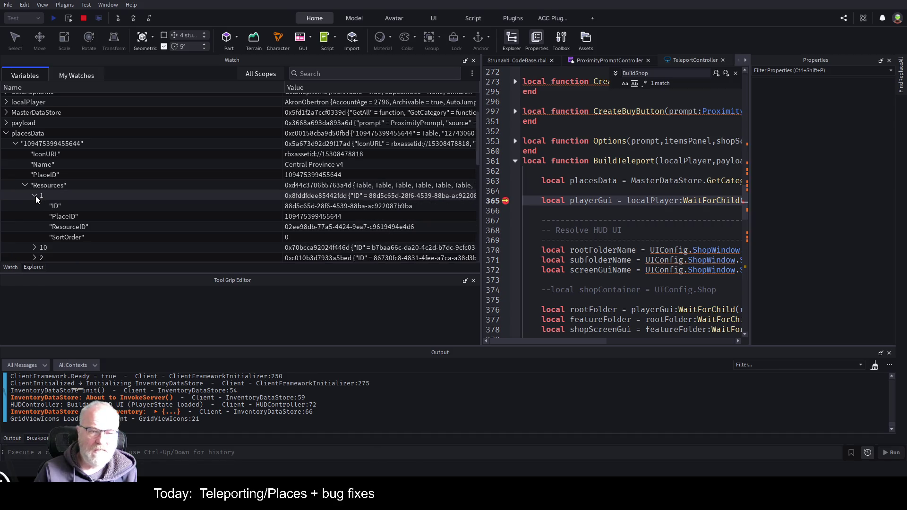
click(36, 195)
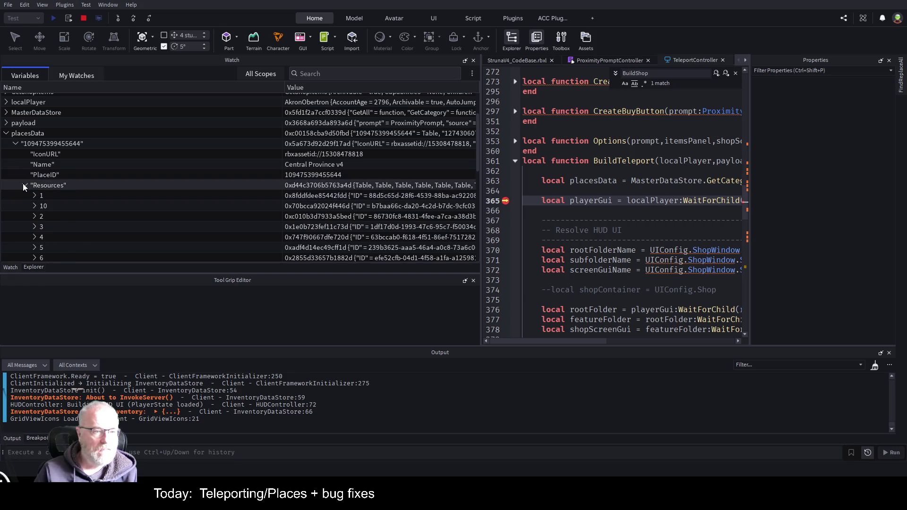
click(24, 185)
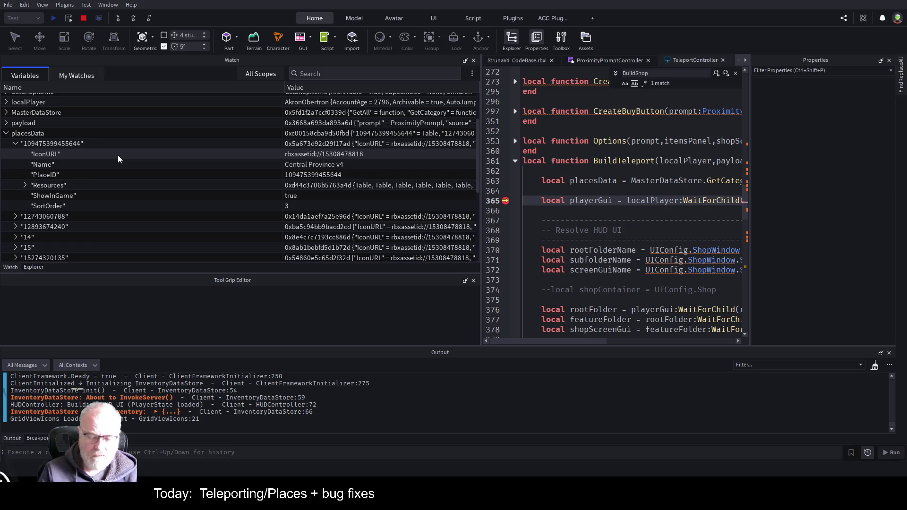
key(Escape)
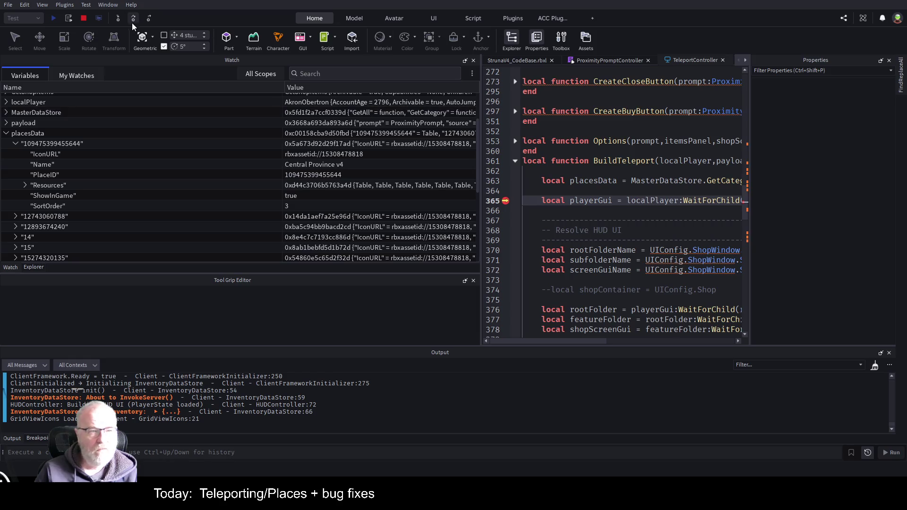
click(82, 18)
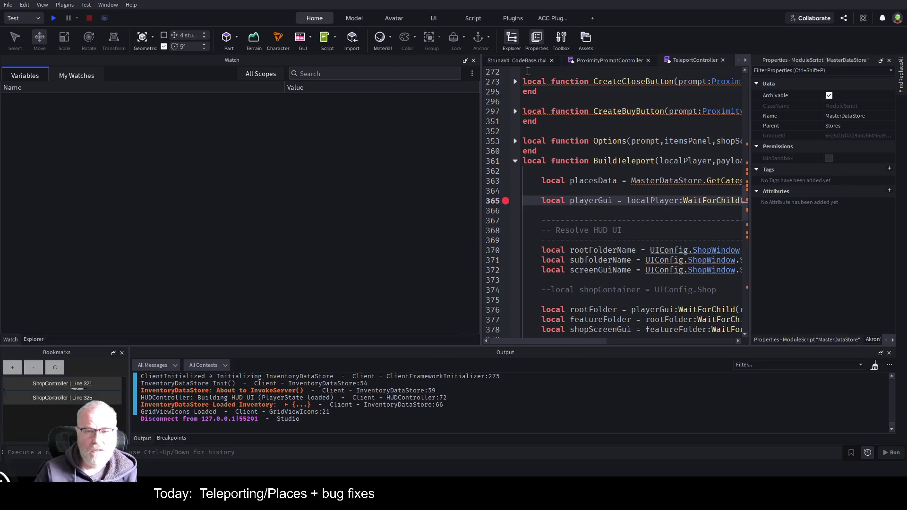
Step: Widen the script editor and comment out the two serverData fetch lines
drag(486, 111, 94, 200)
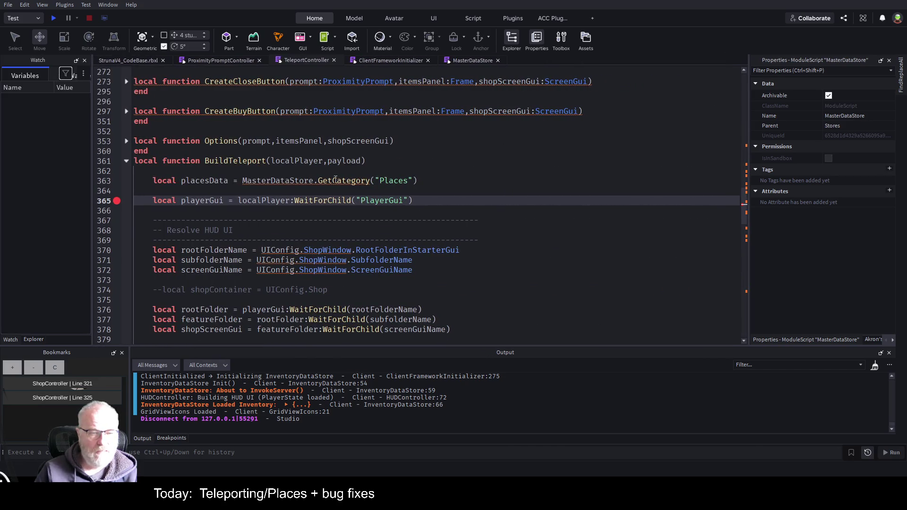
scroll(289, 190, down, 2)
scroll(375, 208, down, 4)
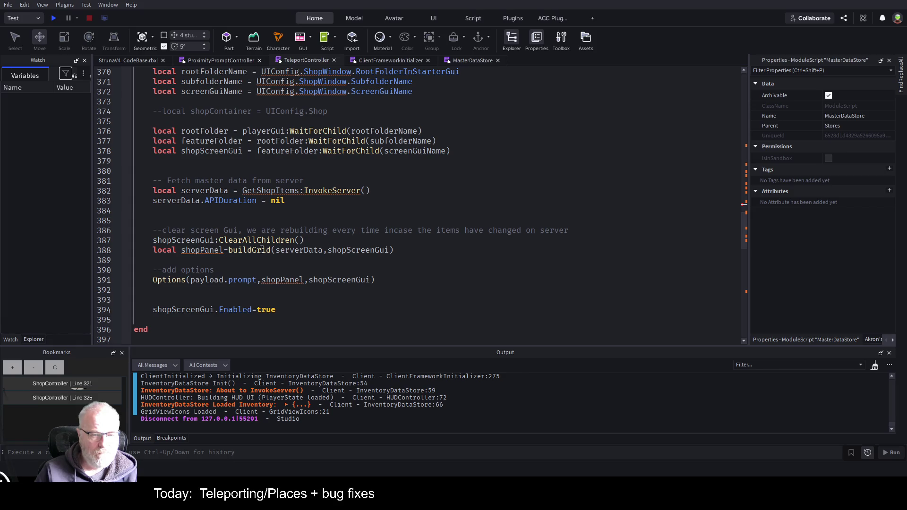
double_click(313, 251)
scroll(482, 196, up, 2)
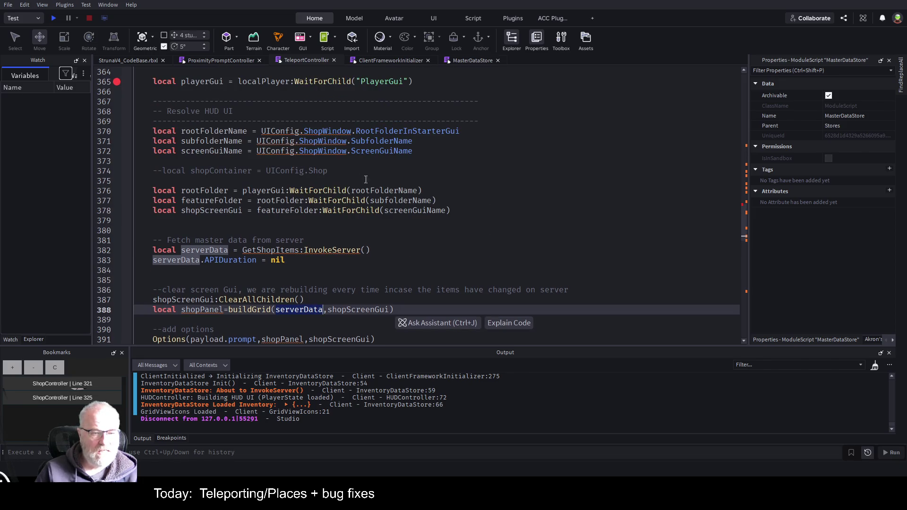
scroll(465, 203, up, 2)
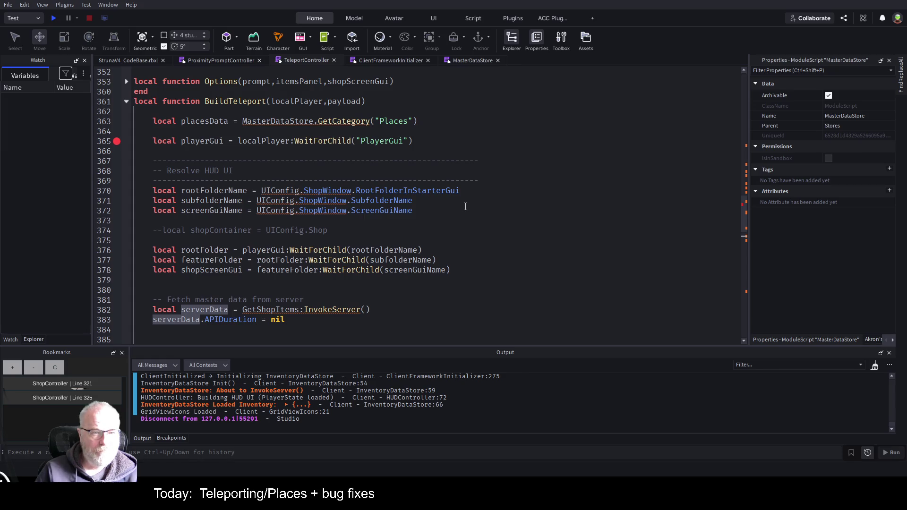
double_click(194, 122)
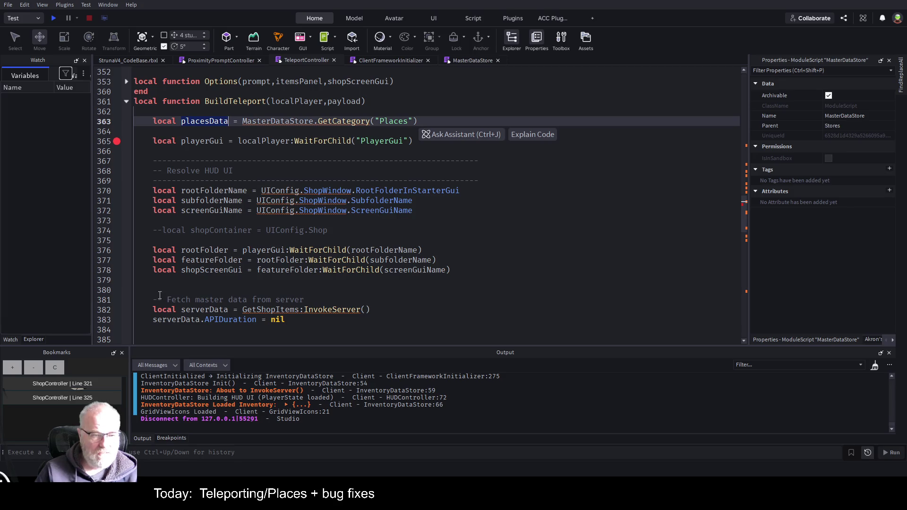
drag(152, 310, 284, 319)
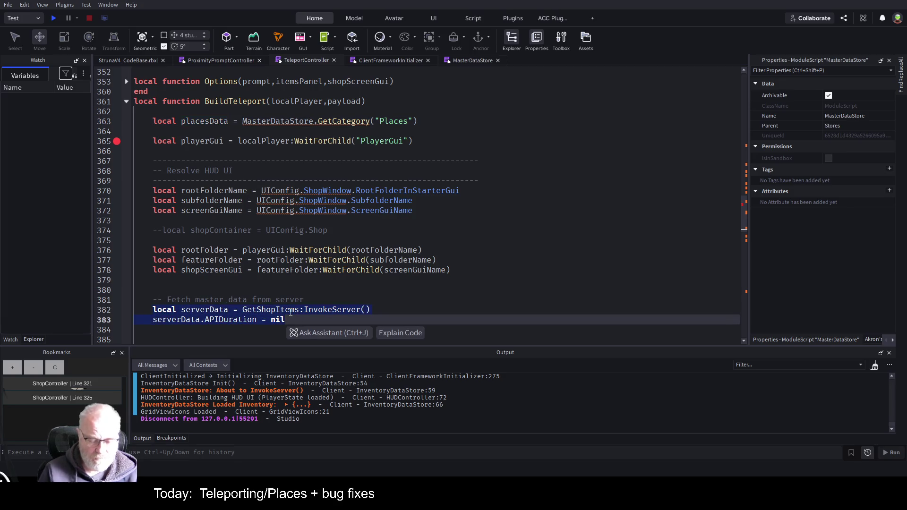
key(ctrl+slash)
click(422, 240)
scroll(422, 242, down, 3)
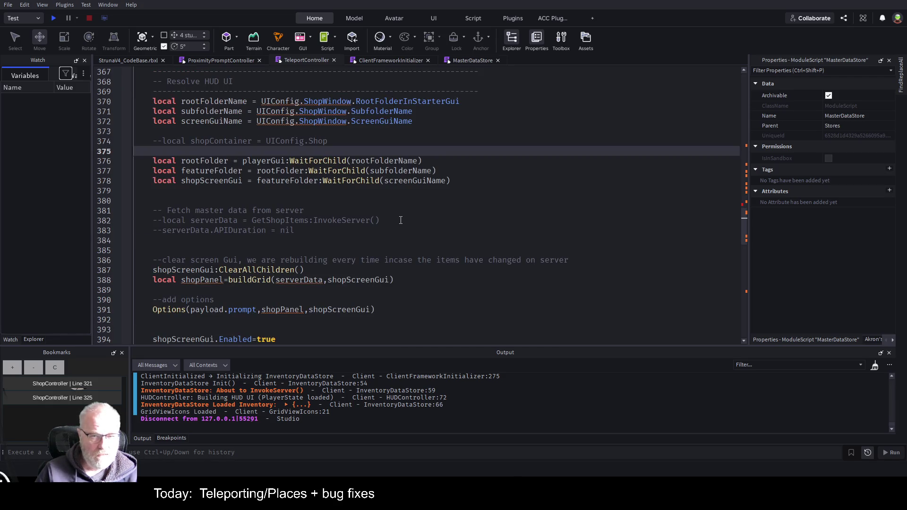
Step: Change line 388 to local teleportPanel=buildGrid(placesData,shopScreenGui) and save the place
double_click(298, 280)
text(placesData)
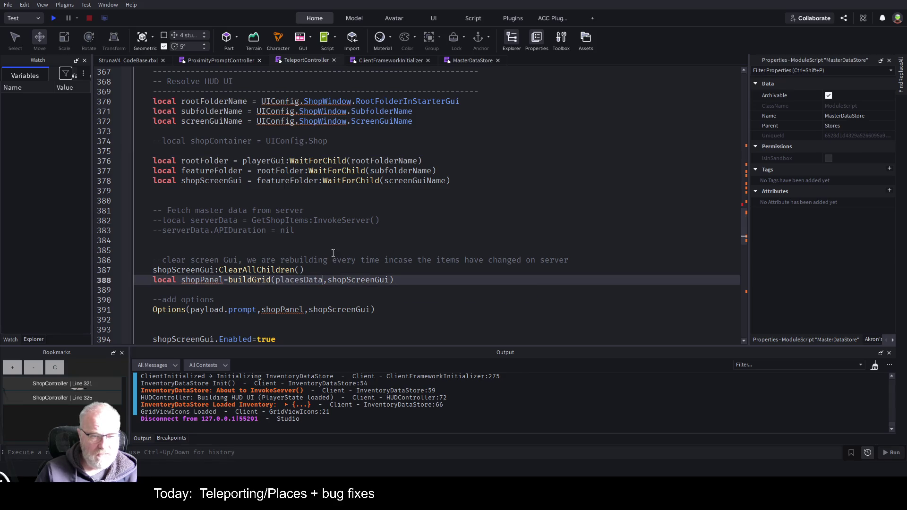
double_click(210, 280)
text(Panel)
text(telepport)
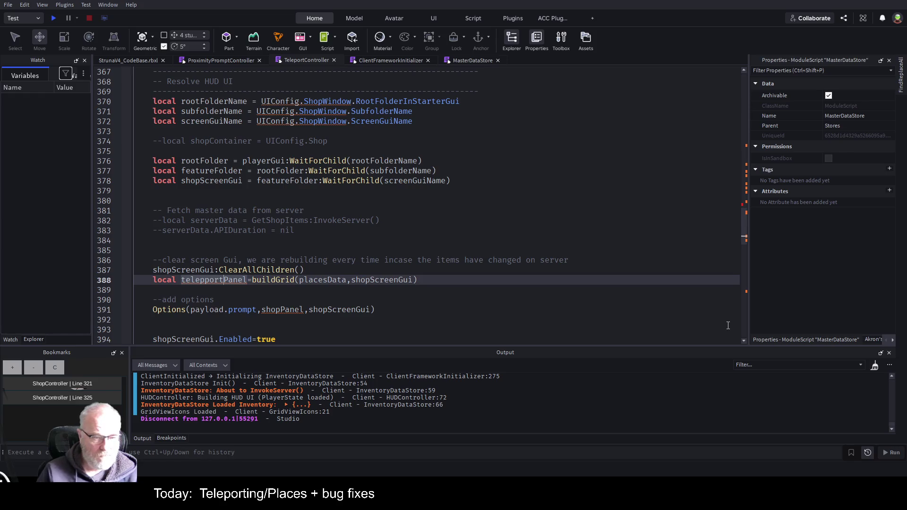
key(Left)
key(Left)
key(Left)
key(BackSpace)
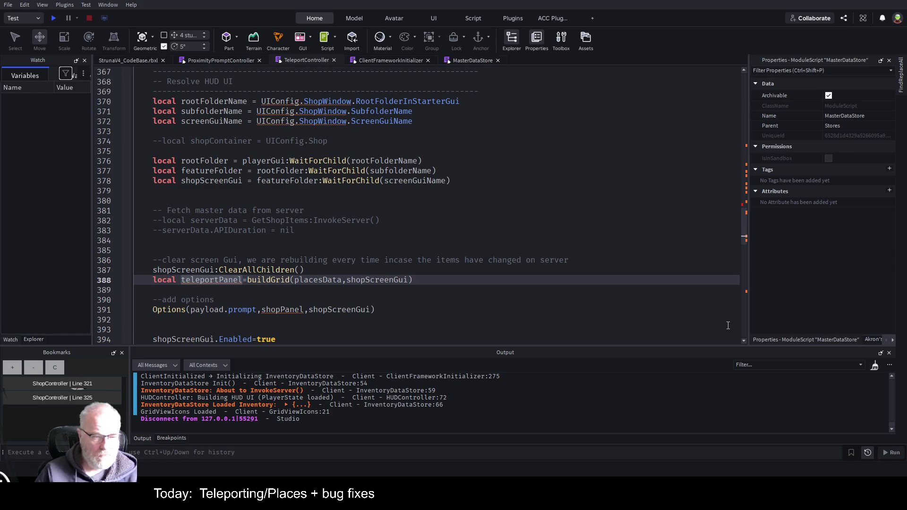
click(201, 261)
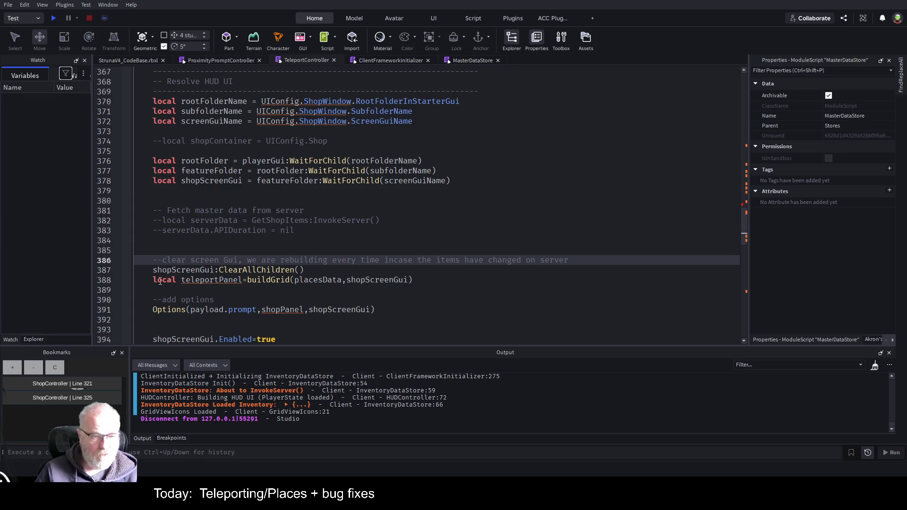
key(ctrl+s)
key(Down)
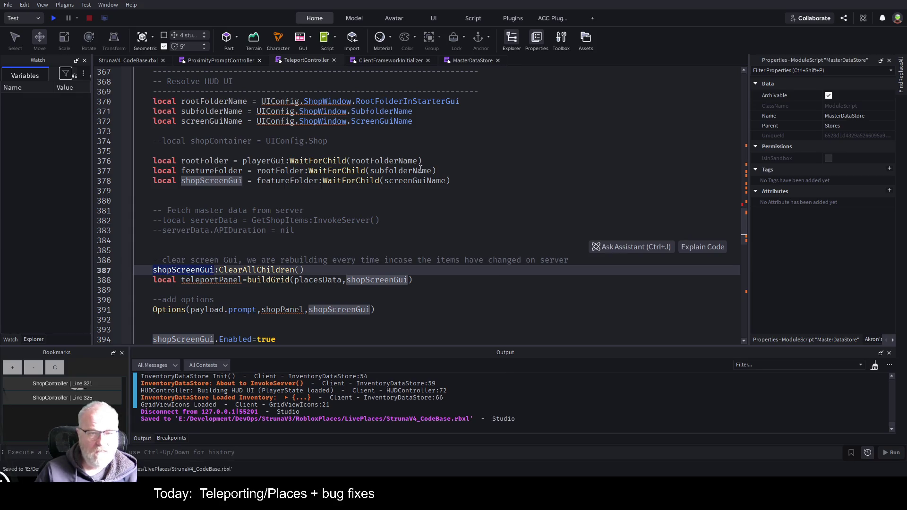
click(34, 339)
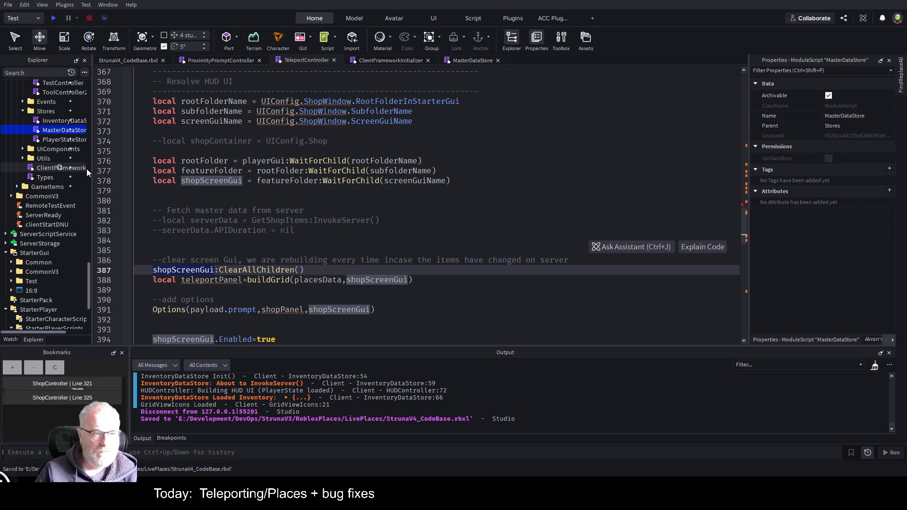
Step: Collapse StarterPlayerScripts and expand StarterGui's Common and HUDUI folders in Explorer
drag(92, 170, 283, 176)
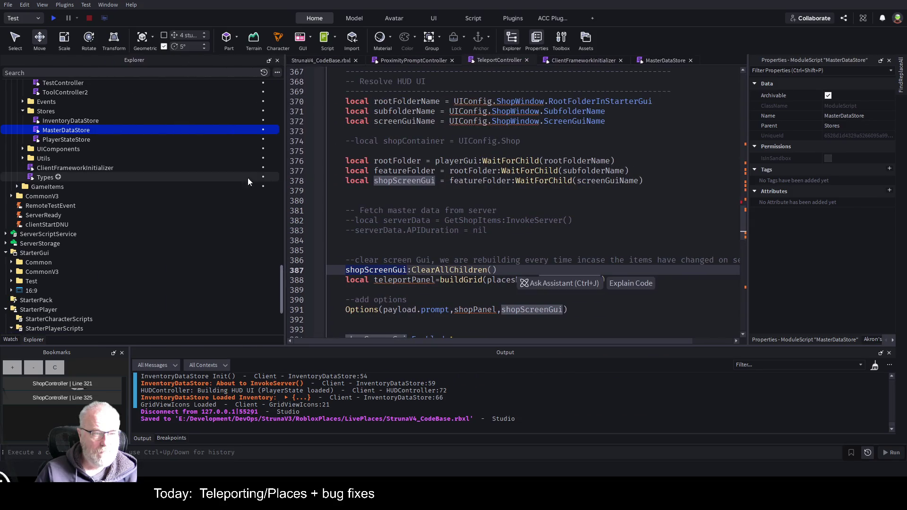
scroll(112, 183, up, 3)
scroll(112, 183, down, 6)
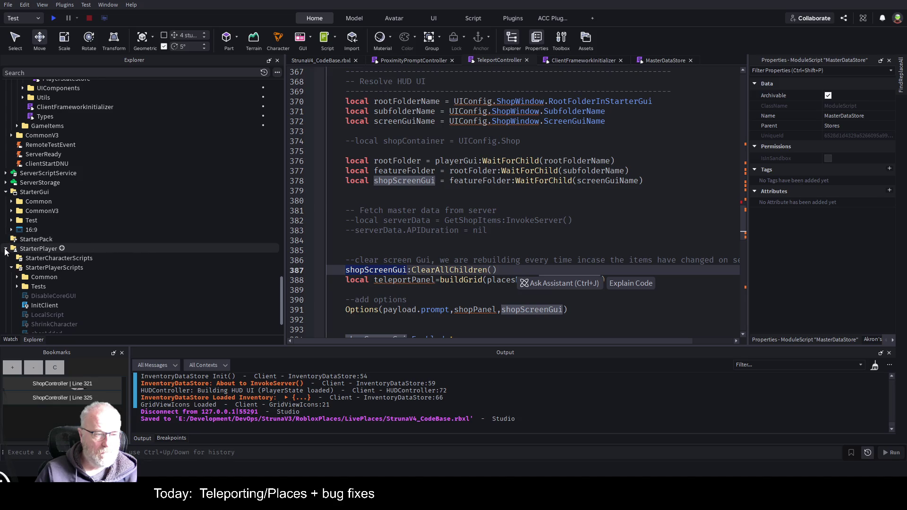
click(11, 269)
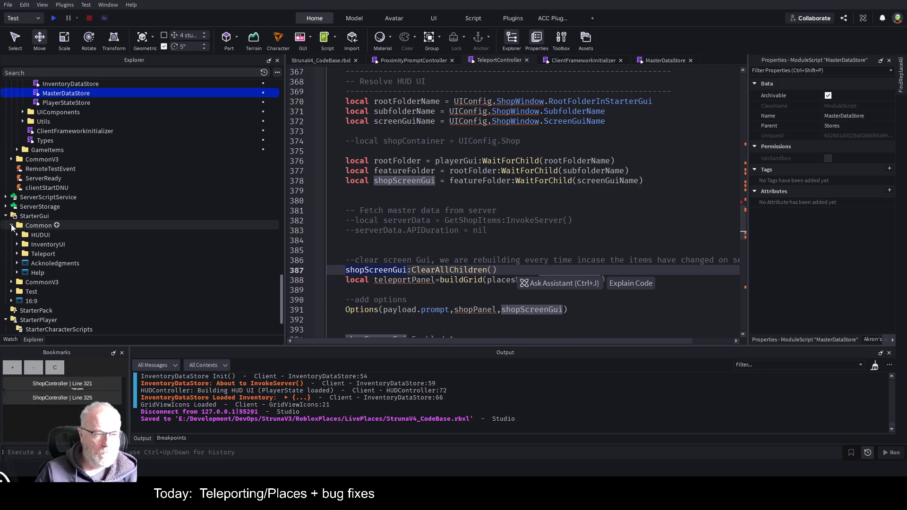
click(11, 225)
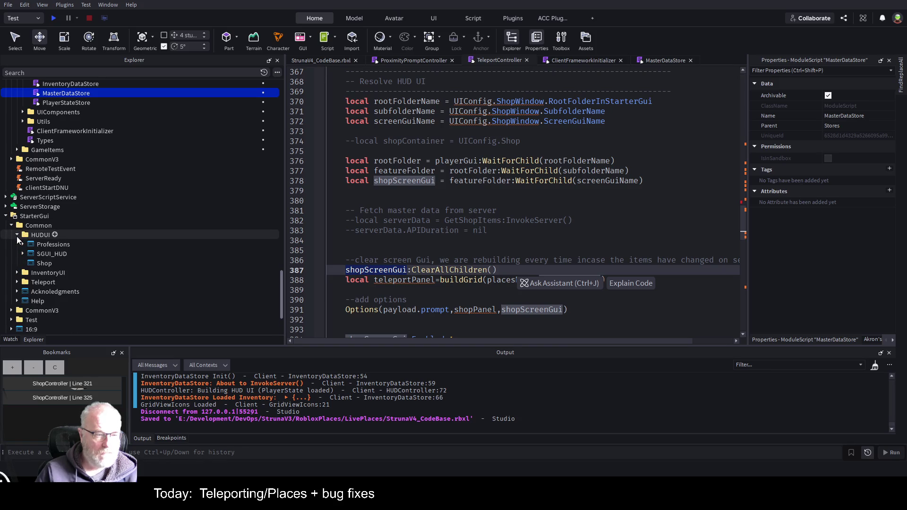
click(17, 235)
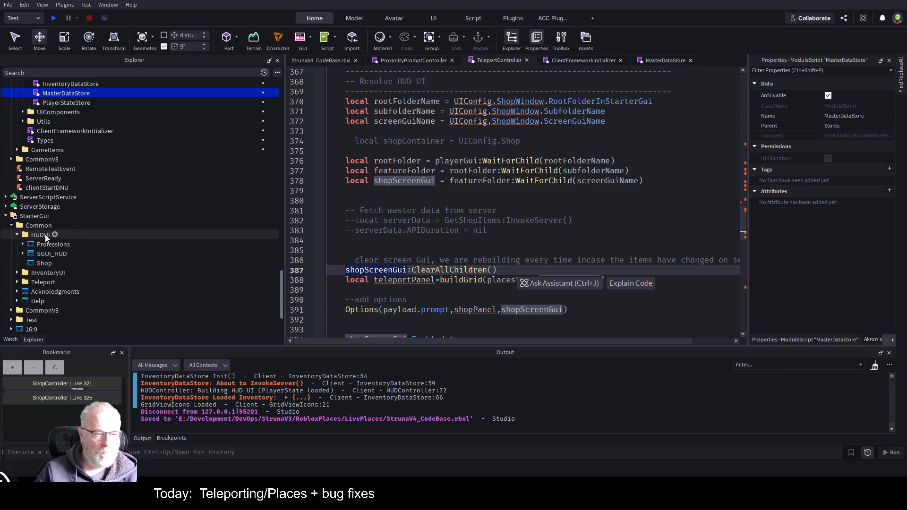
Step: Insert a ScreenGui into HUDUI, rename it Teleport, and save the place
click(55, 235)
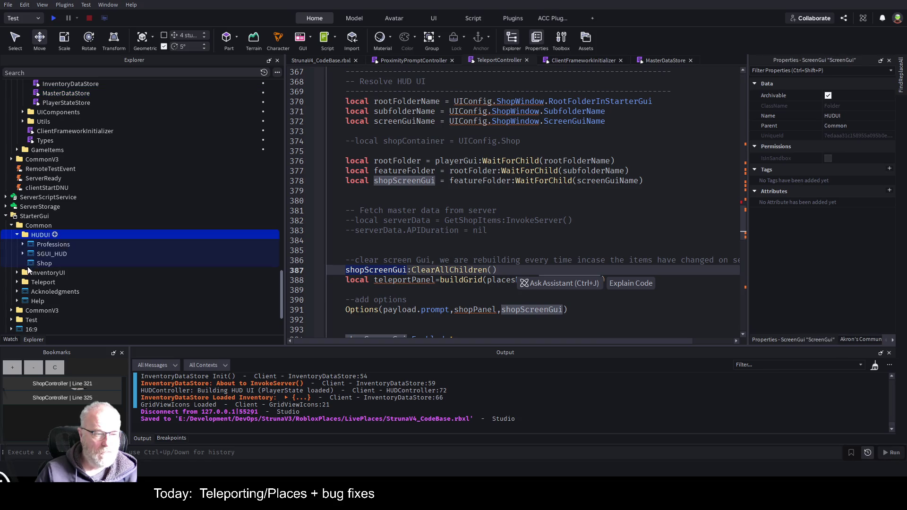
key(F2)
text(T)
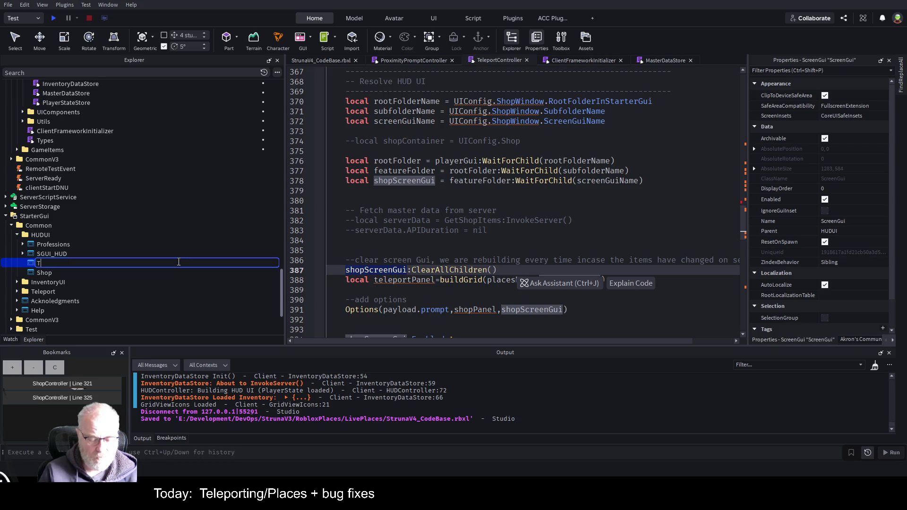
text(eleport)
key(Return)
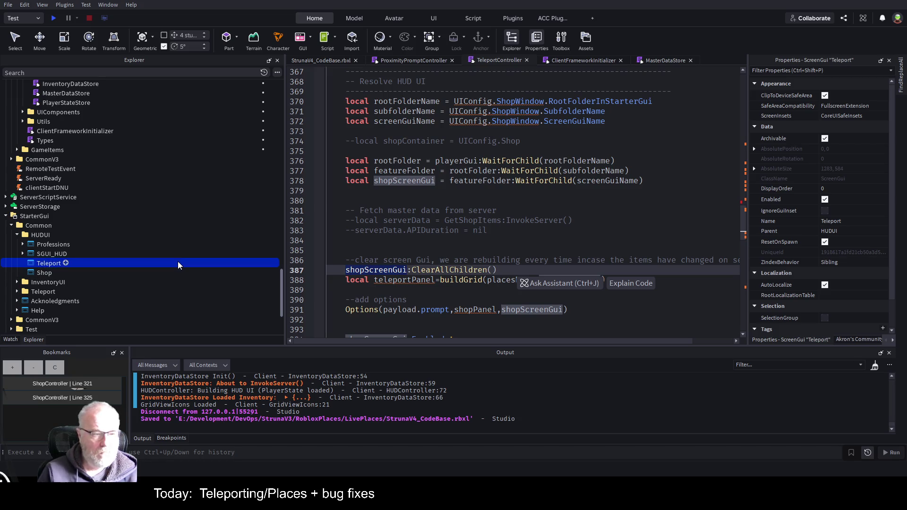
key(ctrl+s)
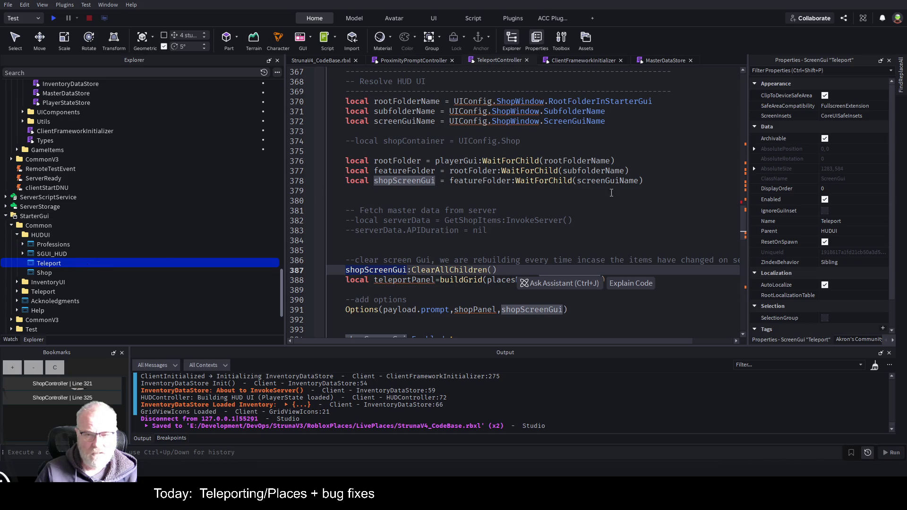
scroll(123, 202, up, 10)
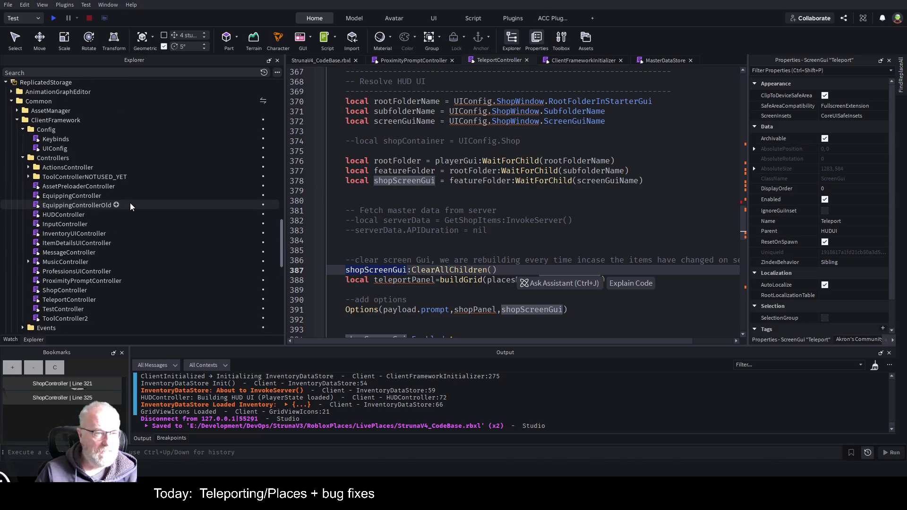
Step: In UIConfig, copy the ShopWindow block and paste a duplicate below it
double_click(53, 149)
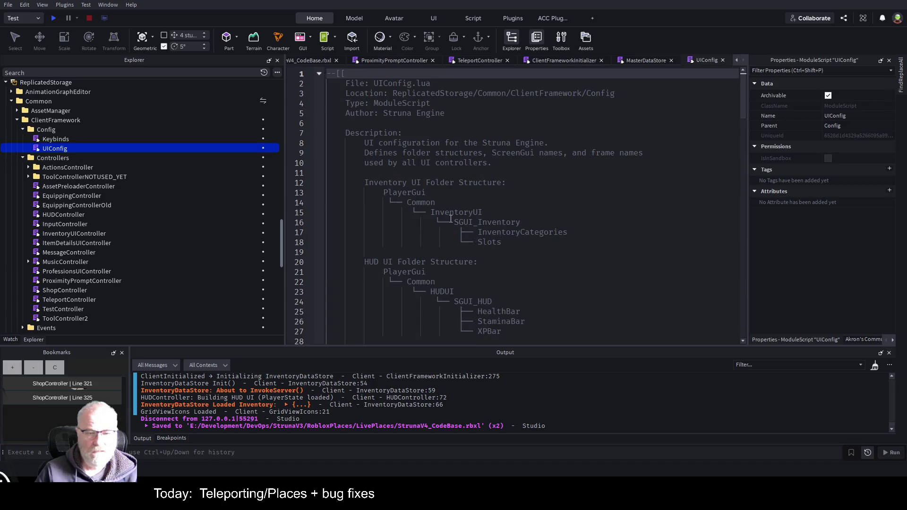
scroll(450, 218, down, 20)
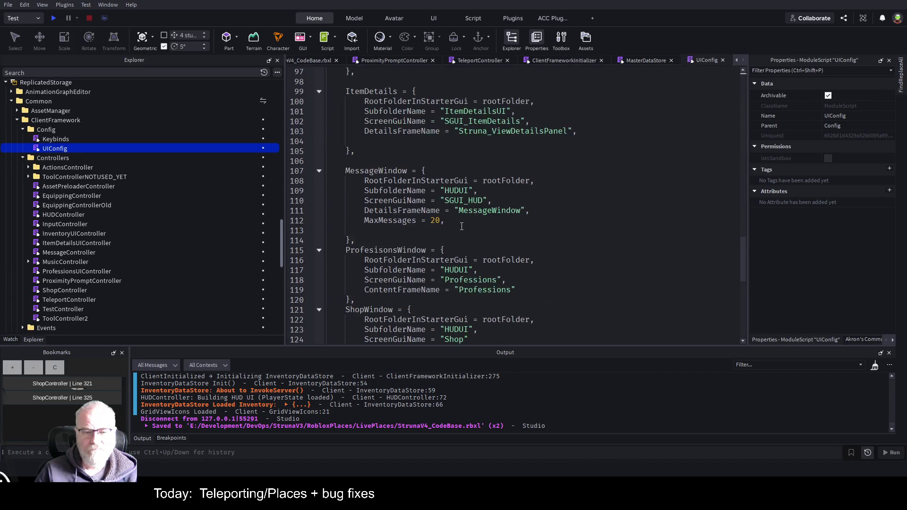
scroll(462, 227, down, 4)
click(347, 192)
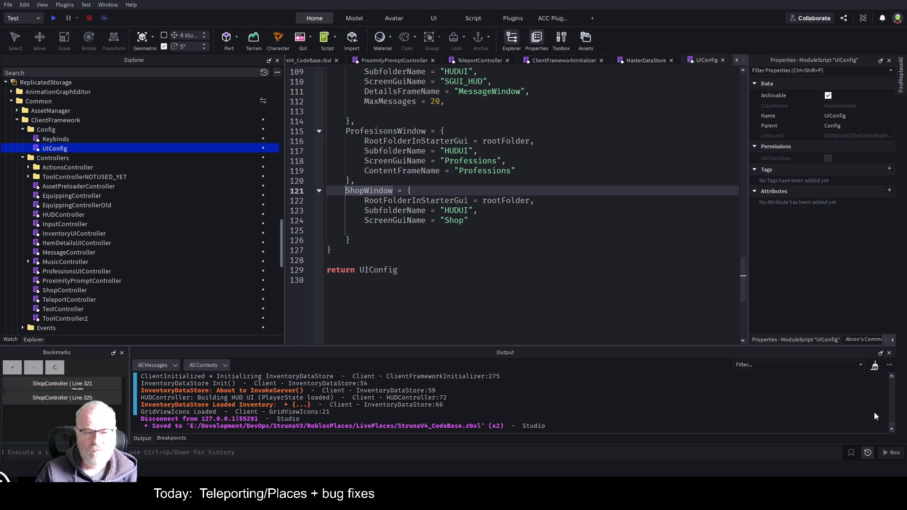
key(shift+Down)
key(shift+Down)
key(shift+Down)
key(shift+Down)
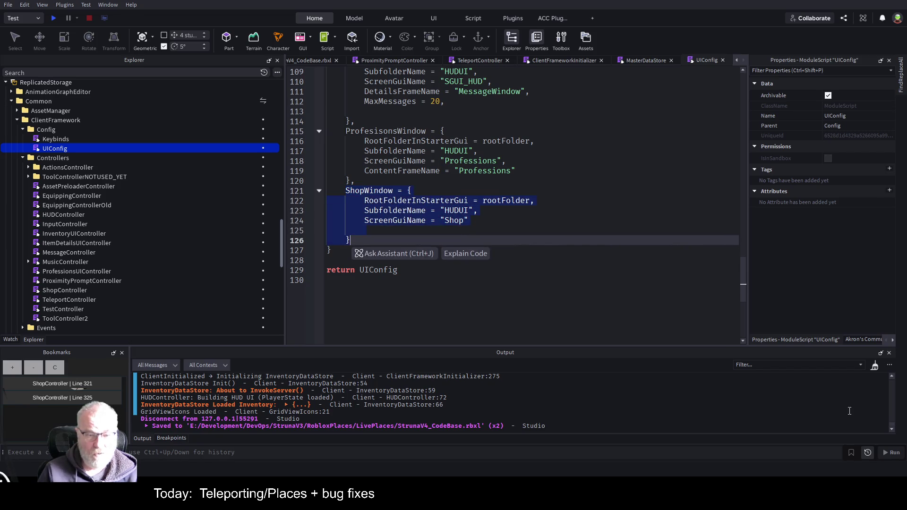
key(ctrl+c)
key(Right)
text(,)
key(Return)
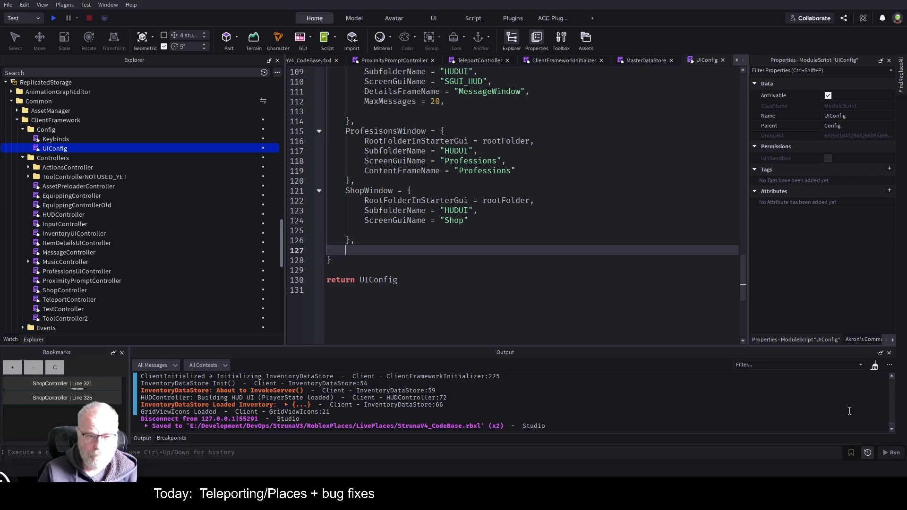
key(ctrl+v)
key(Up)
key(Up)
key(Up)
key(Up)
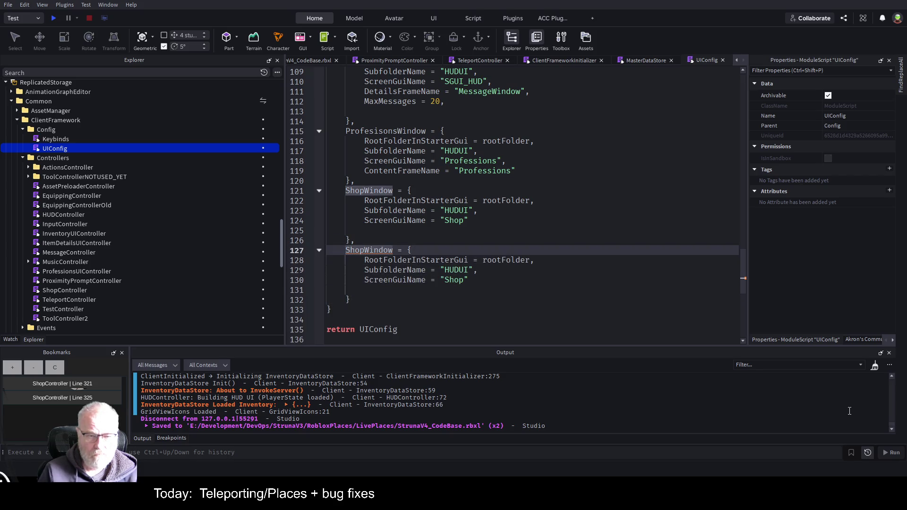
Step: Rename the duplicate to TelepoprtWindow with ScreenGuiName "Teleport" and save the place
key(Delete)
key(Delete)
key(Delete)
text(Telepoprt)
key(Down)
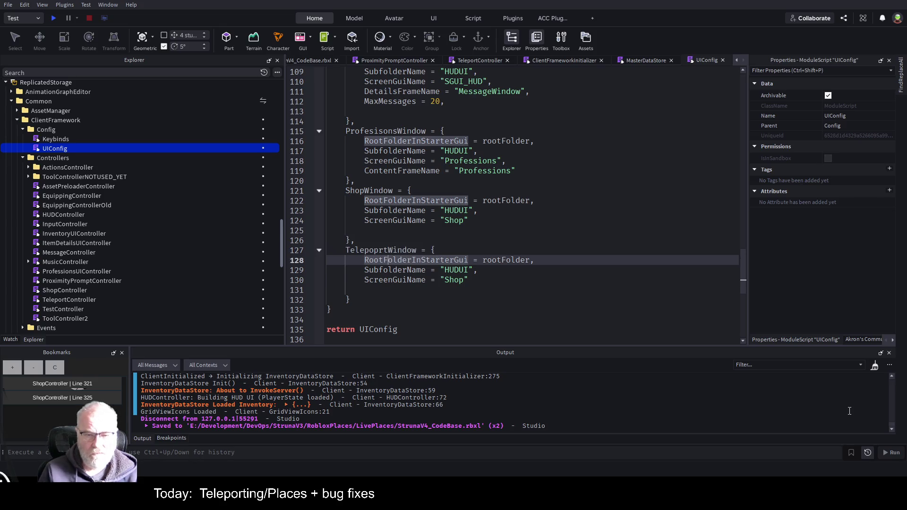
key(End)
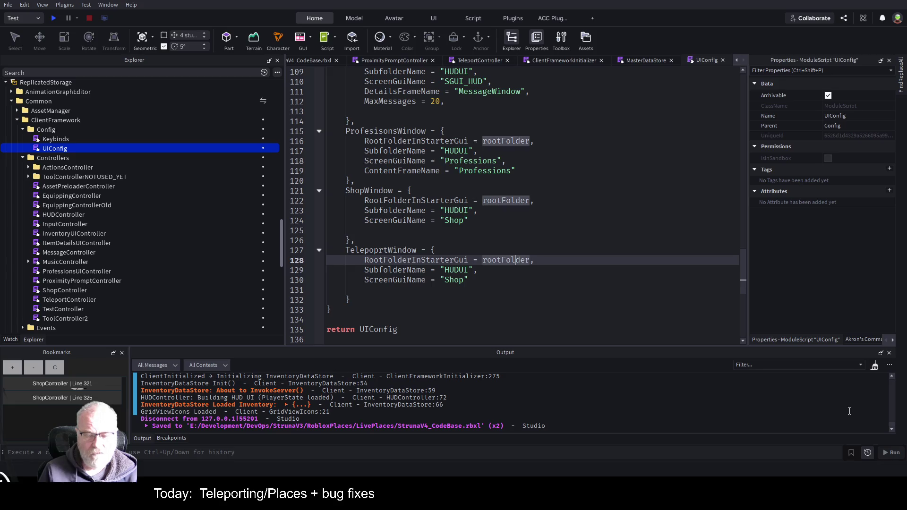
key(Down)
key(Down)
key(BackSpace)
key(BackSpace)
key(BackSpace)
text(Te)
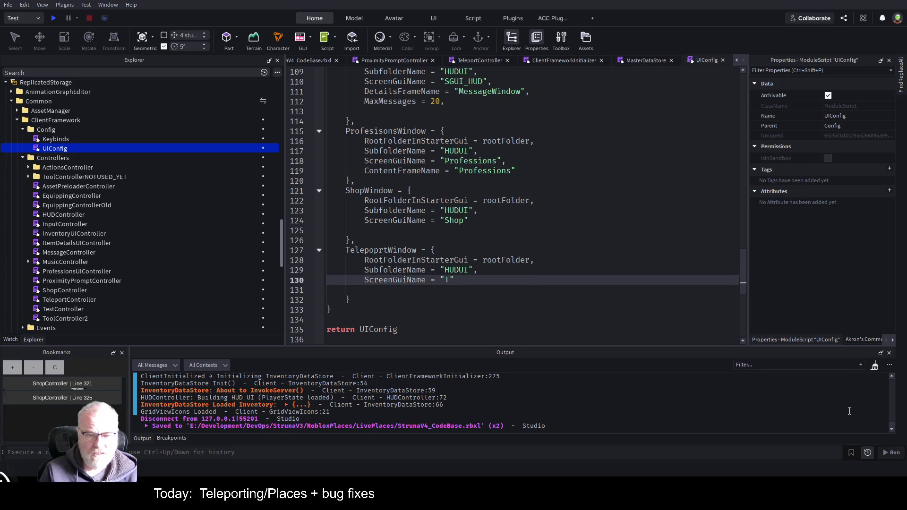
text(leport)
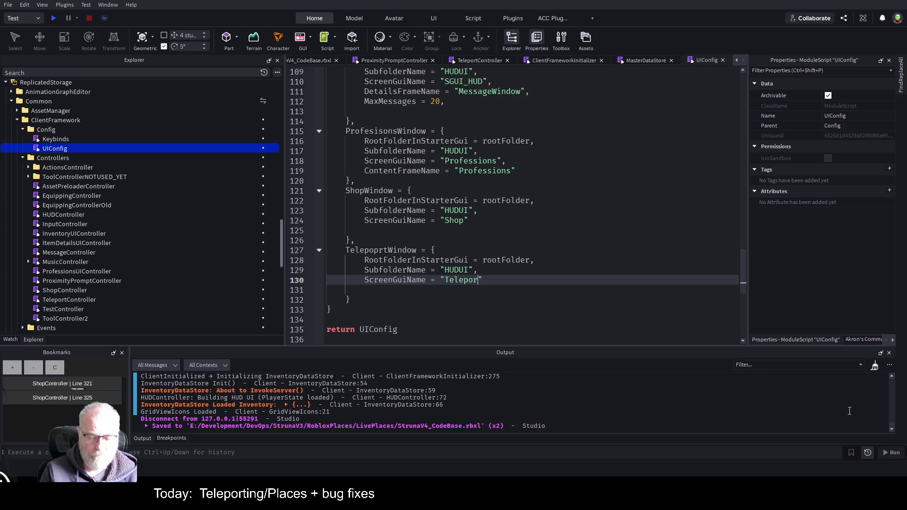
key(Up)
key(ctrl+s)
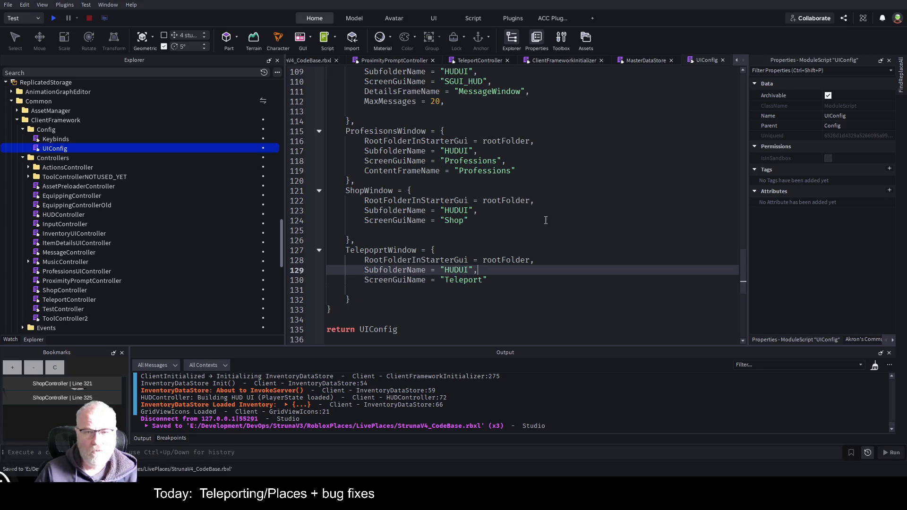
click(486, 64)
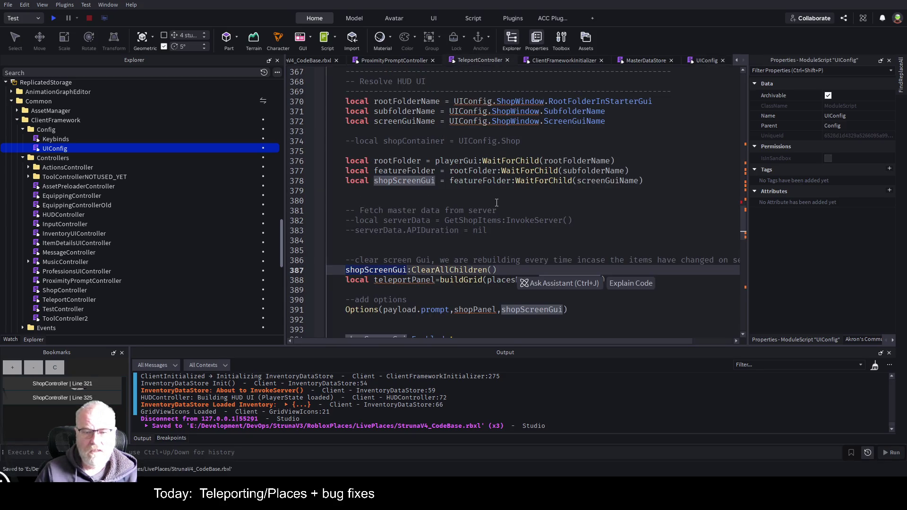
Step: Review shopScreenGui uses in BuildTeleport and delete Shop from line 370's UIConfig.ShopWindow
click(551, 229)
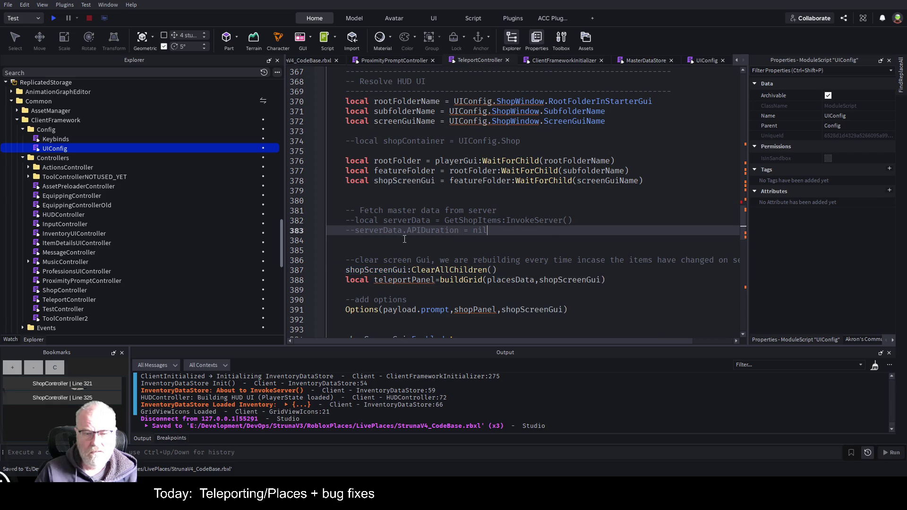
click(366, 269)
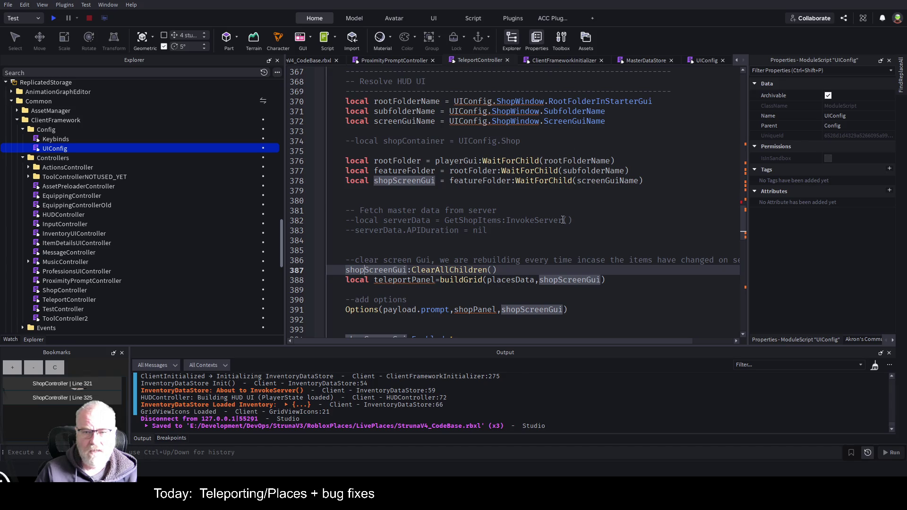
scroll(581, 227, up, 2)
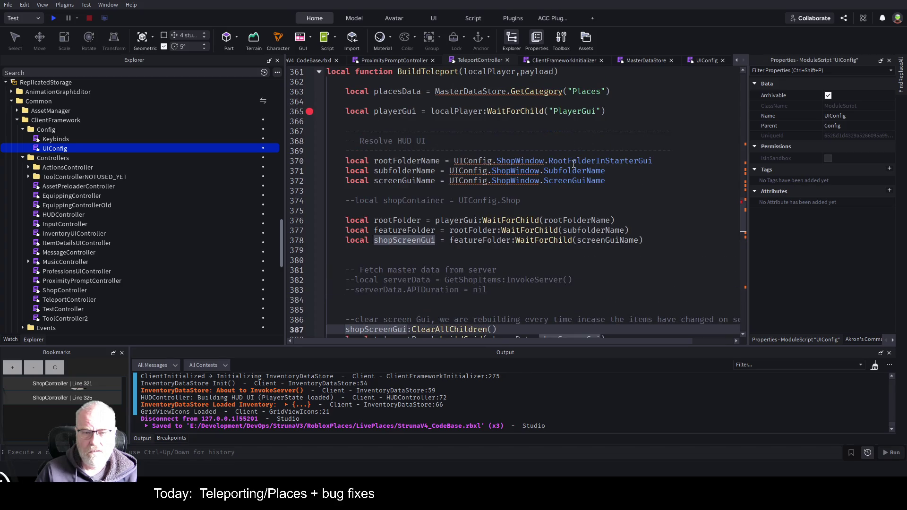
scroll(589, 176, up, 3)
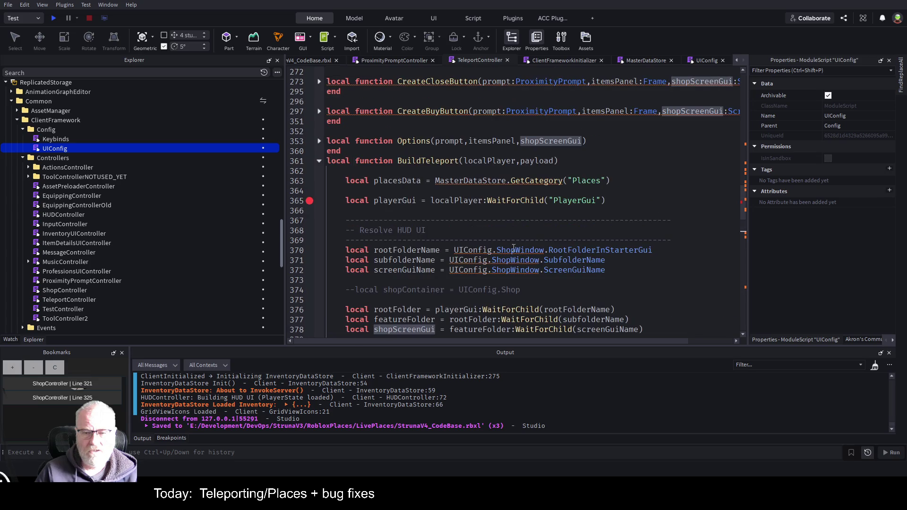
click(516, 251)
key(BackSpace)
key(BackSpace)
key(BackSpace)
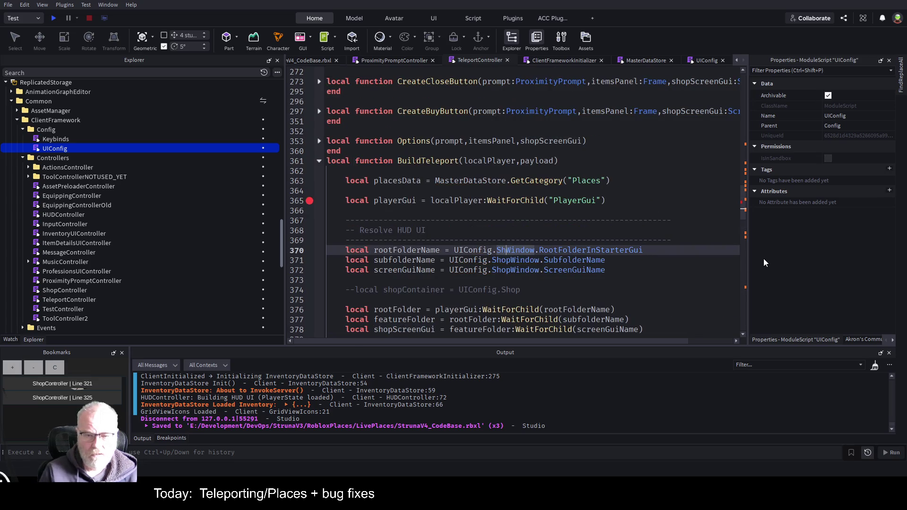
Step: Make line 370 reference UIConfig.TeleportWindow, fixing the typed Teleport typo
text(Tel)
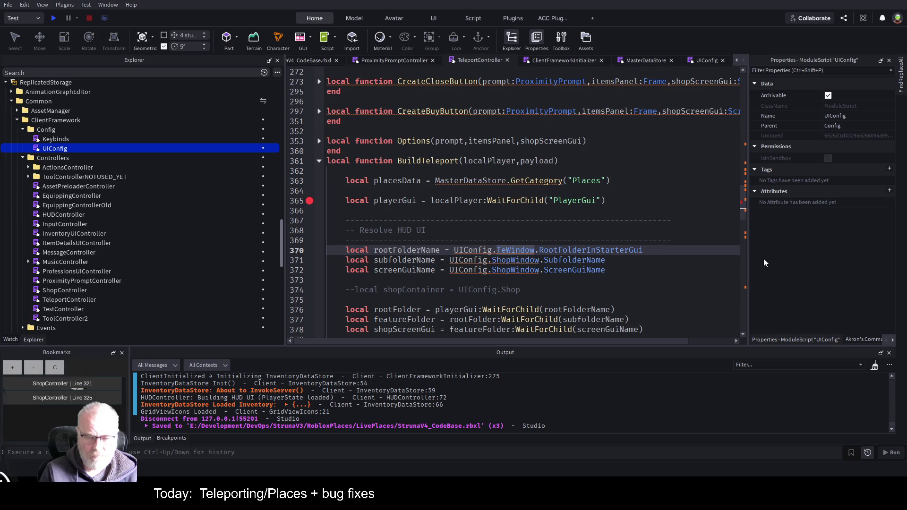
text(eport)
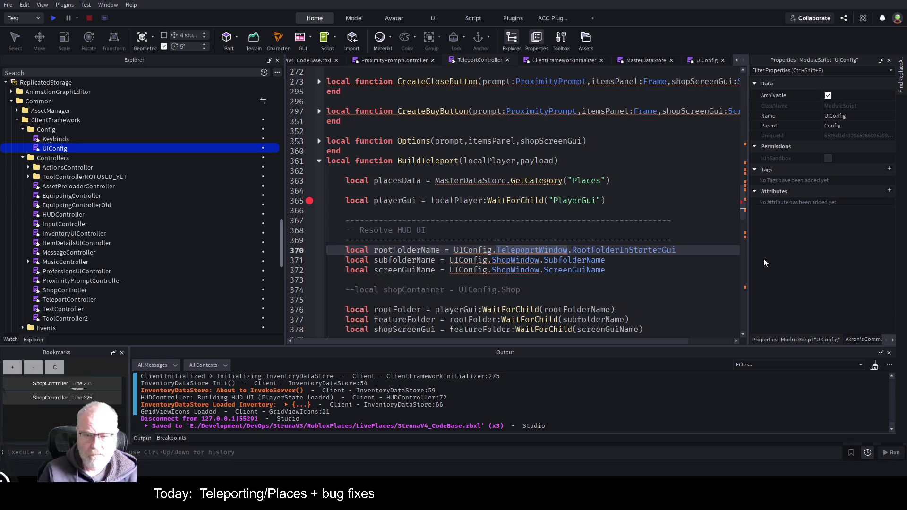
key(Left)
key(Left)
key(Left)
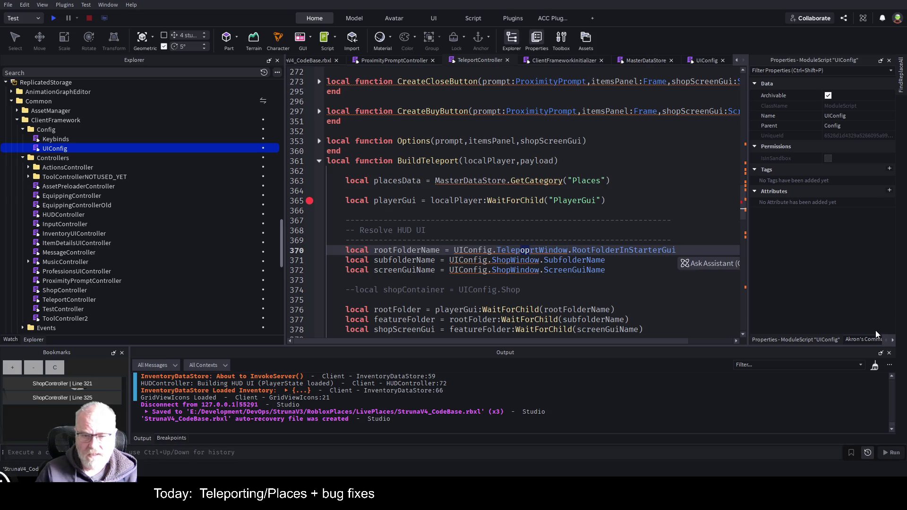
key(Delete)
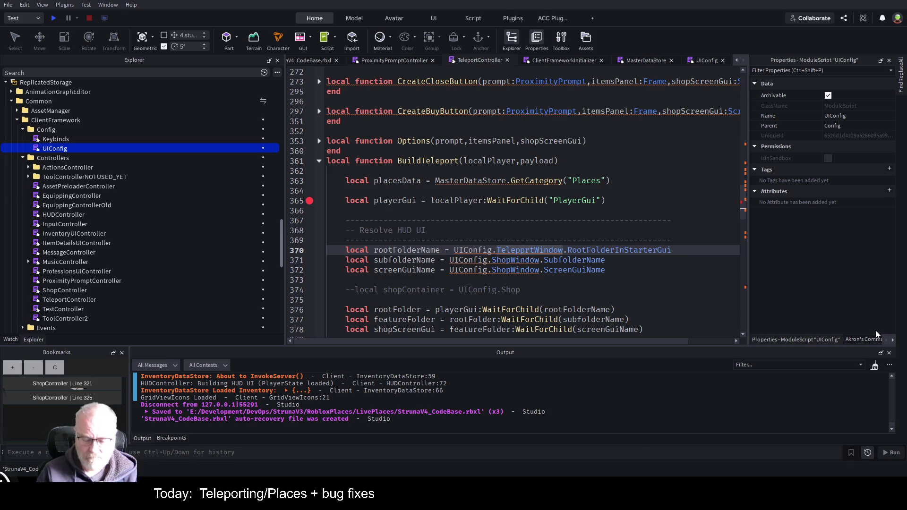
text(o)
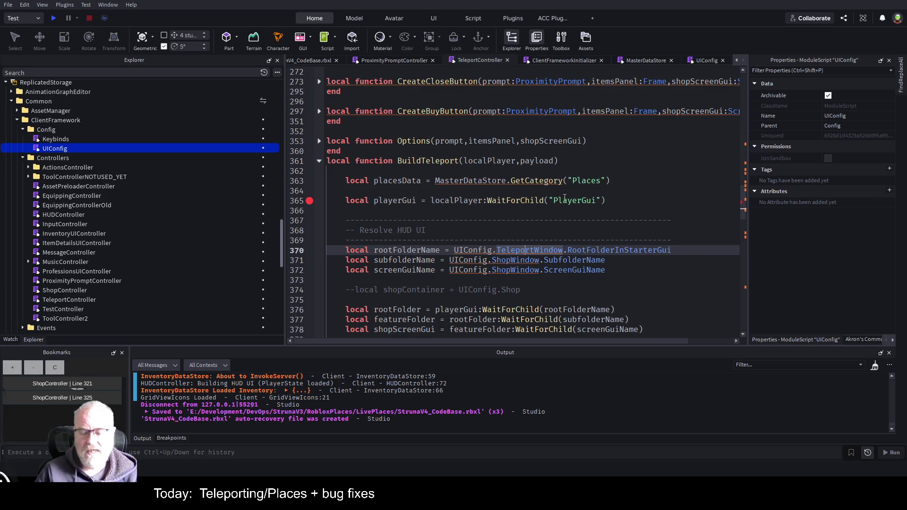
click(582, 221)
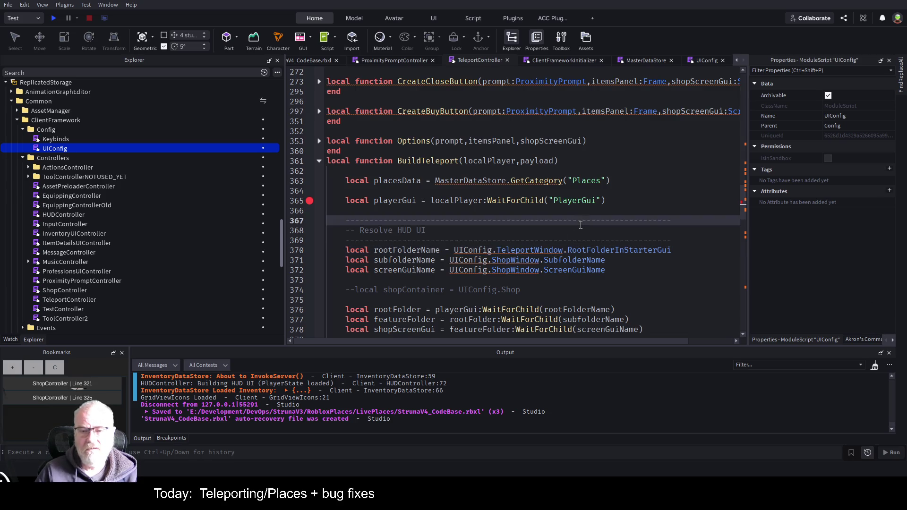
click(535, 251)
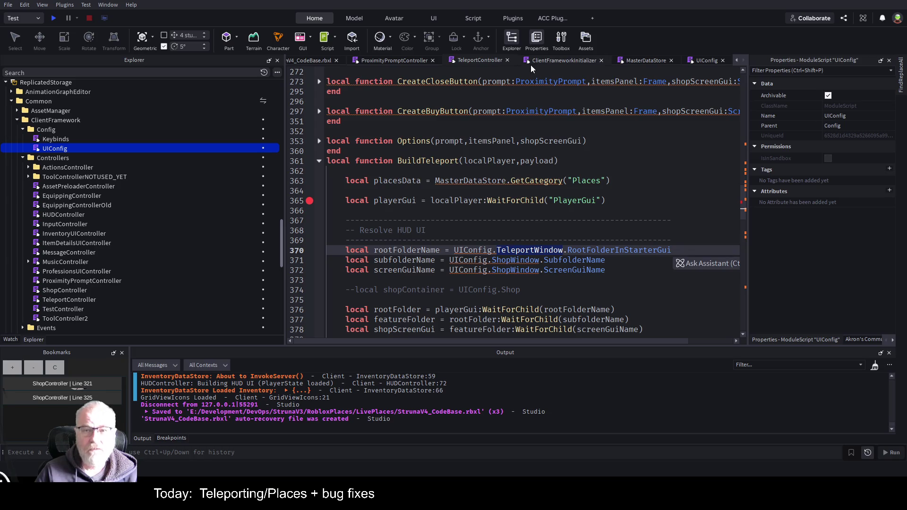
Step: Correct the UIConfig entry name to TeleportWindow, save, and return to TeleportController
click(712, 61)
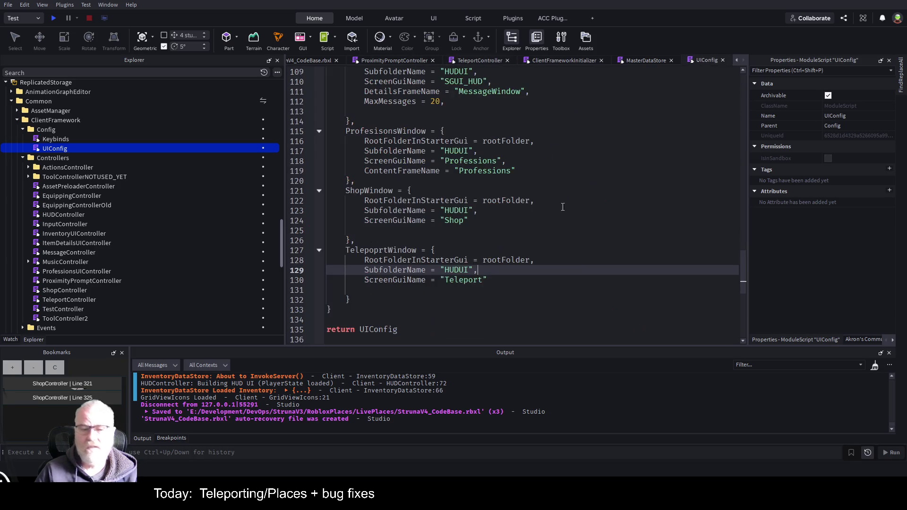
click(376, 250)
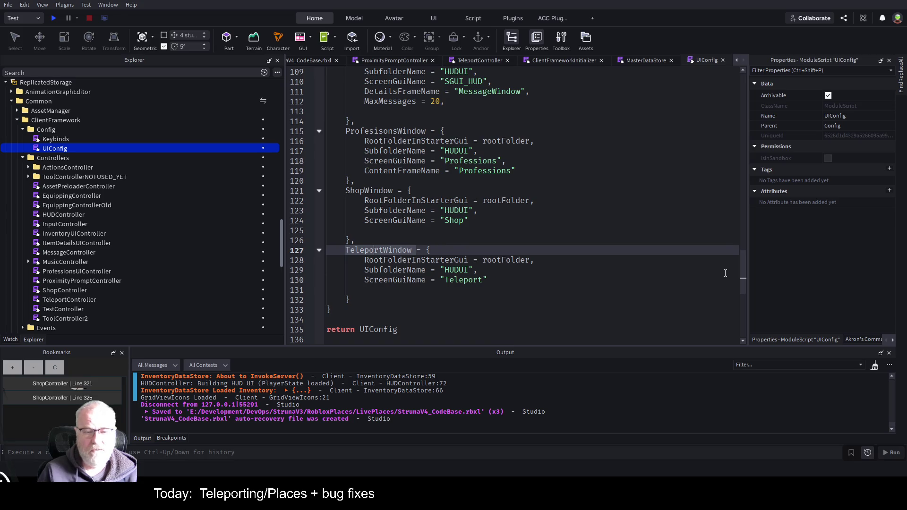
double_click(381, 251)
key(ctrl+c)
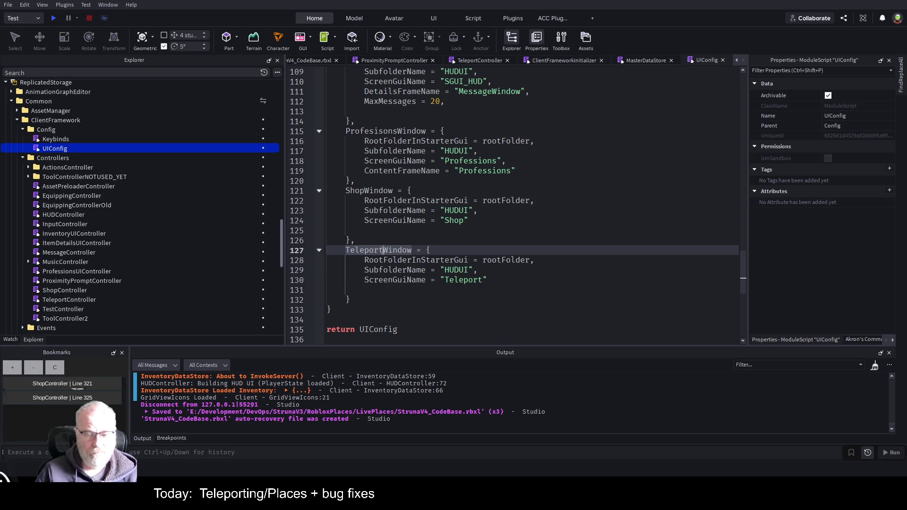
key(ctrl+s)
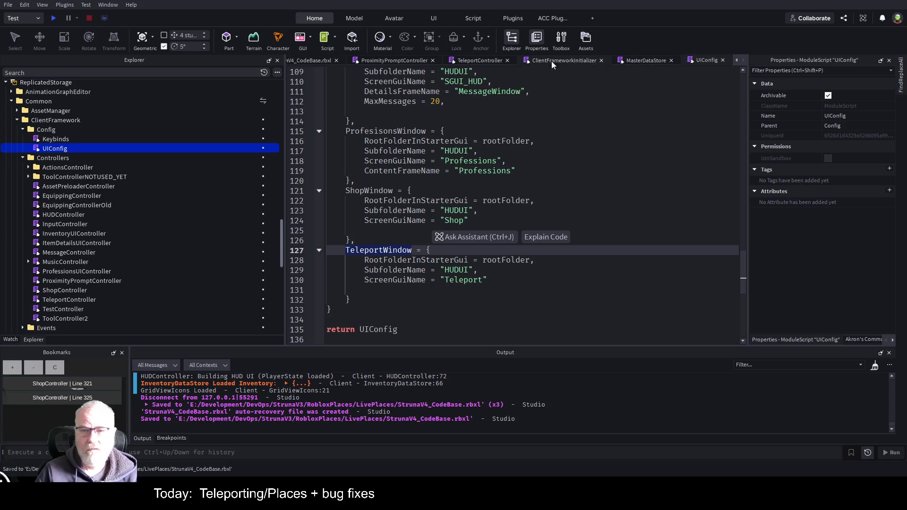
click(423, 62)
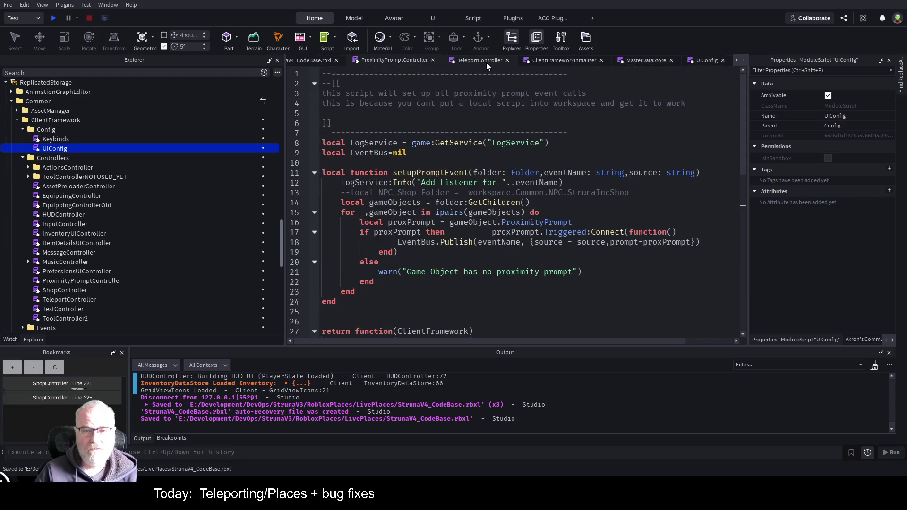
click(486, 62)
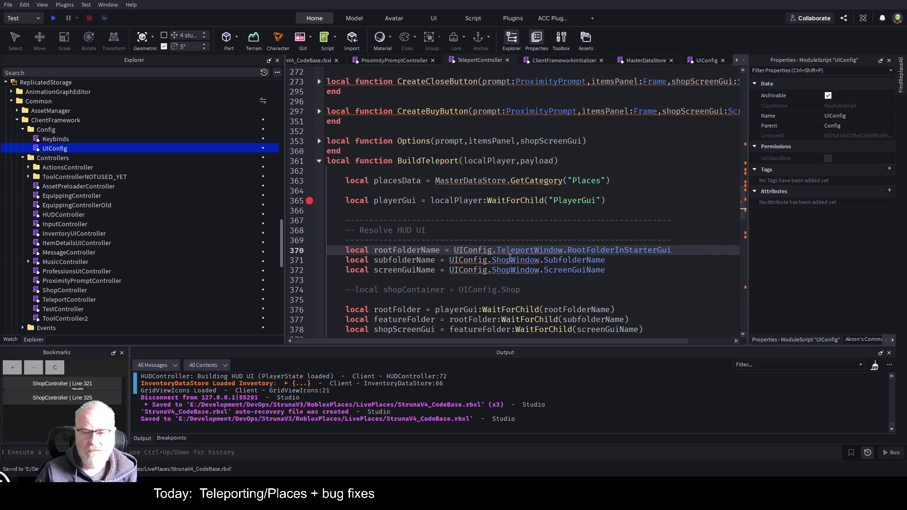
Step: Point lines 371 and 372 at TeleportWindow instead of ShopWindow and save
double_click(515, 260)
key(ctrl+v)
double_click(516, 272)
key(ctrl+v)
click(554, 283)
key(ctrl+s)
Step: Delete the commented-out shopContainer line
scroll(534, 246, down, 2)
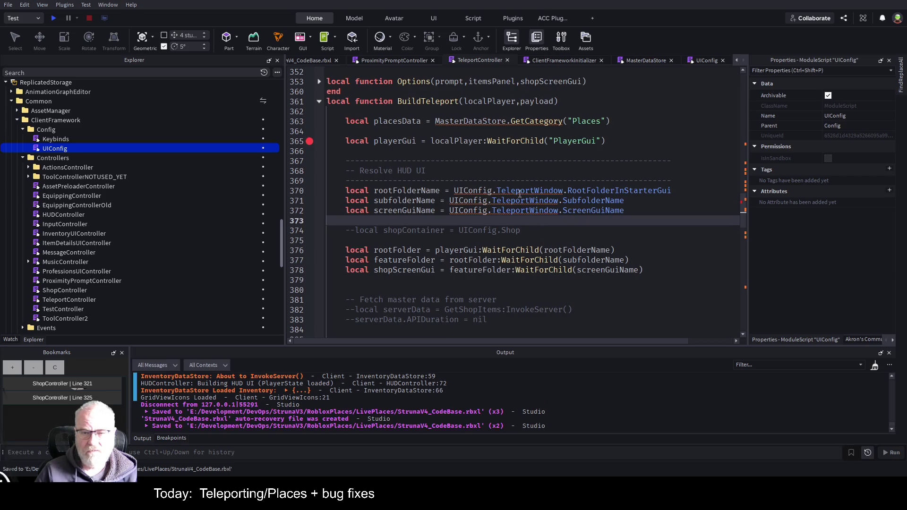
click(608, 228)
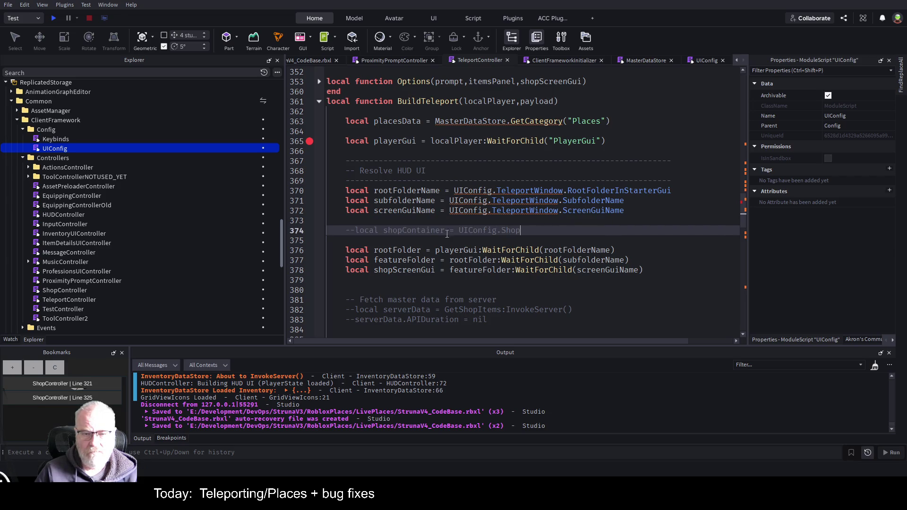
key(shift+Home)
key(BackSpace)
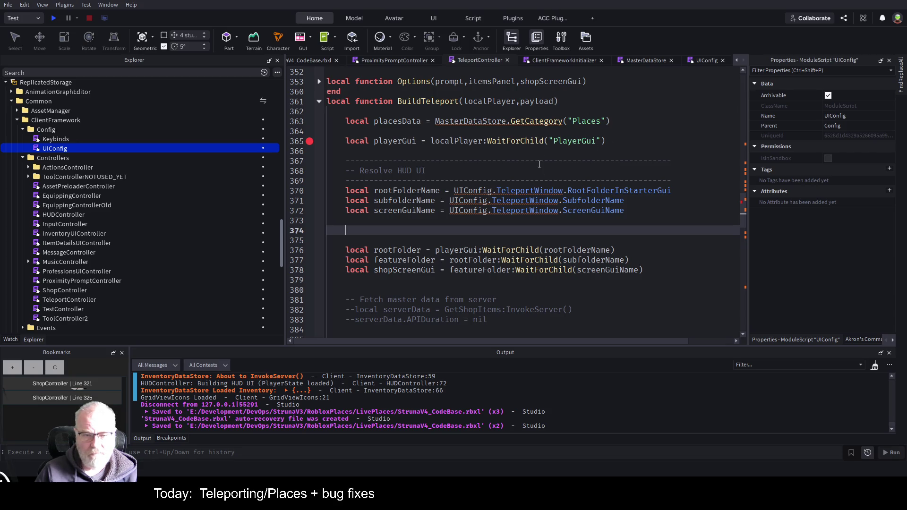
Step: Rename shopScreenGui on line 378 to the teleport name and use it in the buildGrid call
scroll(490, 189, down, 4)
click(394, 211)
key(BackSpace)
key(BackSpace)
key(BackSpace)
text(telepport)
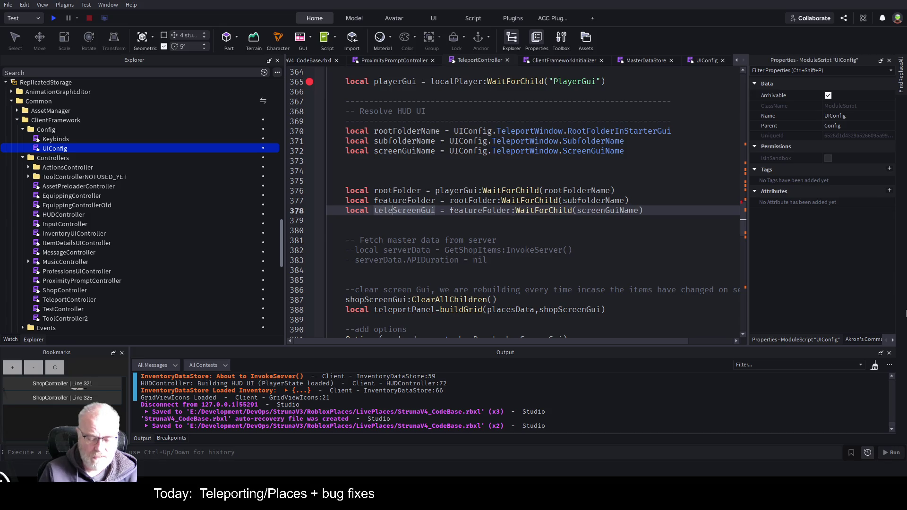
click(619, 250)
double_click(402, 210)
key(ctrl+c)
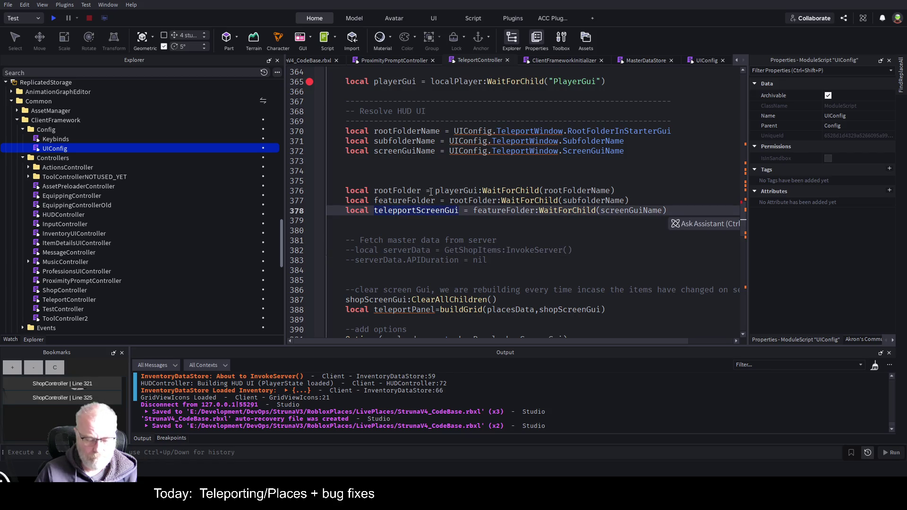
scroll(430, 191, down, 2)
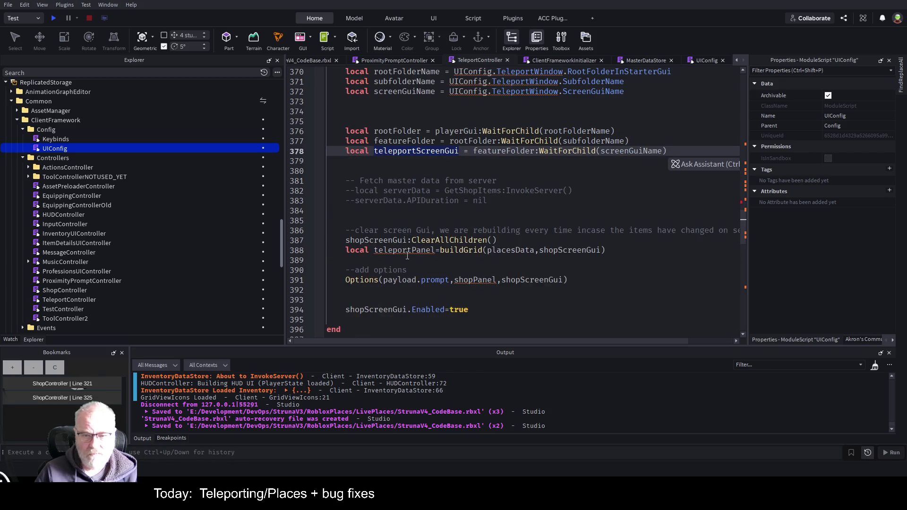
double_click(574, 251)
key(ctrl+v)
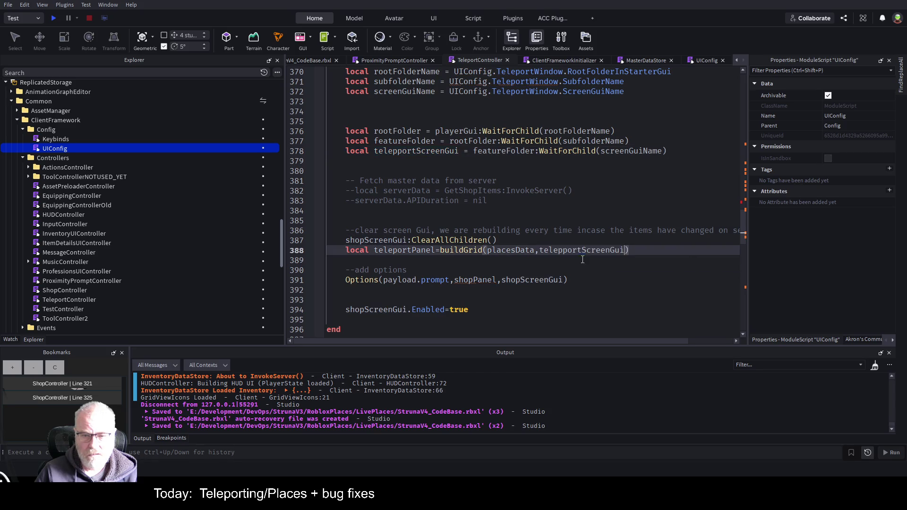
click(608, 288)
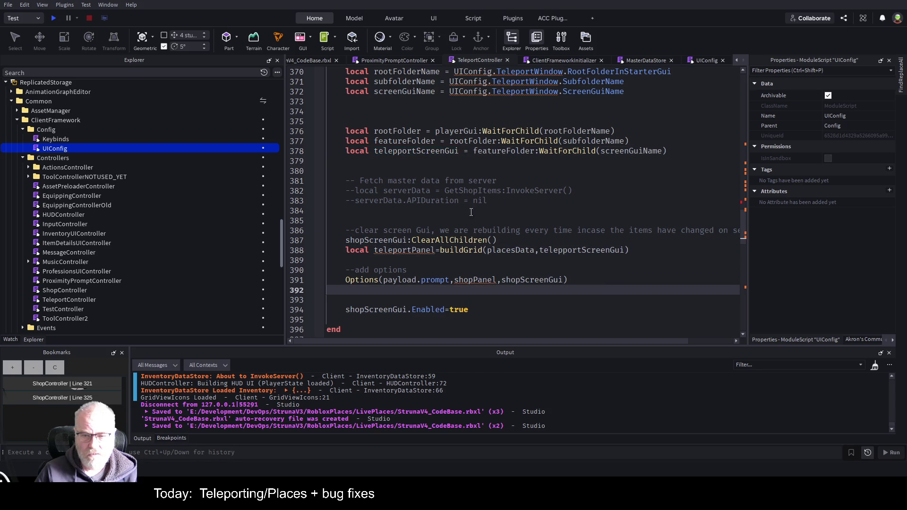
Step: Fix the 'telepport' typos on lines 378, 388 and 391, pass teleportScreenGui to Options, and save
click(404, 154)
key(BackSpace)
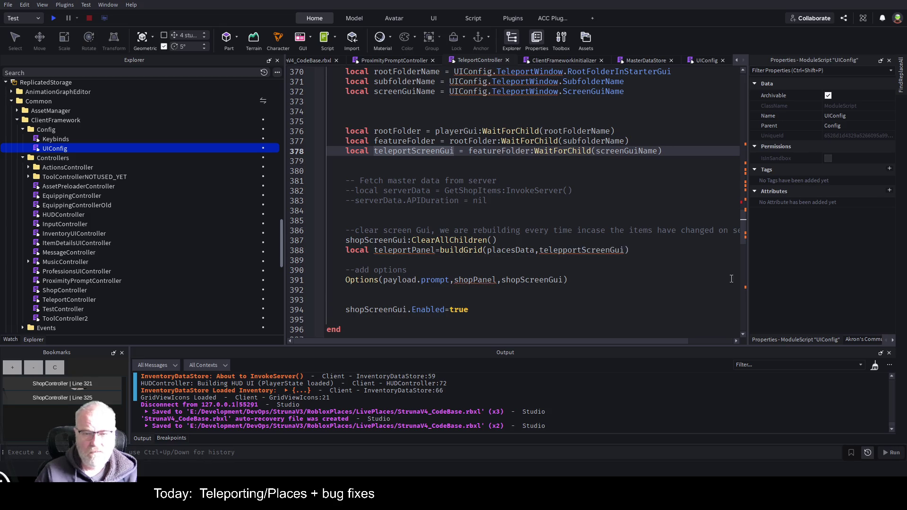
click(568, 253)
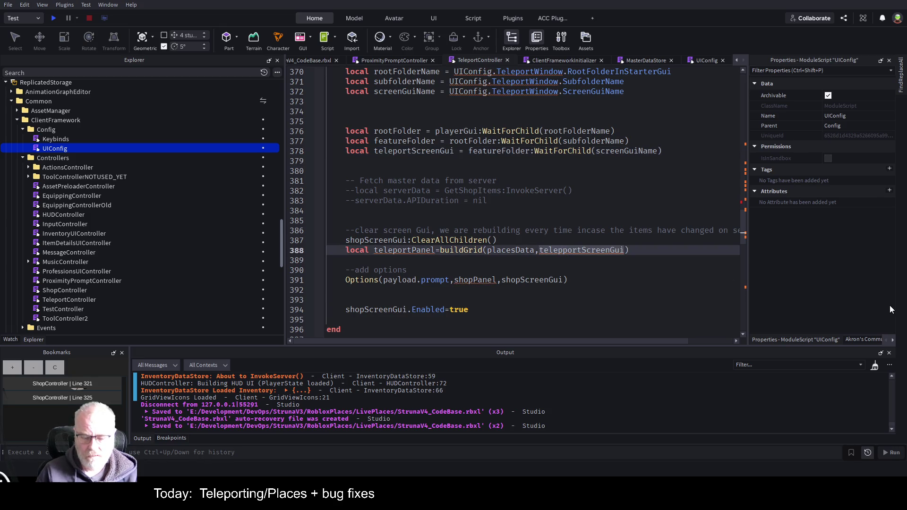
key(BackSpace)
double_click(534, 280)
text(telepportScreenGui)
key(ctrl+s)
click(521, 250)
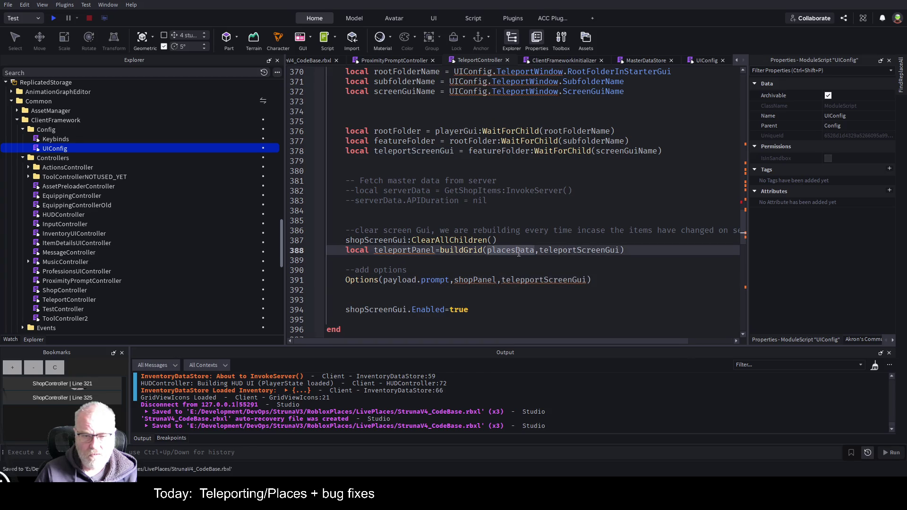
click(524, 280)
key(Delete)
key(ctrl+s)
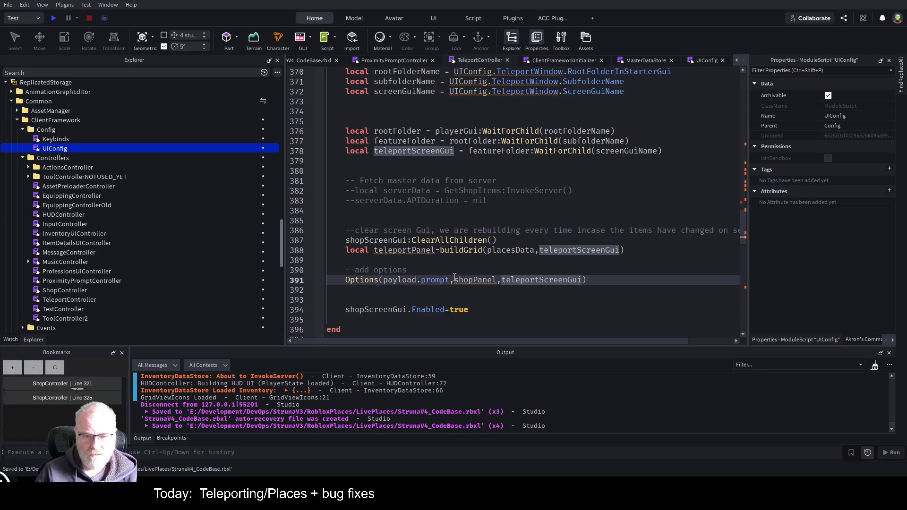
Step: Replace shopPanel with teleportPanel in the Options call, then go to buildGrid's definition
double_click(405, 250)
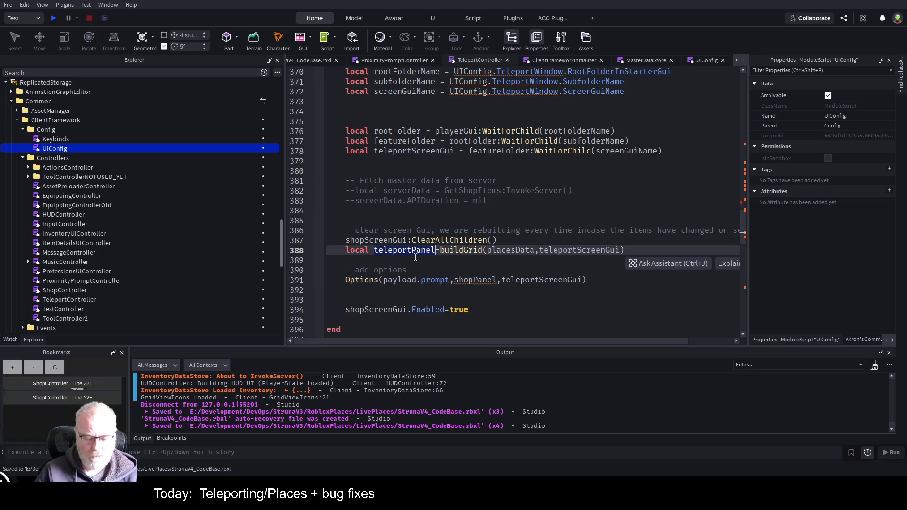
key(ctrl+c)
double_click(475, 279)
key(ctrl+v)
click(462, 260)
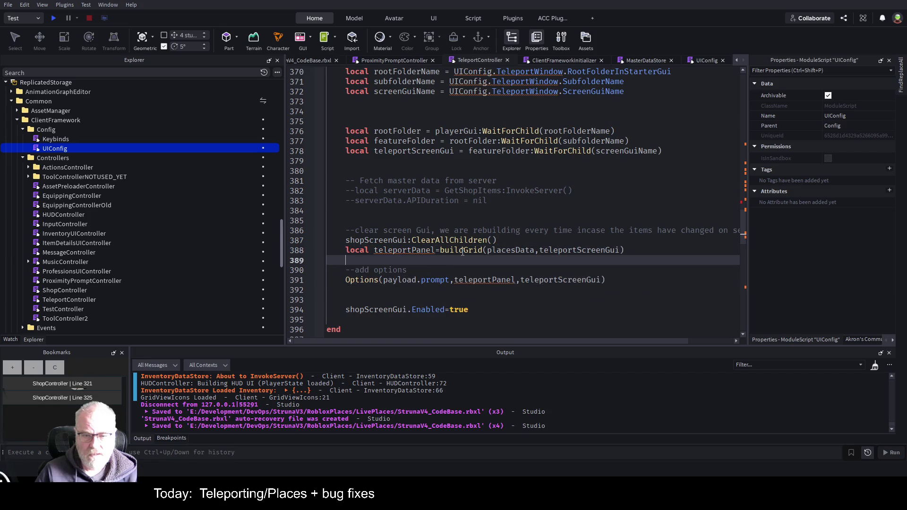
double_click(463, 250)
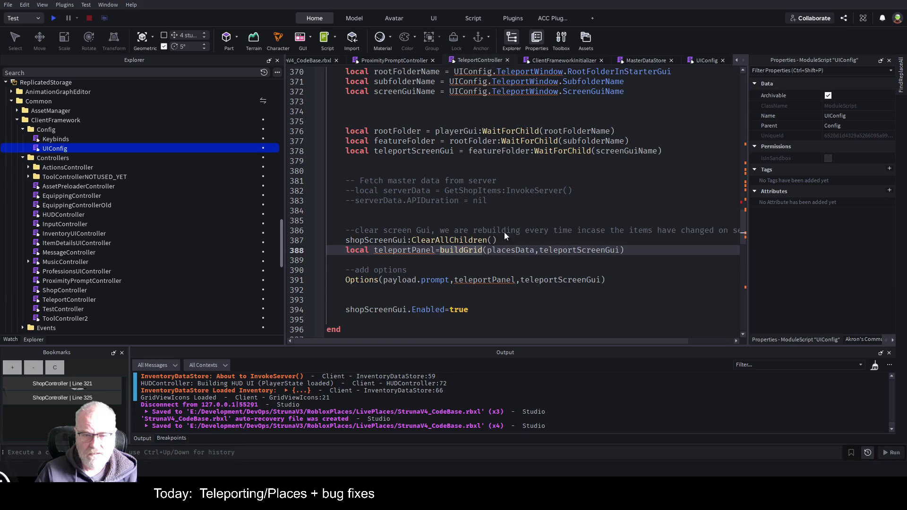
key(F12)
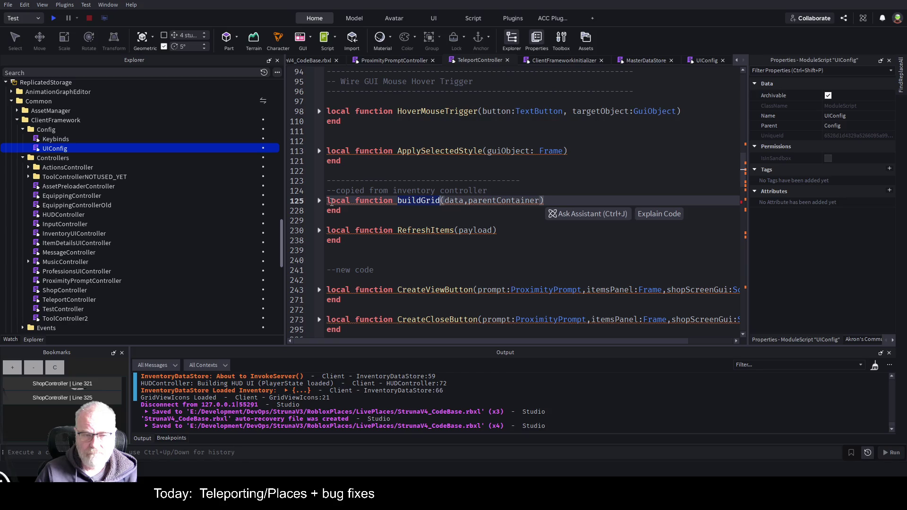
Step: Expand the folded buildGrid function at line 125 and scroll through its body
click(319, 201)
scroll(453, 311, down, 15)
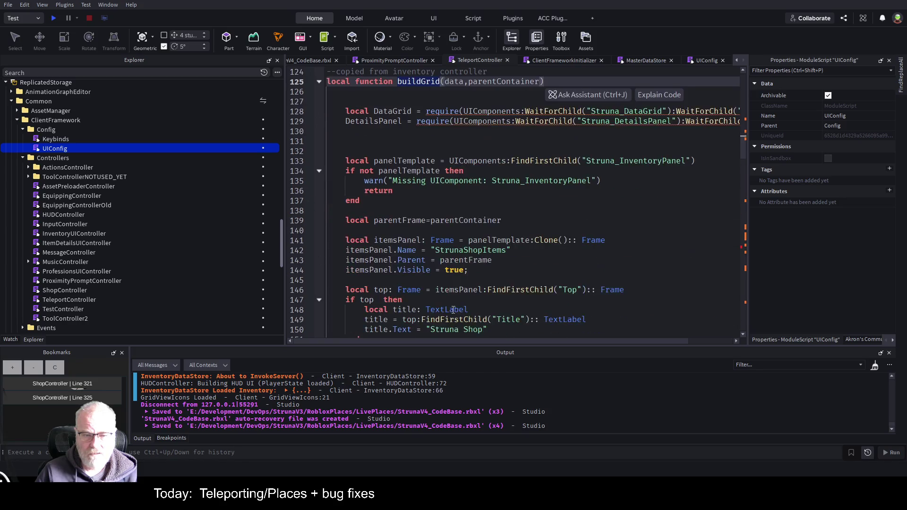
scroll(452, 312, down, 5)
scroll(474, 260, down, 14)
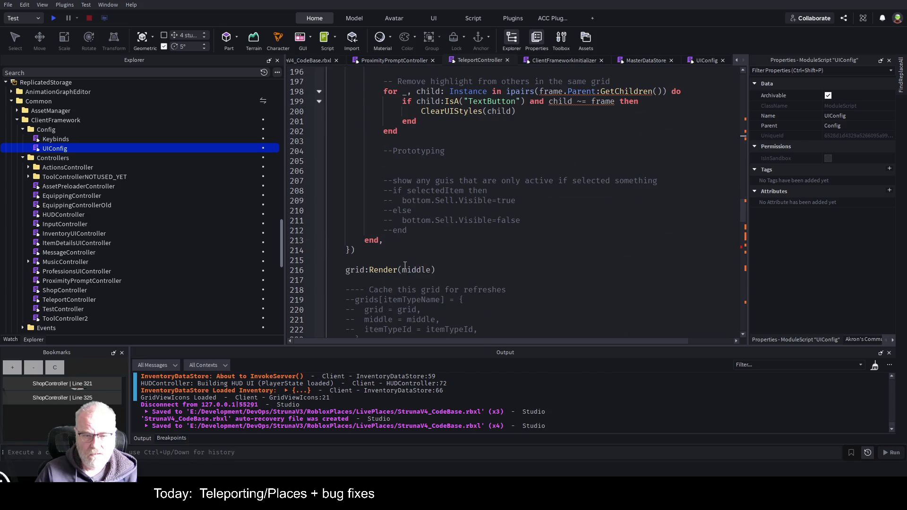
scroll(402, 282, down, 3)
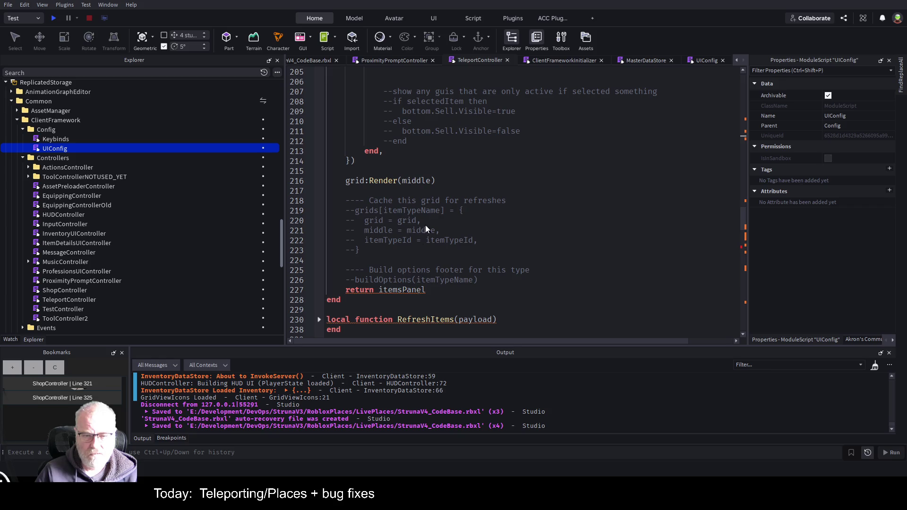
scroll(432, 220, up, 9)
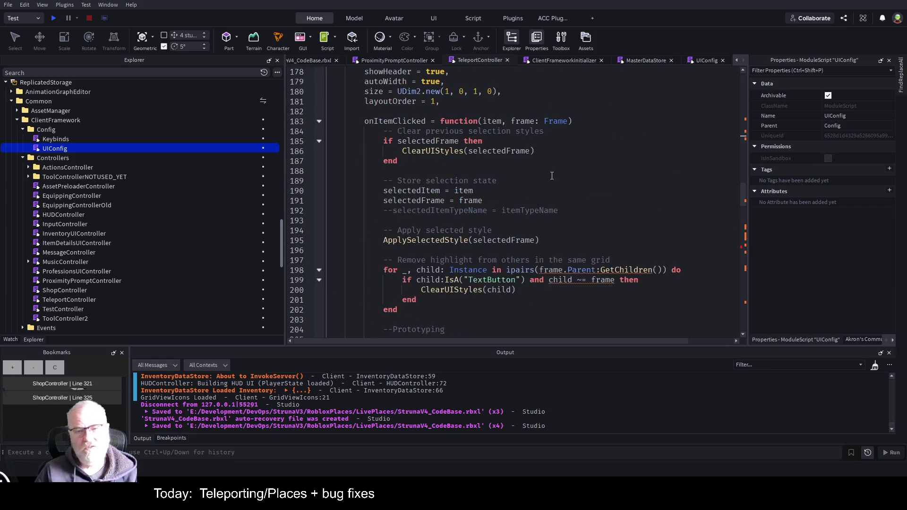
scroll(551, 176, up, 16)
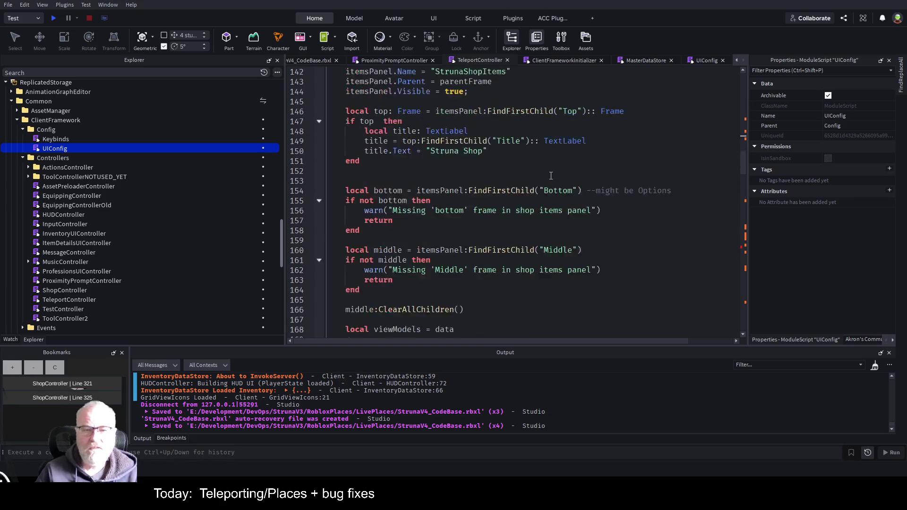
scroll(547, 175, up, 6)
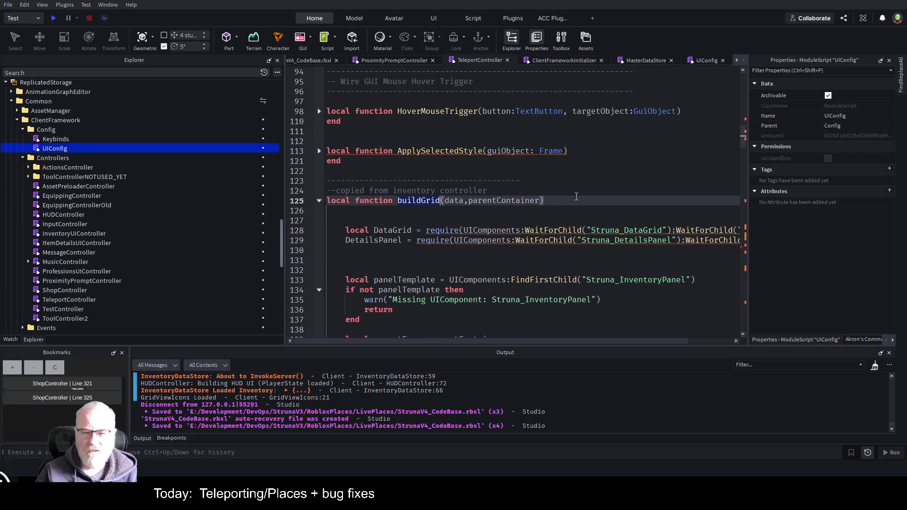
scroll(487, 194, down, 12)
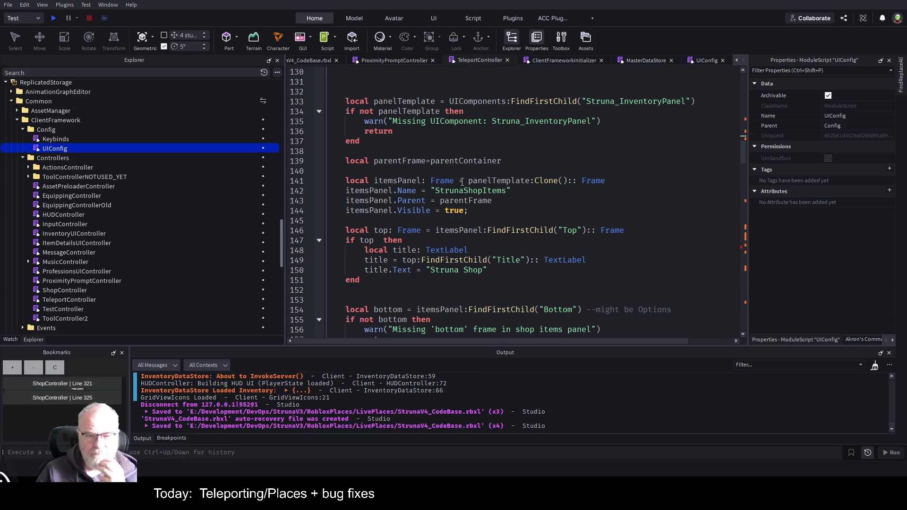
Step: Rename the StrunaShopItems panel to TeleportPlaces and change its Struna Shop title to Teleport
double_click(470, 190)
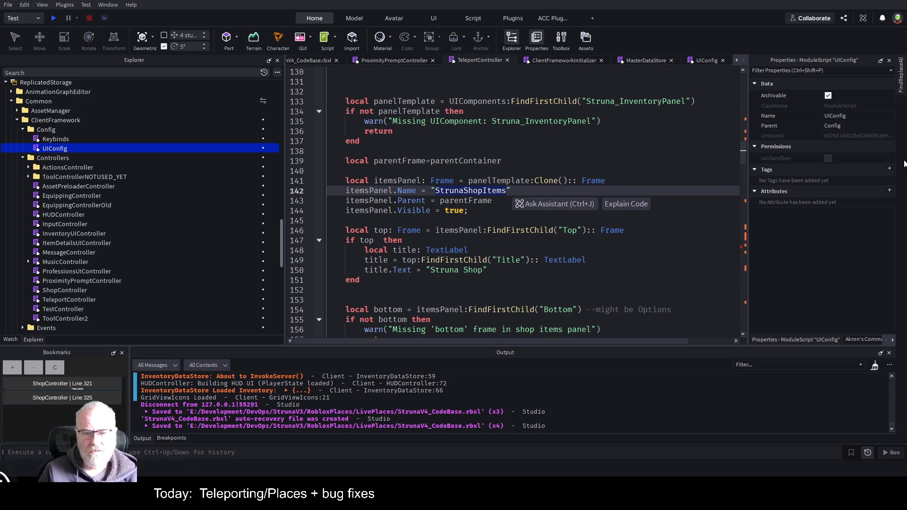
key(Right)
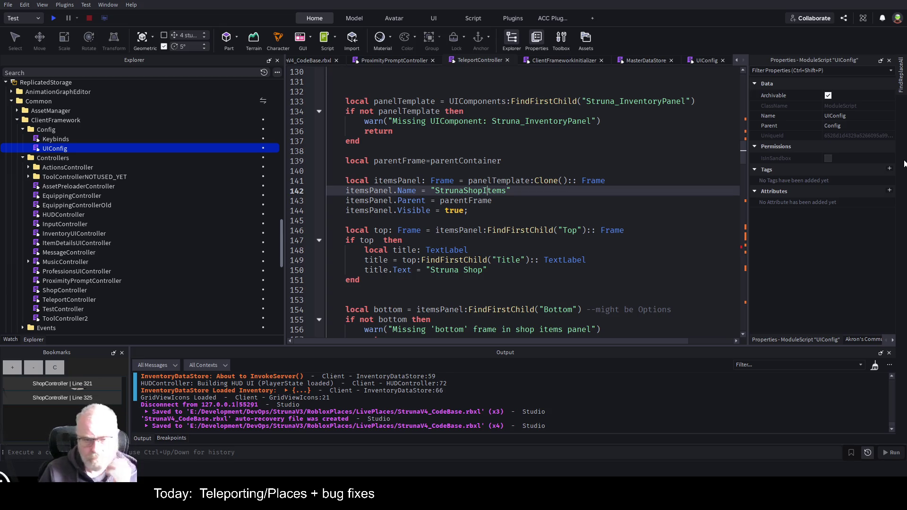
key(BackSpace)
key(BackSpace)
key(BackSpace)
key(BackSpace)
text(TeleportPlaces)
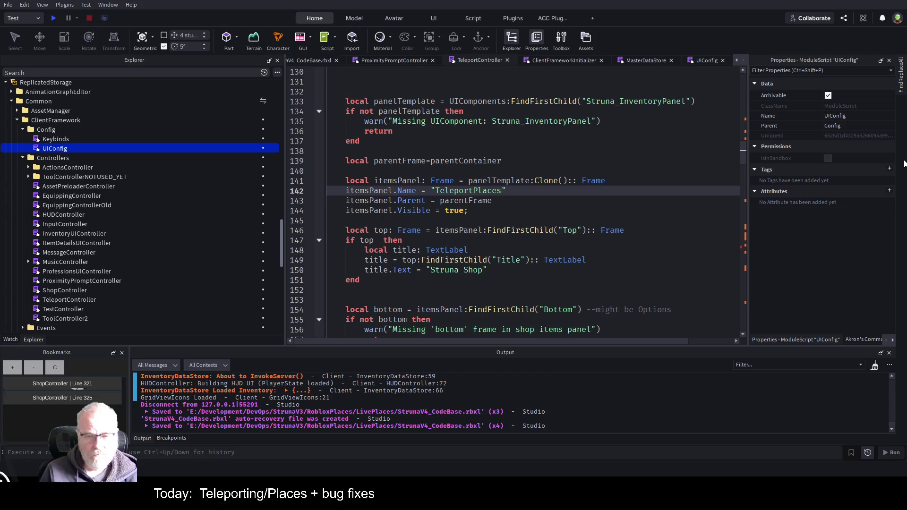
key(Down)
key(Down)
key(Down)
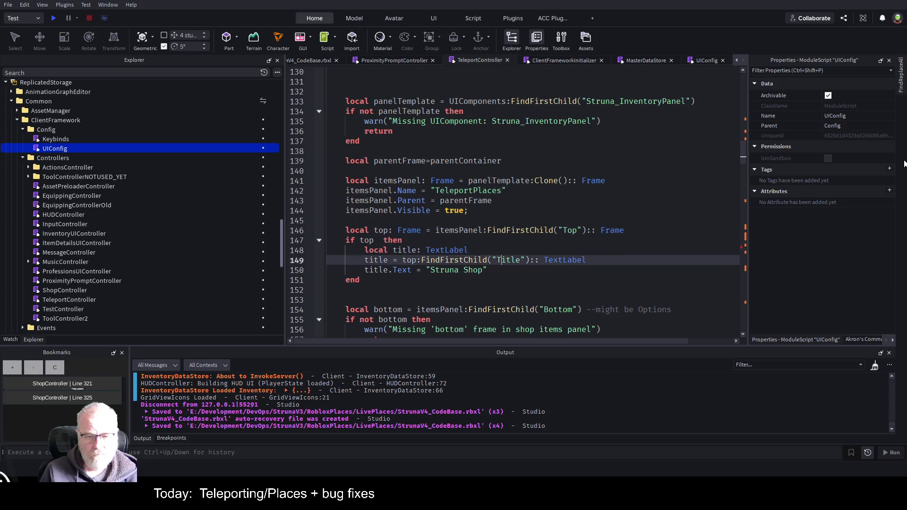
key(BackSpace)
key(BackSpace)
key(BackSpace)
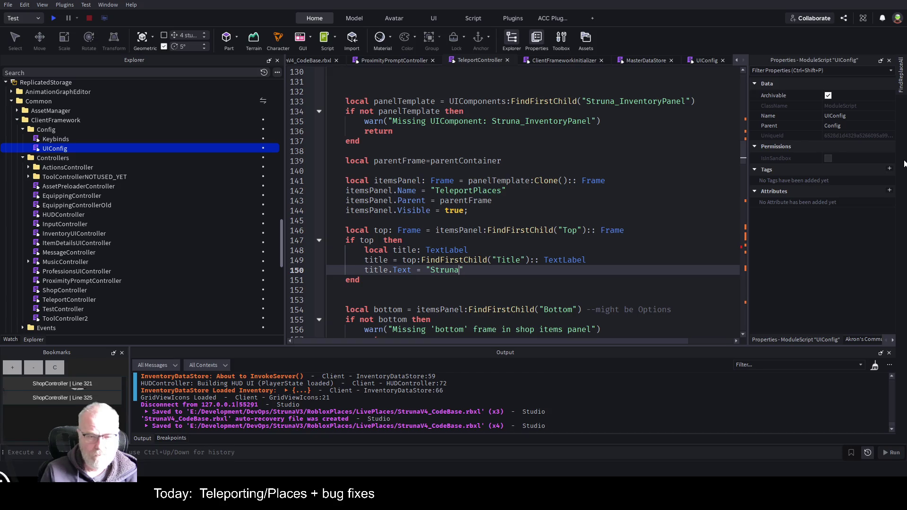
text(Teleport)
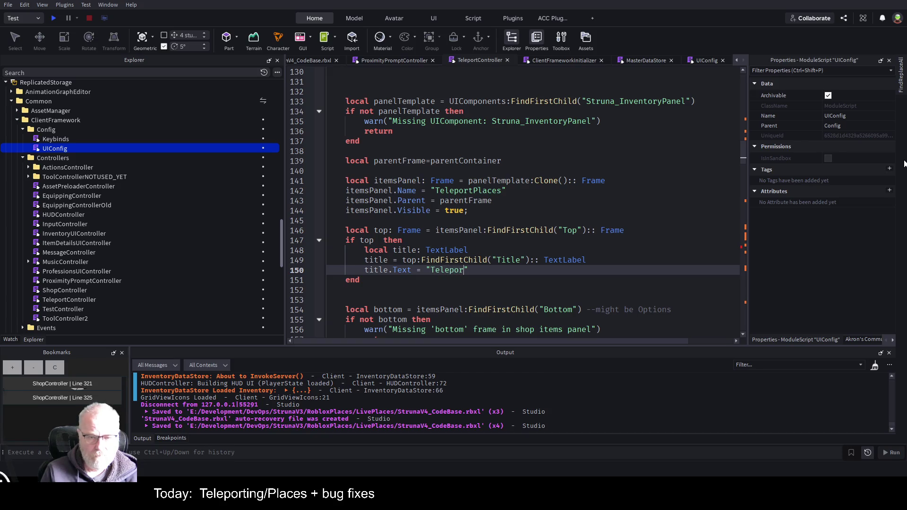
Step: Replace 'shop' with 'teleport' in the bottom-frame and middle-frame warning messages
key(Down)
key(Down)
key(Down)
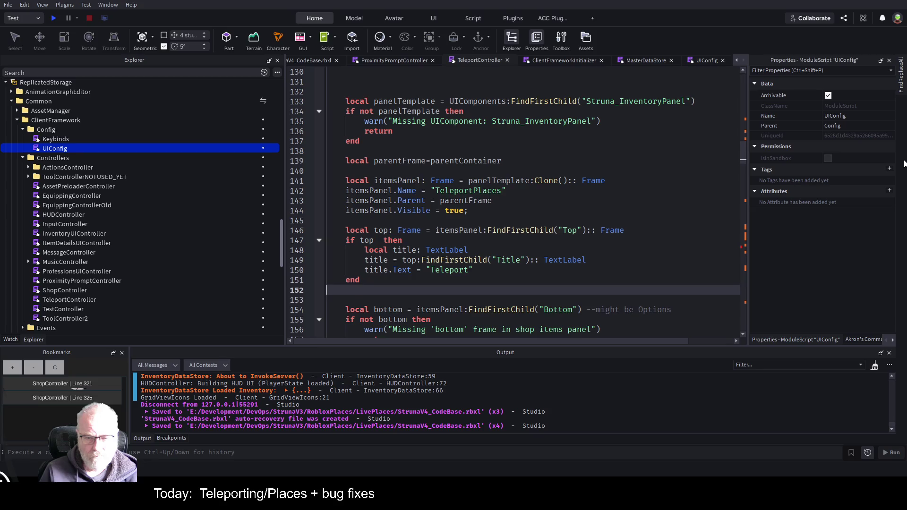
key(Up)
key(Up)
key(Up)
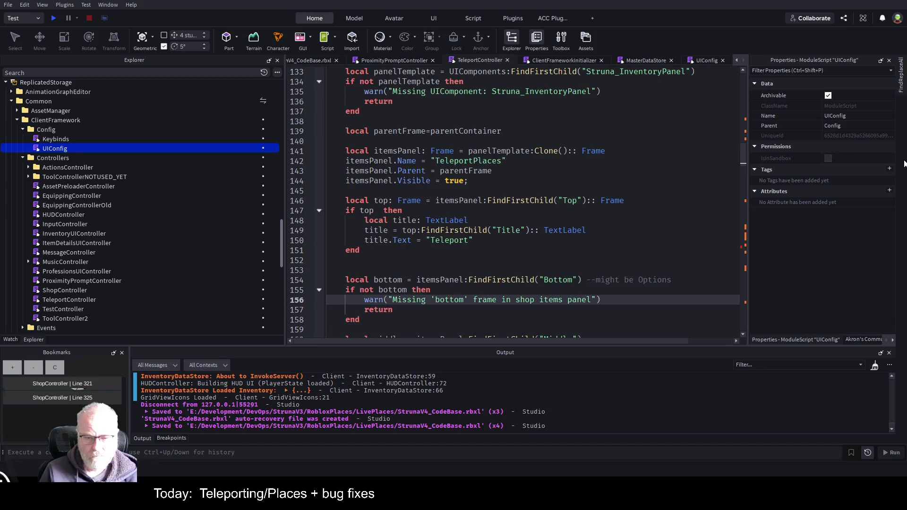
key(Delete)
key(Delete)
key(Delete)
text(teleport)
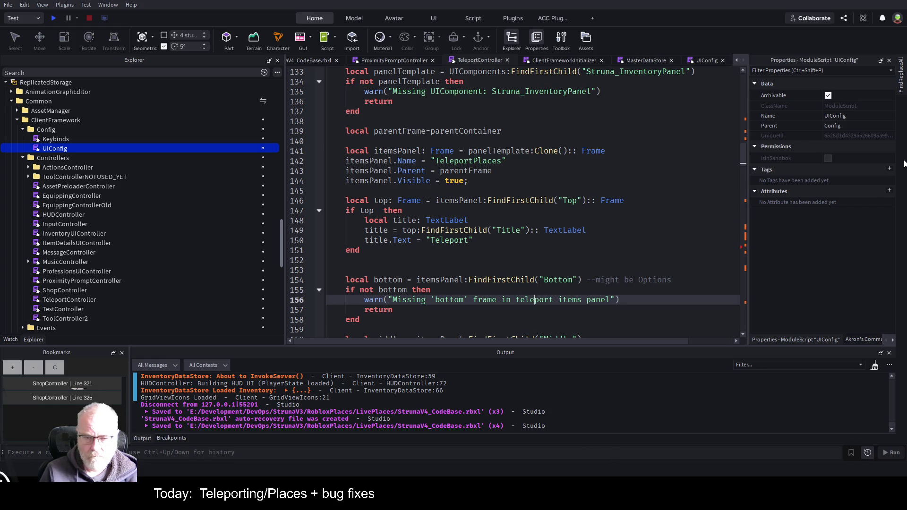
key(Down)
key(Down)
key(Down)
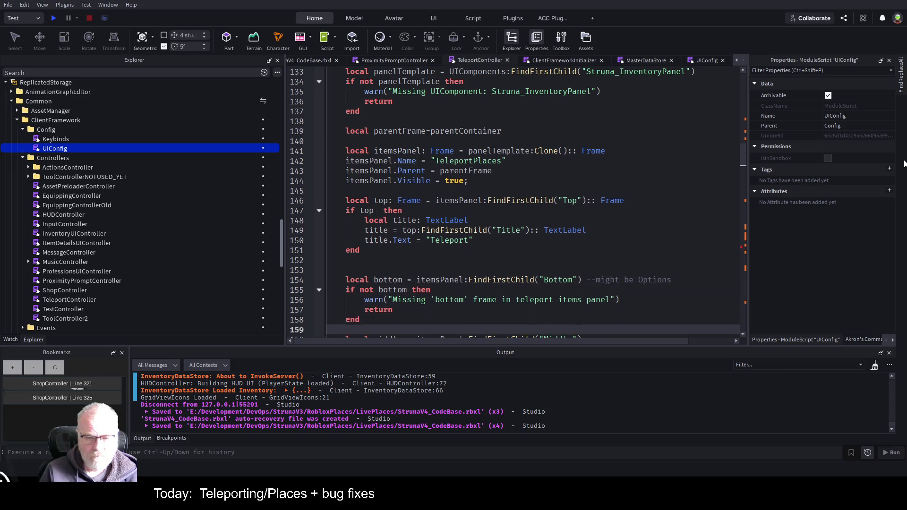
key(Up)
key(Up)
key(Up)
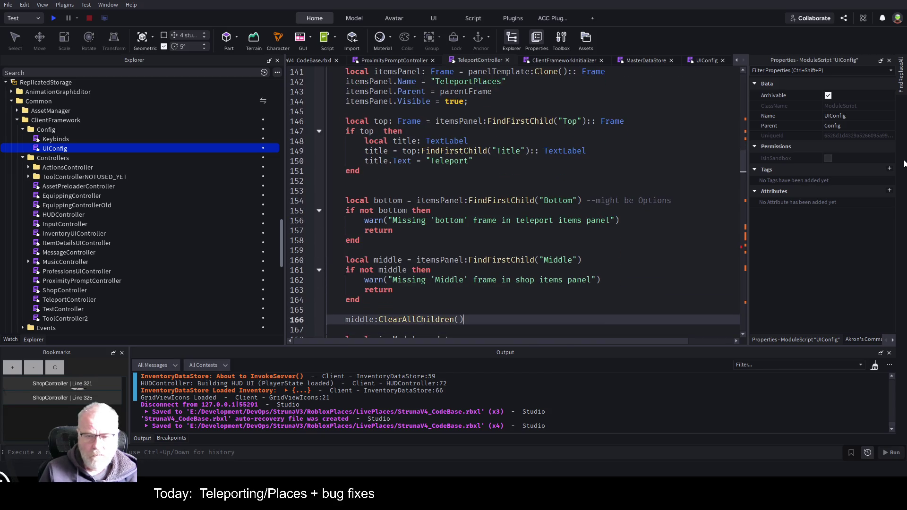
key(Delete)
key(Delete)
key(Delete)
text(teleport)
key(Down)
key(Down)
key(Down)
key(Down)
key(Down)
key(Down)
key(Down)
key(Down)
key(Down)
key(Up)
key(Up)
key(Up)
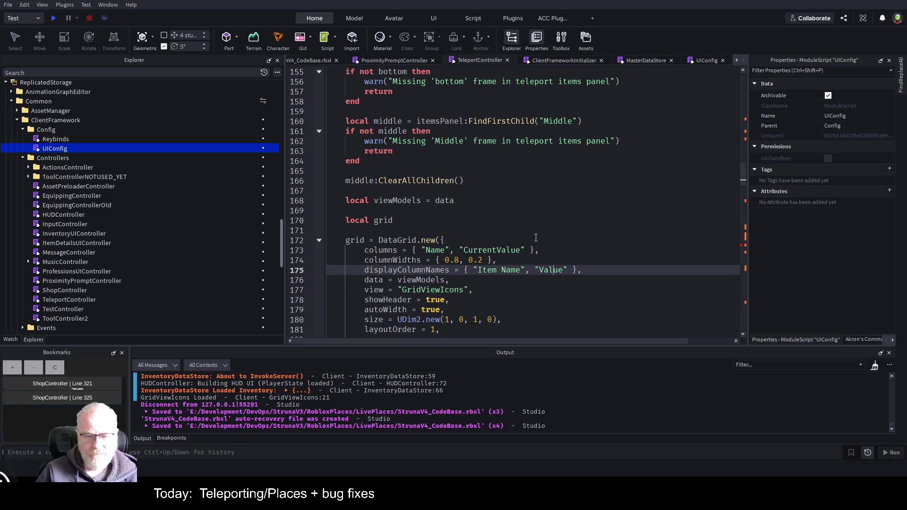
Step: Remove the CurrentValue column and the Value display name from the teleport grid
double_click(488, 270)
key(Left)
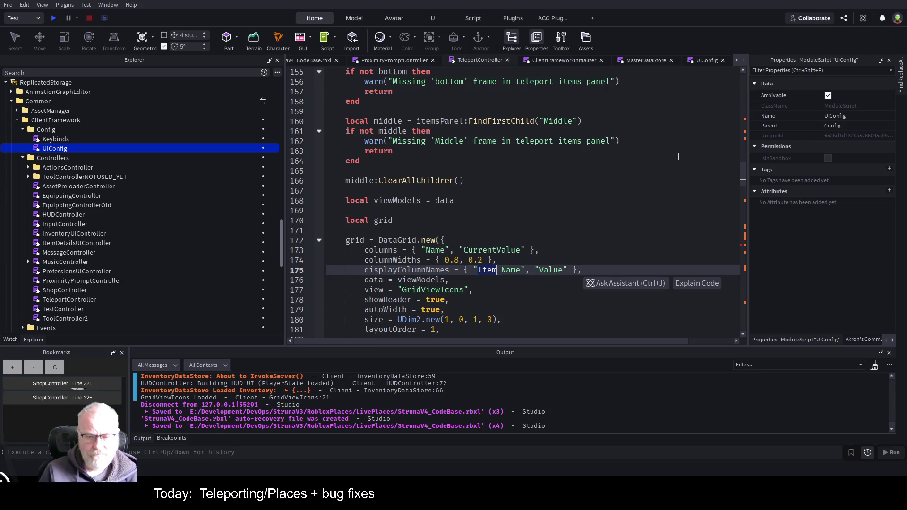
key(Up)
key(Up)
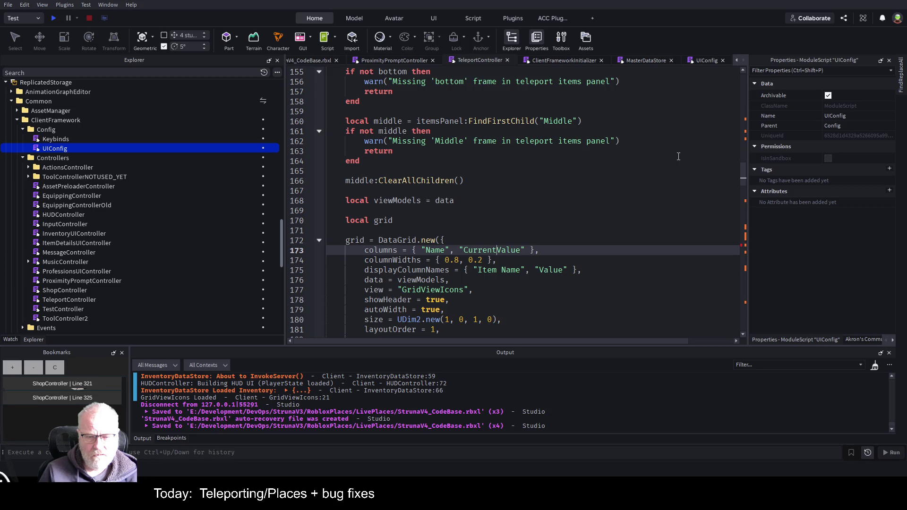
key(Down)
key(Down)
key(Down)
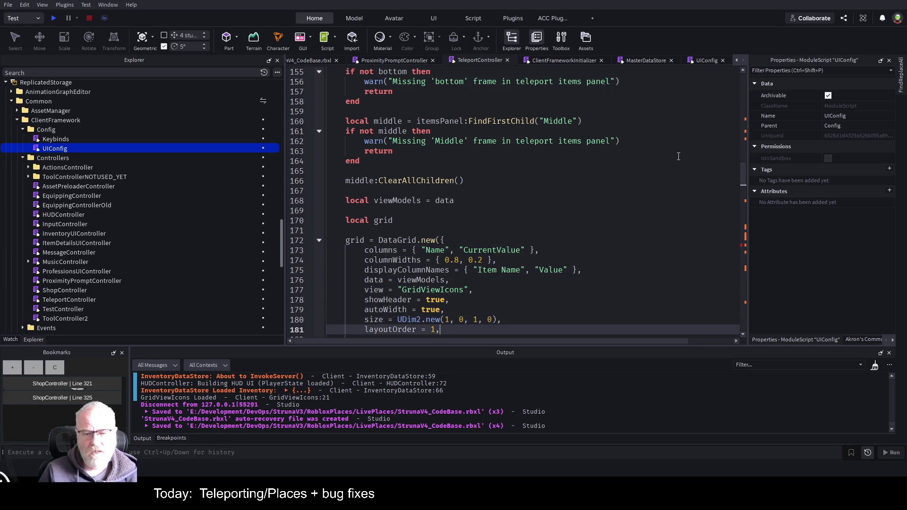
key(Down)
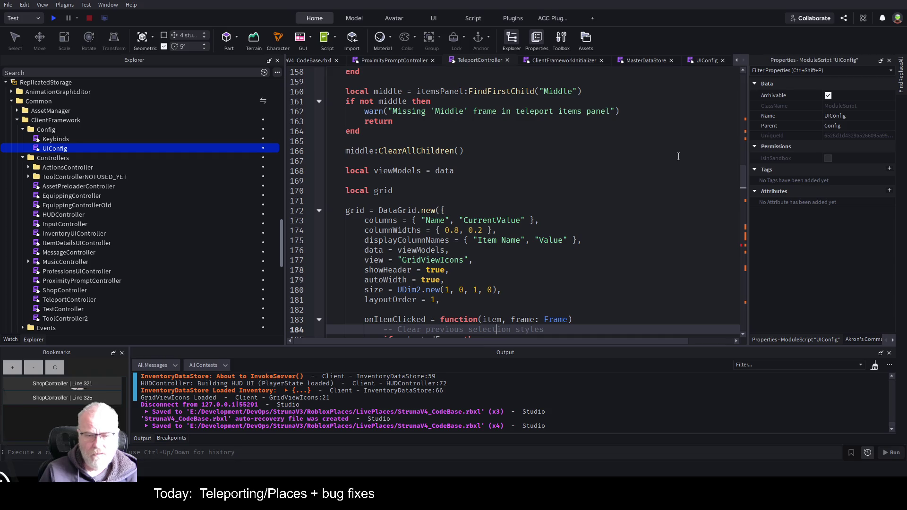
key(Down)
key(Down)
key(Up)
key(Up)
key(Up)
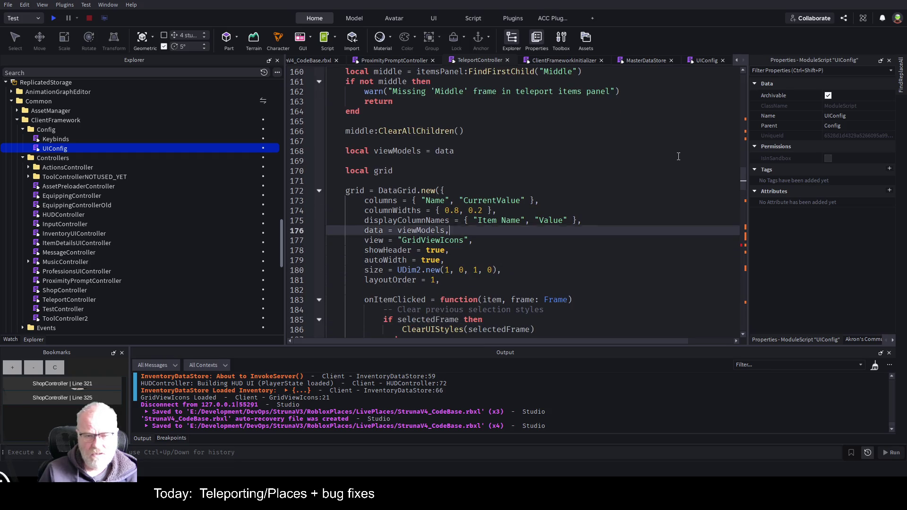
key(Up)
key(Up)
key(Up)
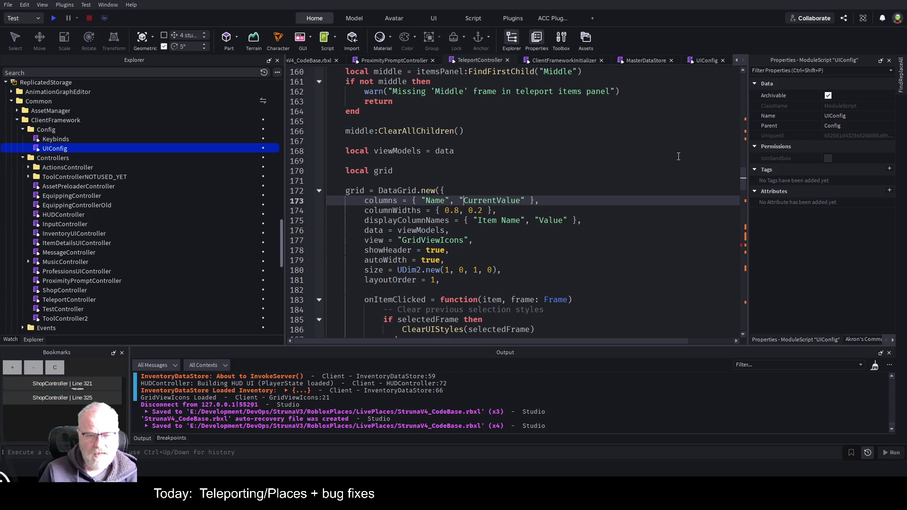
key(shift+ctrl+Left)
key(shift+ctrl+Left)
key(shift+ctrl+Left)
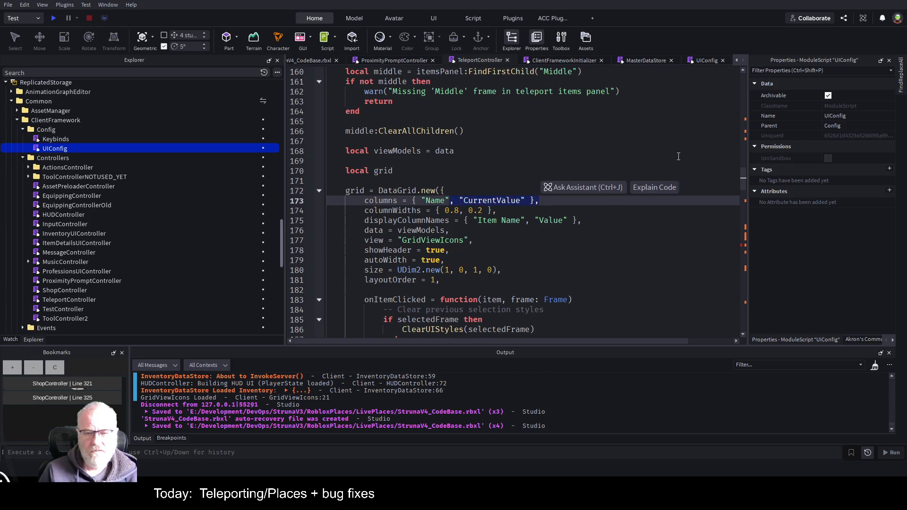
key(Delete)
key(Down)
key(Down)
key(End)
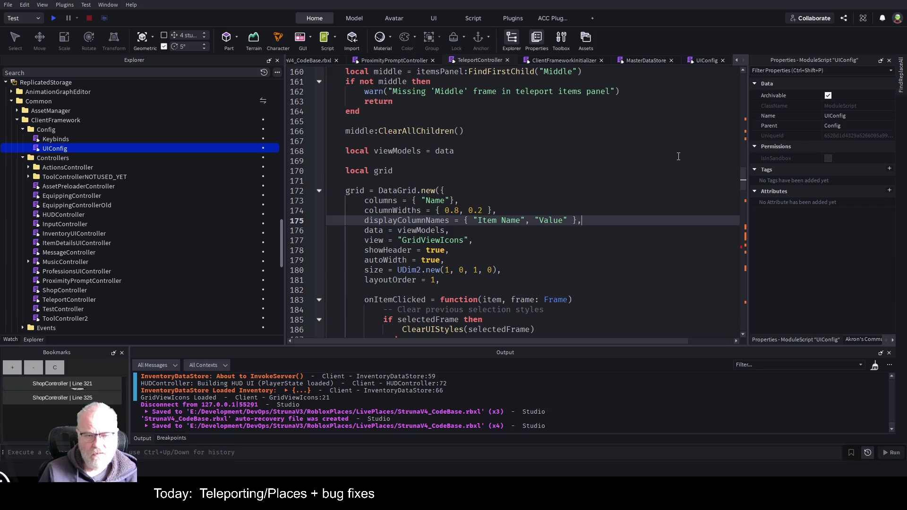
key(shift+ctrl+Left)
key(shift+ctrl+Left)
key(shift+ctrl+Left)
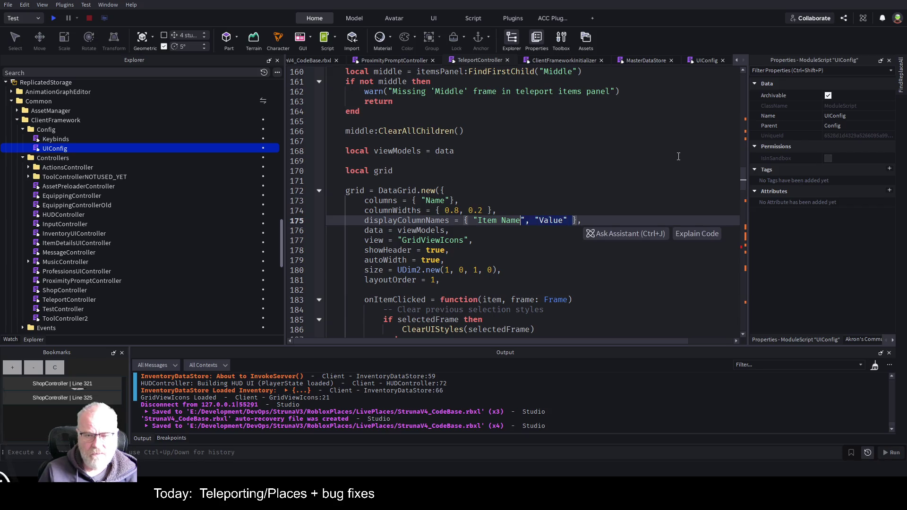
key(Delete)
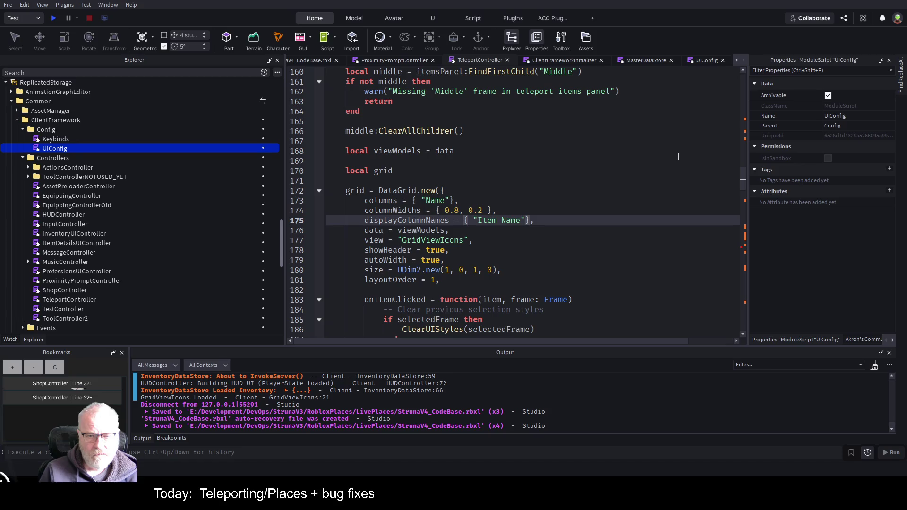
Step: Set columnWidths to { 0.8 }, keep the old widths as a commented copy, and save
key(Up)
key(Left)
key(Left)
key(Left)
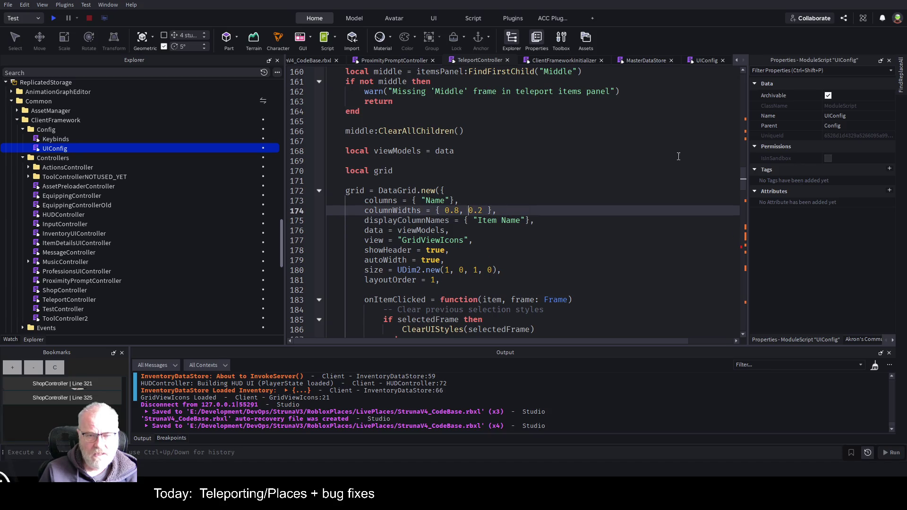
key(shift+End)
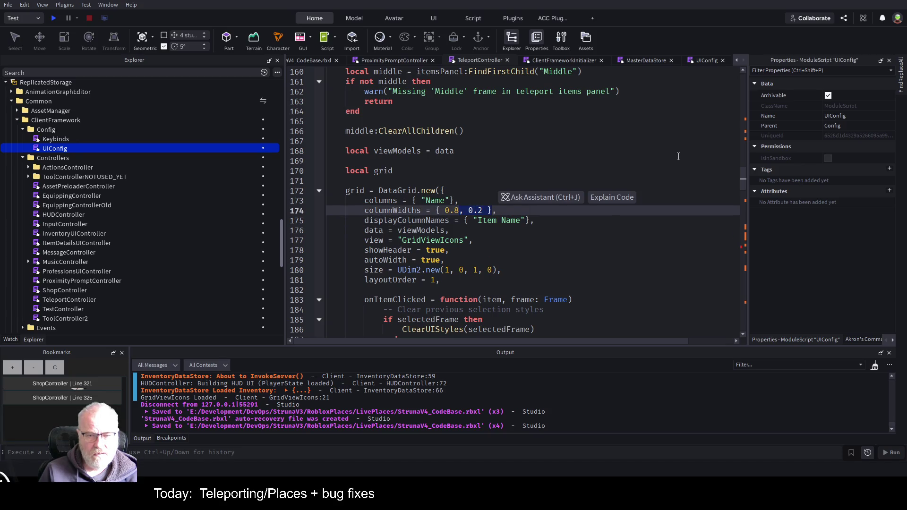
key(End)
key(shift+Home)
key(ctrl+c)
key(End)
key(Left)
key(Left)
key(Left)
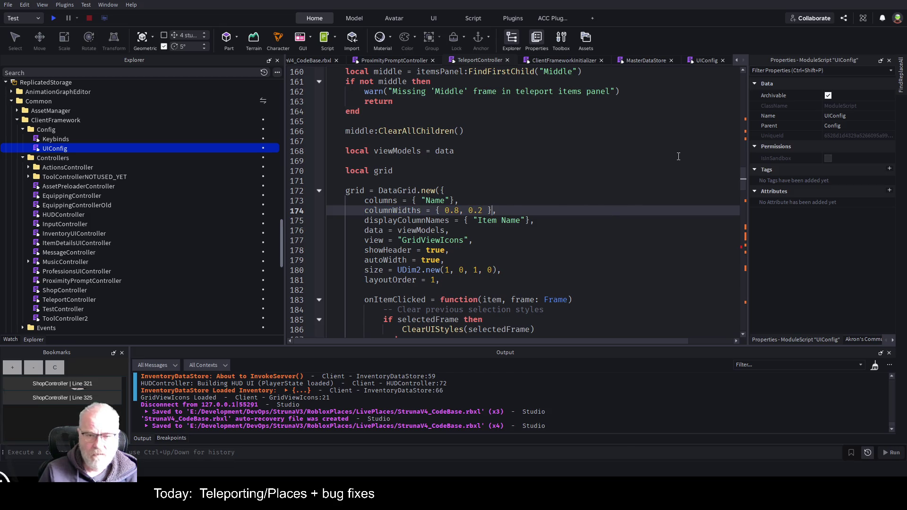
key(Delete)
key(Delete)
key(Delete)
key(BackSpace)
key(BackSpace)
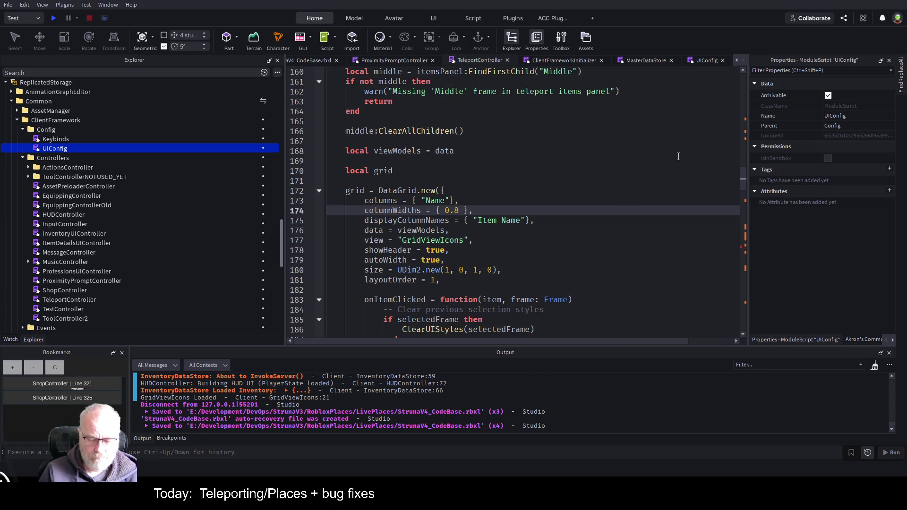
text(-)
key(ctrl+v)
key(Left)
key(Left)
key(Left)
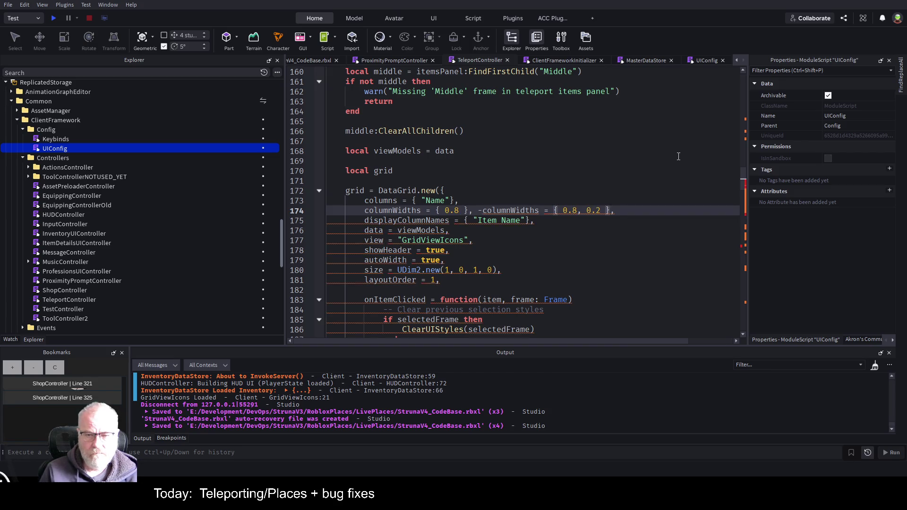
key(Left)
key(Left)
key(Left)
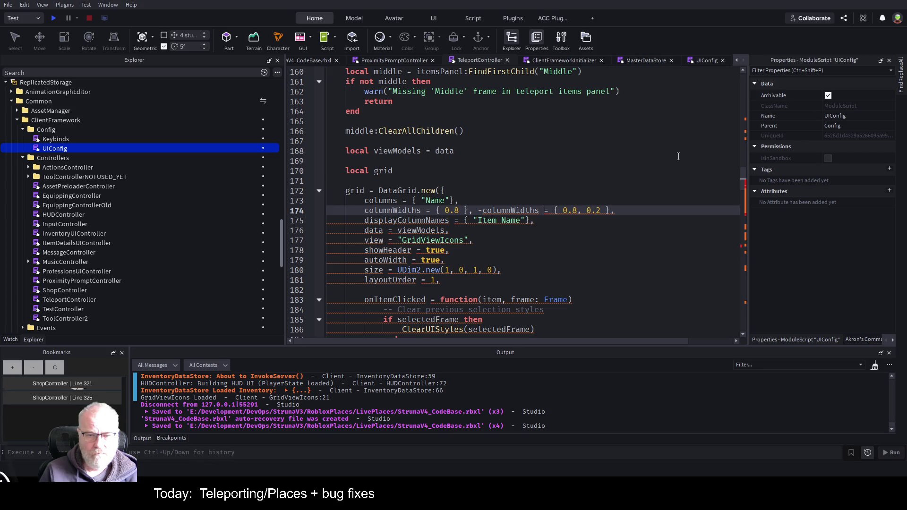
key(Right)
key(Right)
text(-)
key(Down)
key(ctrl+s)
double_click(458, 240)
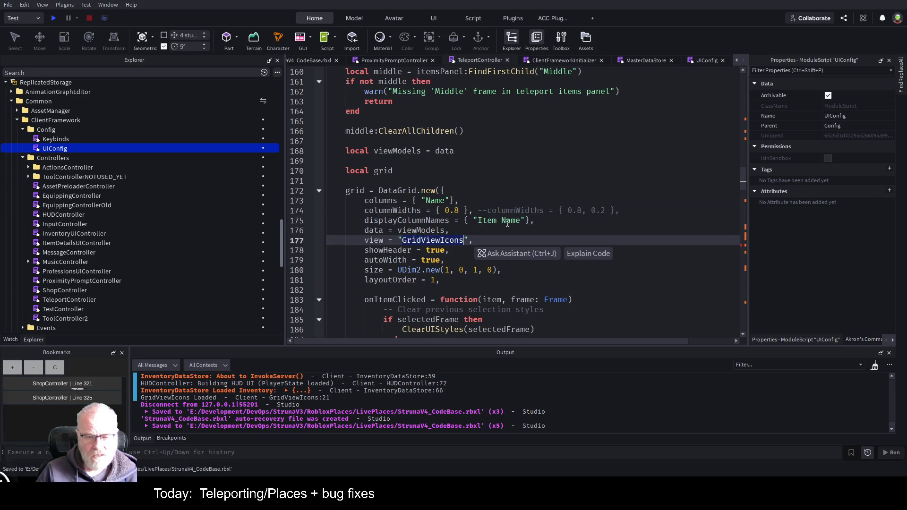
Step: Delete the commented prototyping block in the item click handler and save
scroll(511, 225, down, 2)
scroll(508, 300, down, 3)
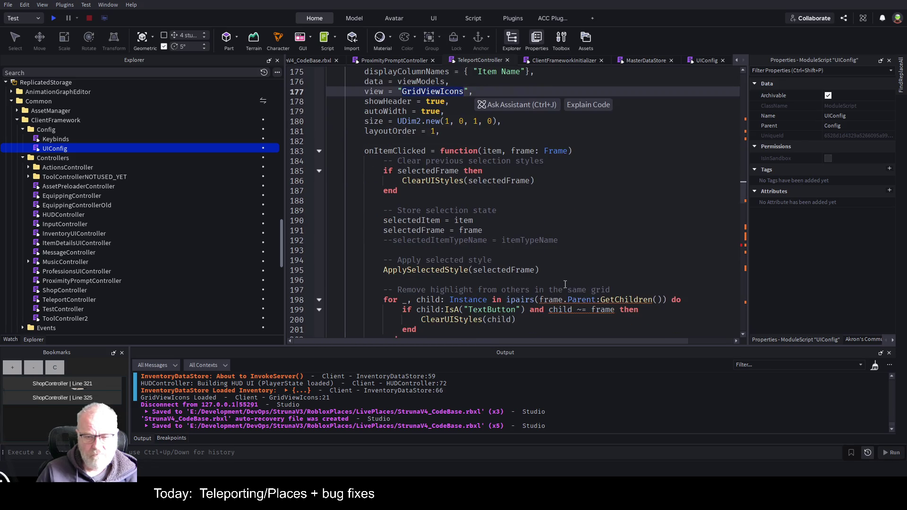
scroll(562, 263, down, 4)
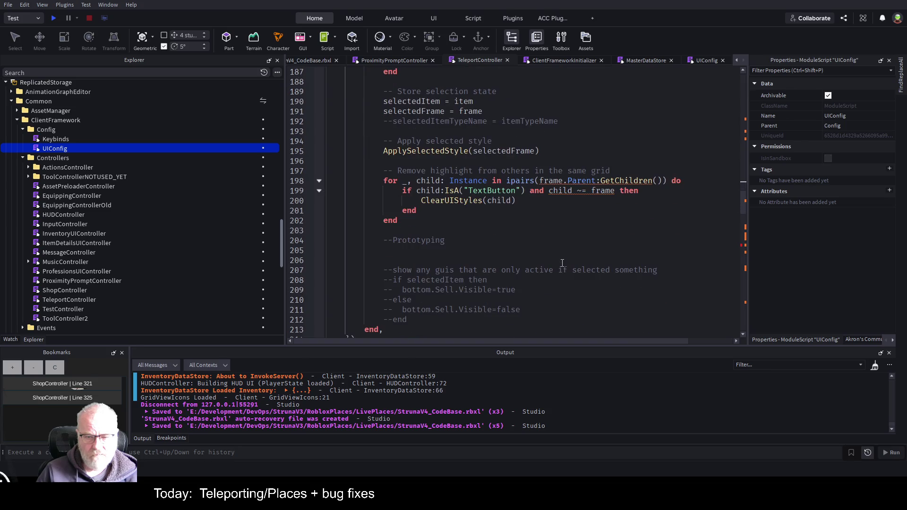
drag(365, 240, 444, 318)
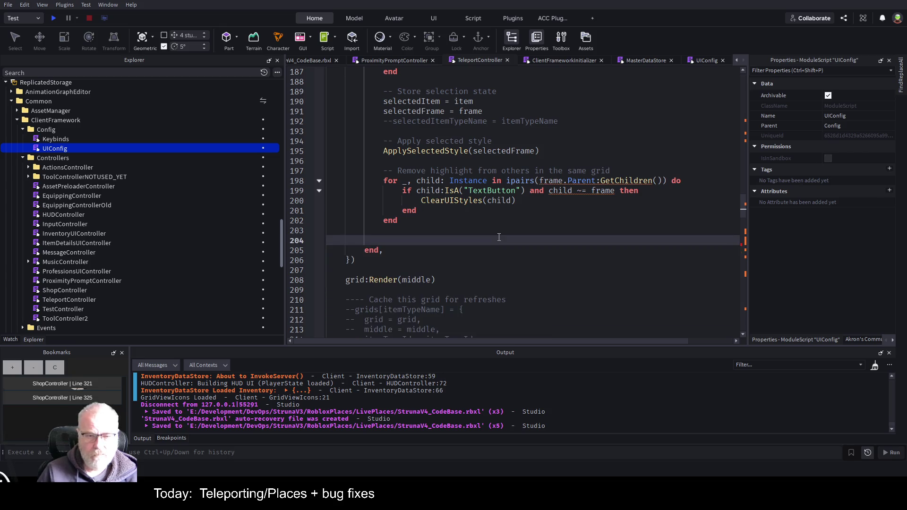
scroll(499, 238, up, 5)
key(ctrl+s)
Step: Add '--might need refactor data' after the viewModels declaration, save, and start a playtest
click(506, 217)
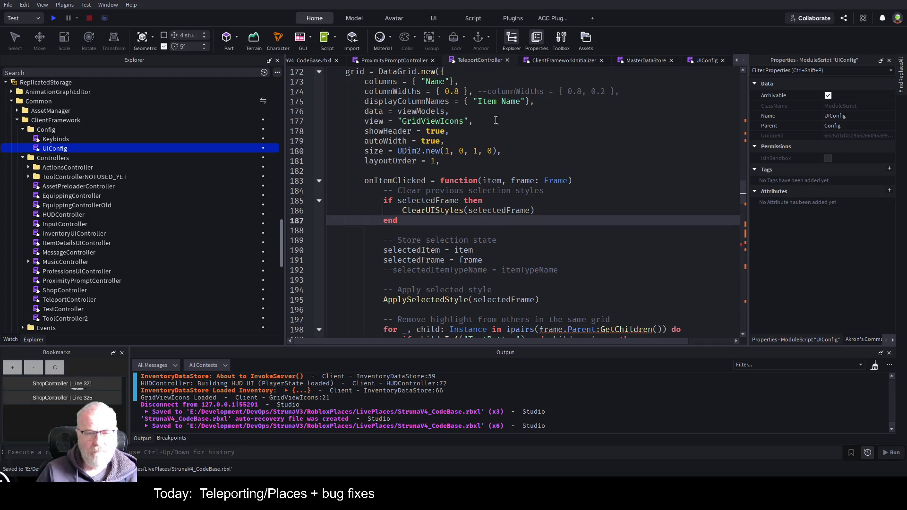
double_click(429, 112)
scroll(520, 165, up, 3)
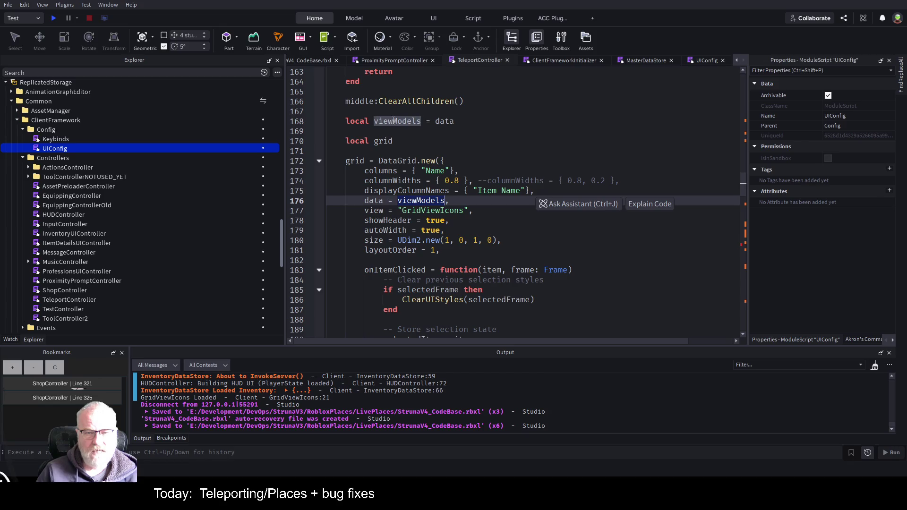
click(520, 122)
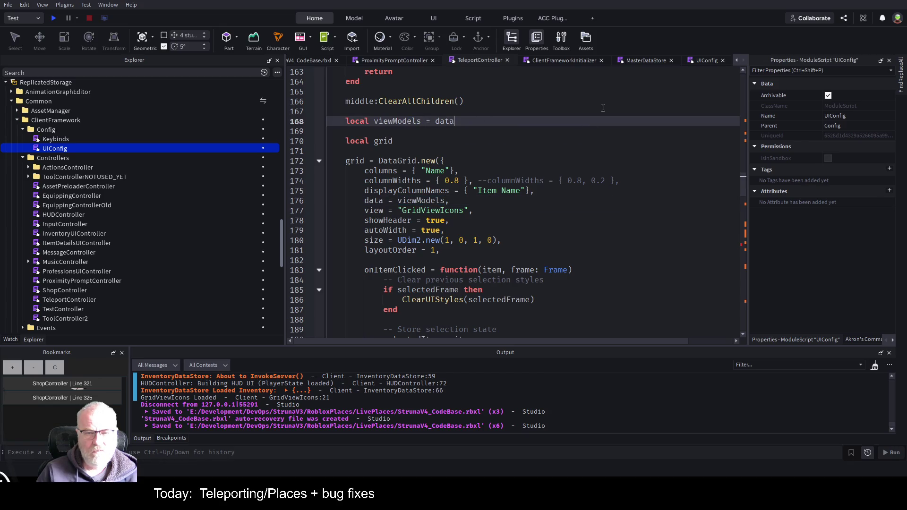
text(--might nee)
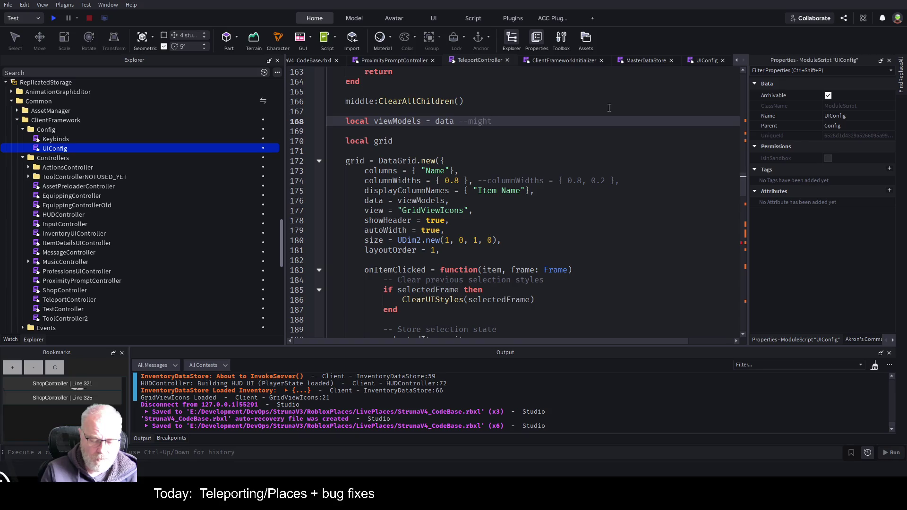
text(d r)
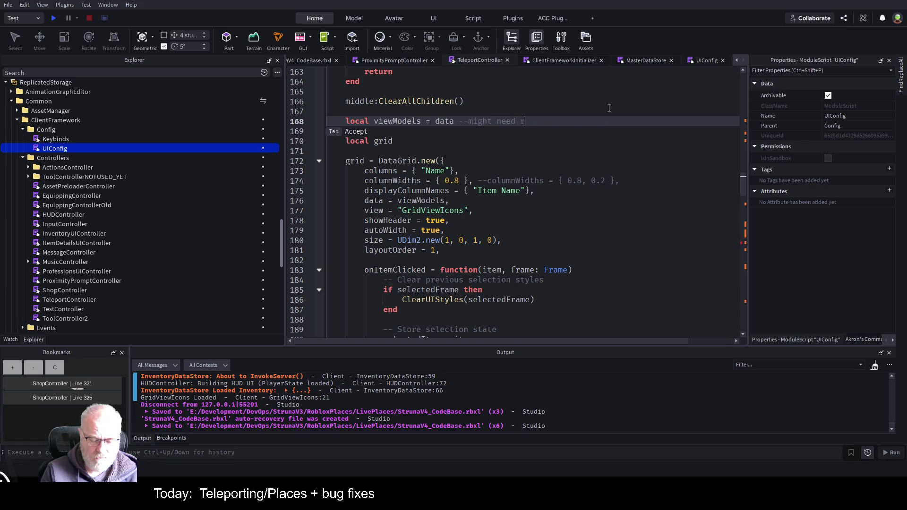
text(efactor data)
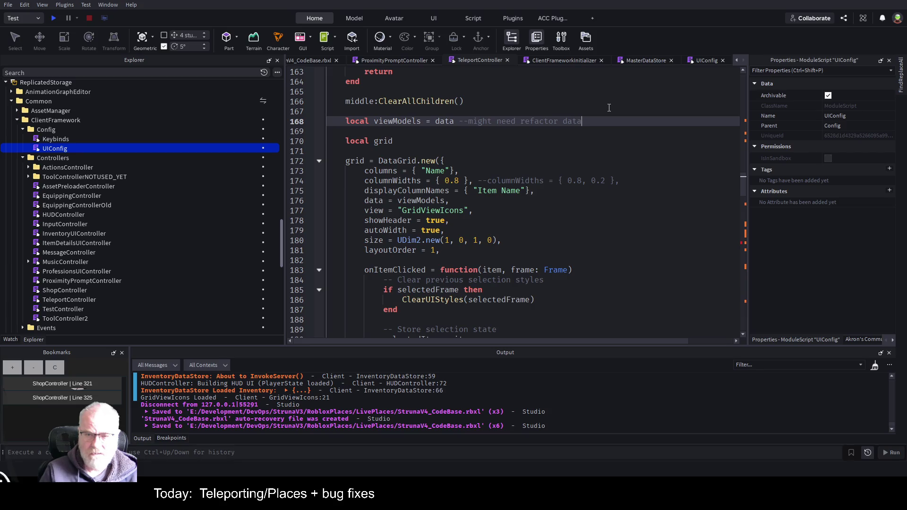
key(ctrl+s)
click(54, 18)
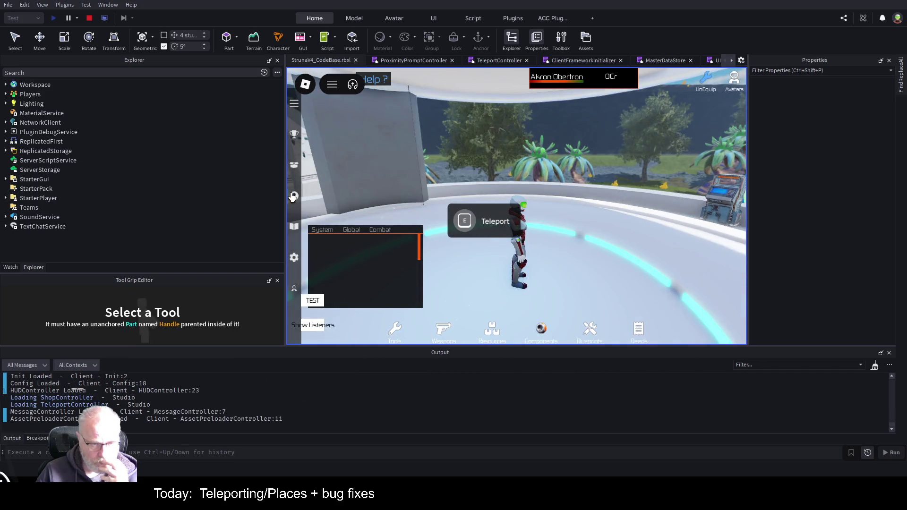
Step: Narrow the side panels, clear the Output log, and press E at the Teleport prompt
drag(285, 197, 131, 199)
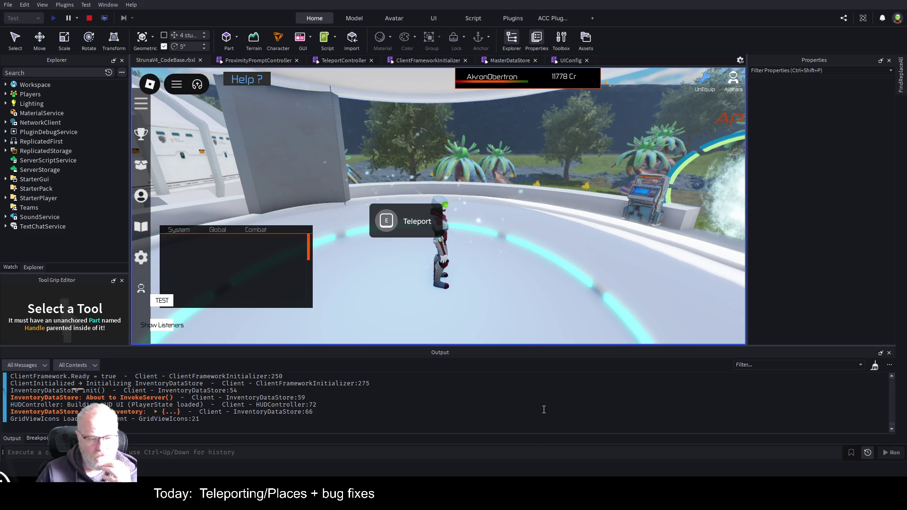
key(ctrl+k)
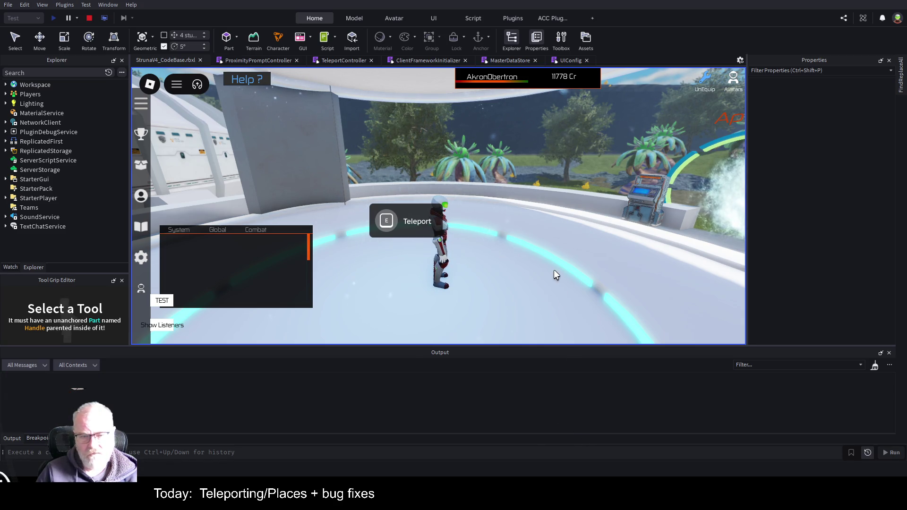
key(e)
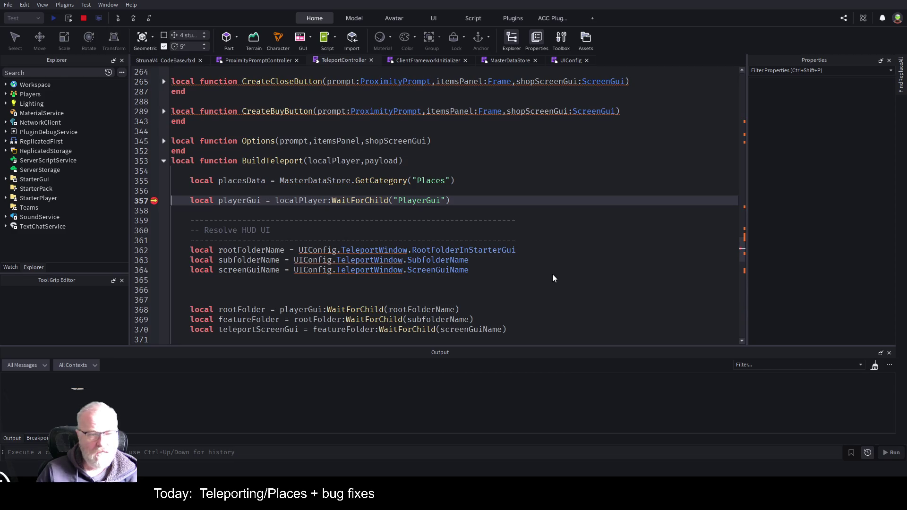
Step: Resume from the breakpoint, change line 379 to teleportScreenGui:ClearAllChildren(), and stop the playtest
key(F5)
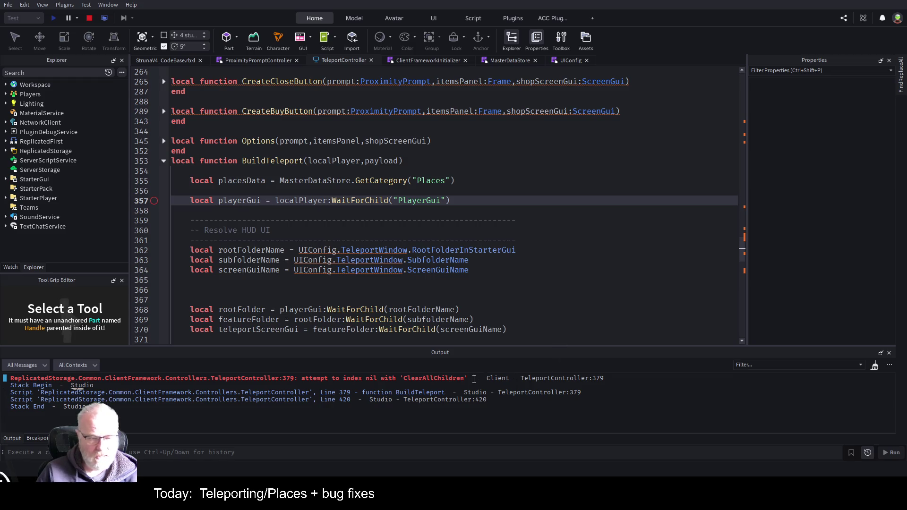
click(428, 379)
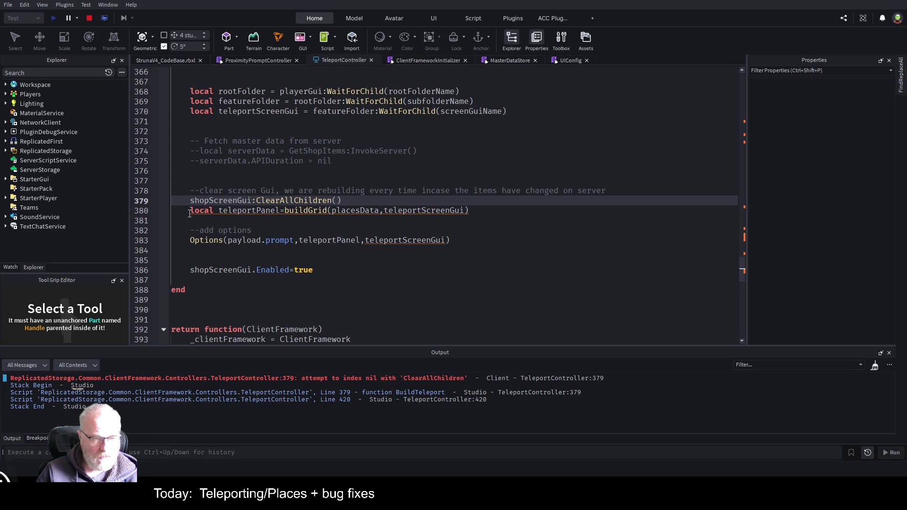
double_click(218, 200)
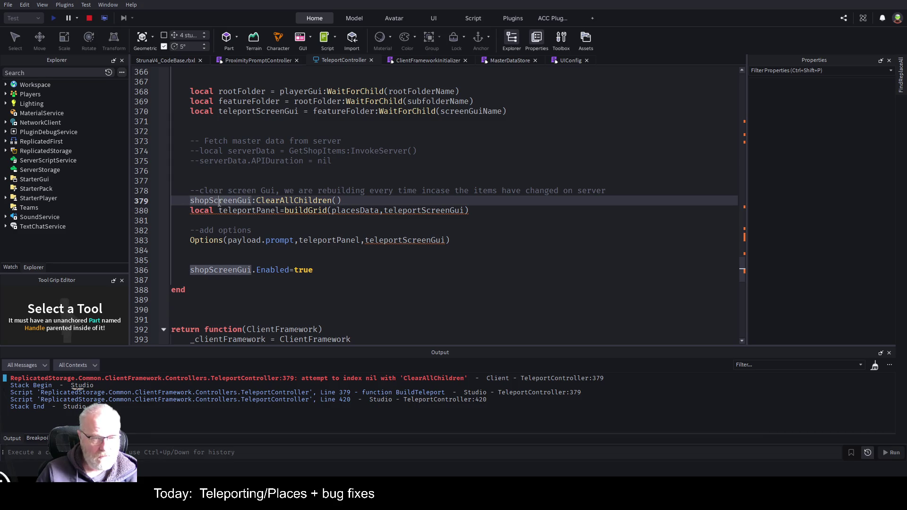
double_click(249, 113)
key(ctrl+c)
double_click(231, 202)
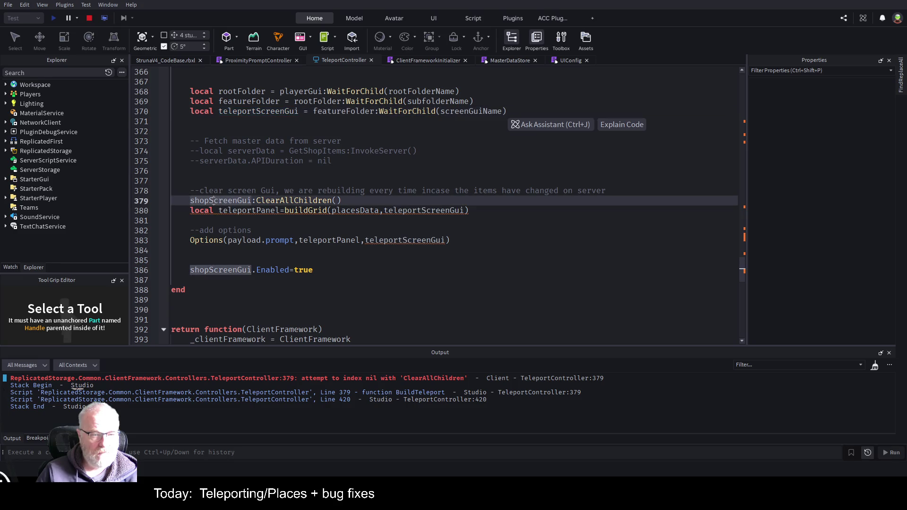
key(ctrl+v)
click(430, 157)
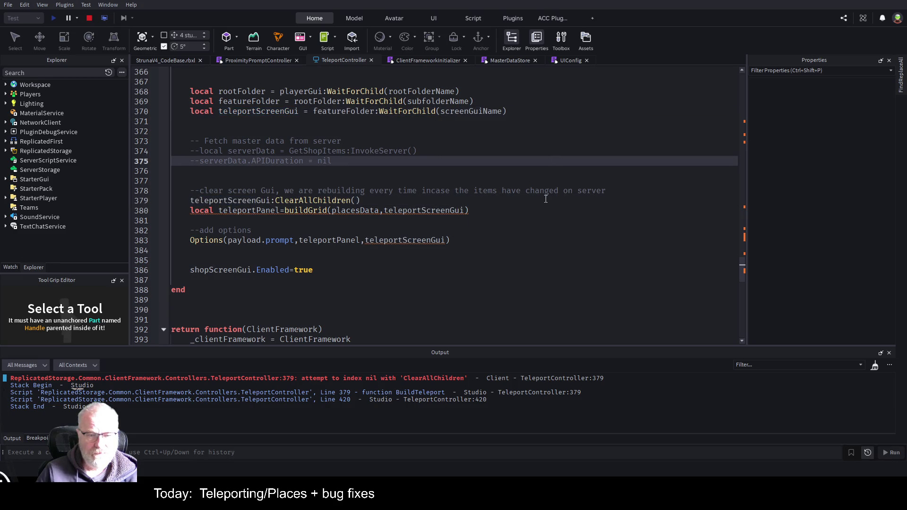
click(501, 270)
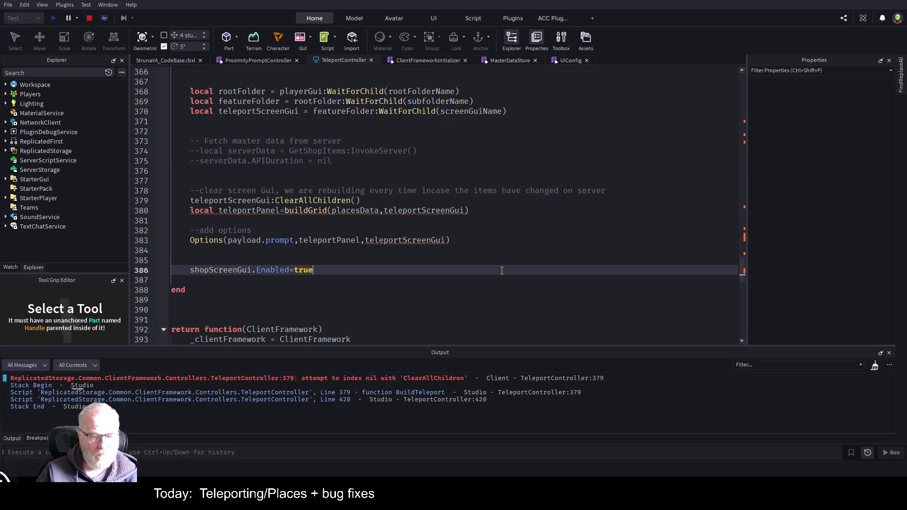
click(89, 20)
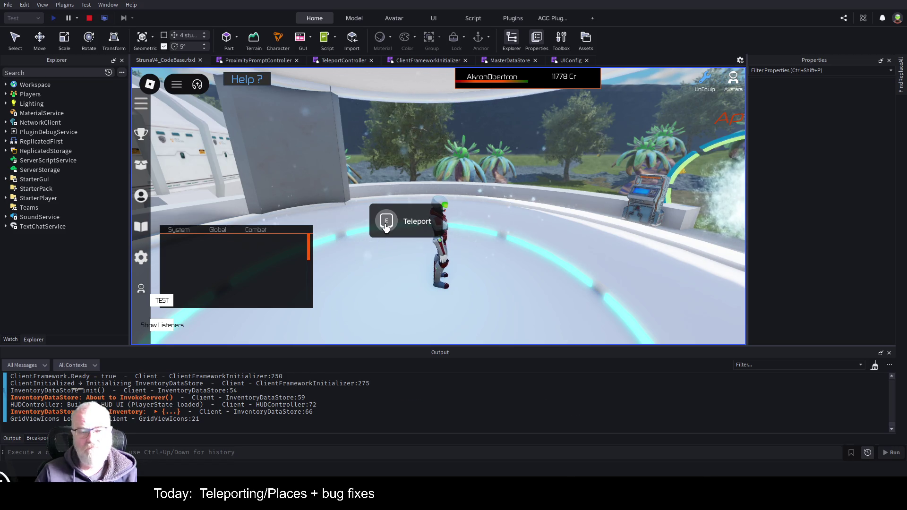
Step: Activate the Teleport prompt in the game and open the error at line 386
click(386, 228)
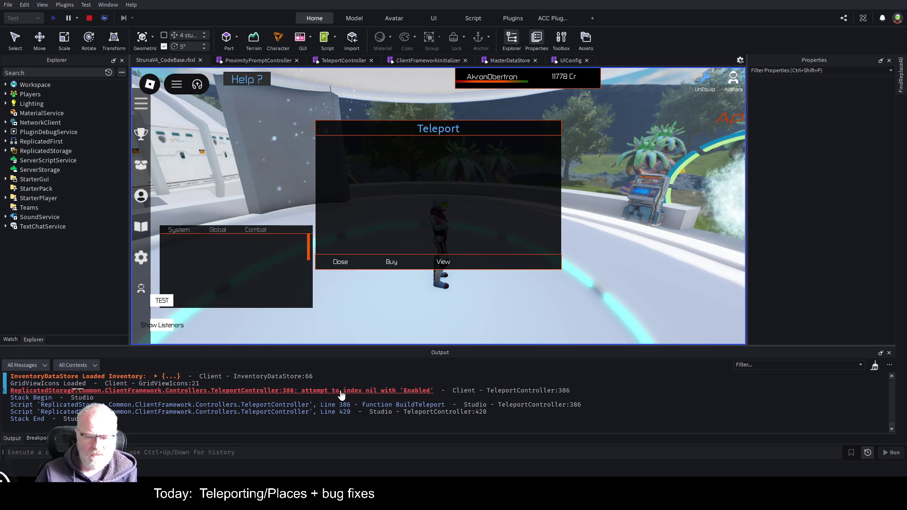
click(340, 391)
Step: Rename shopScreenGui to teleportScreenGui on line 386 and comment the line out
double_click(216, 202)
text(teleportScreenGui.Enabled=true)
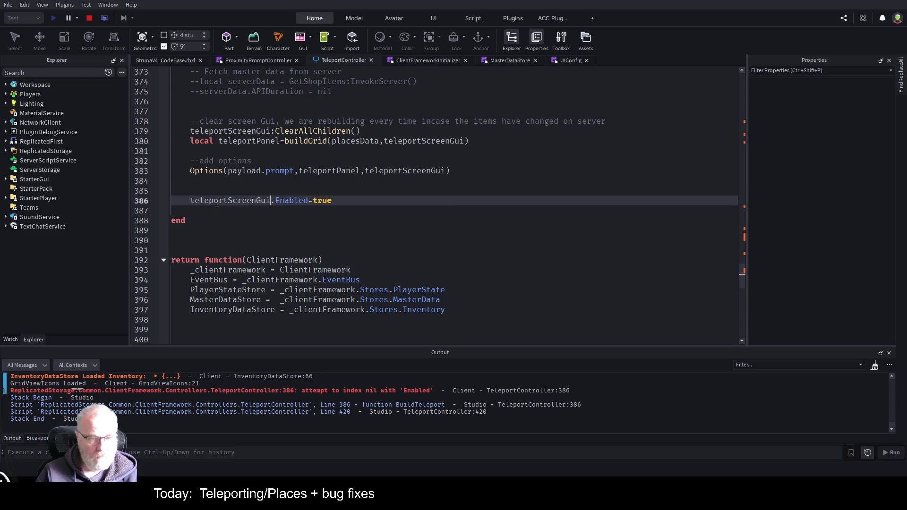
click(290, 225)
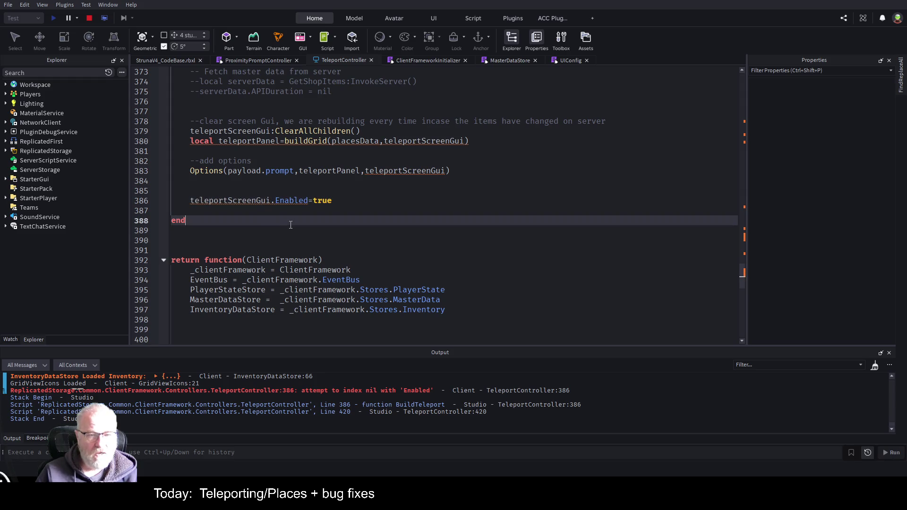
click(204, 202)
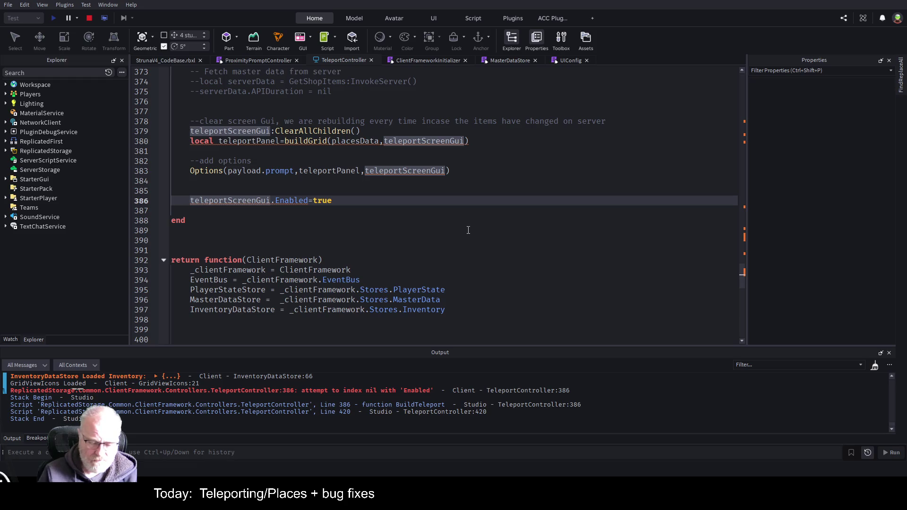
key(Home)
text(--)
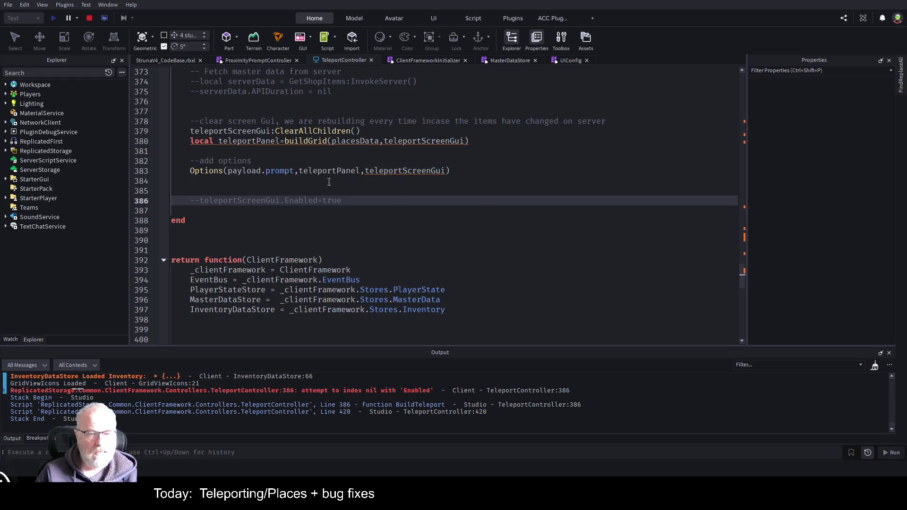
Step: Stop the playtest and return to the Options call in TeleportController
click(89, 18)
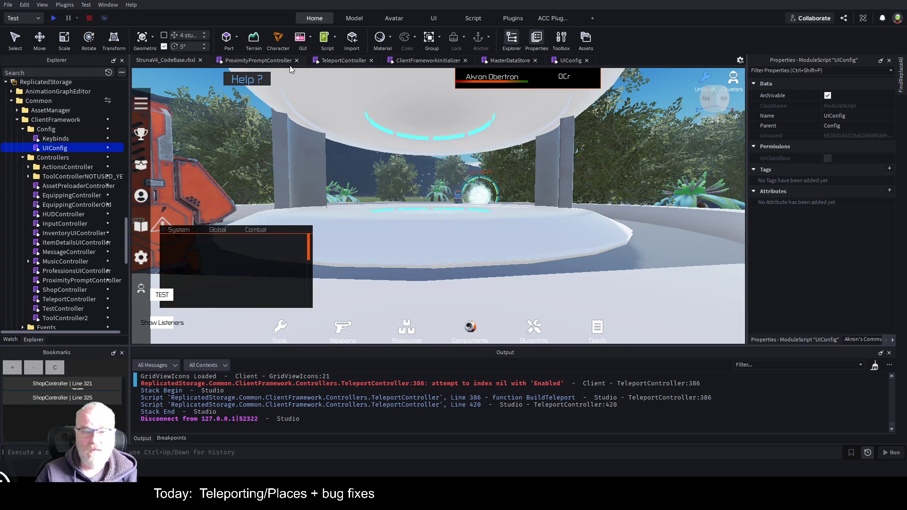
click(268, 62)
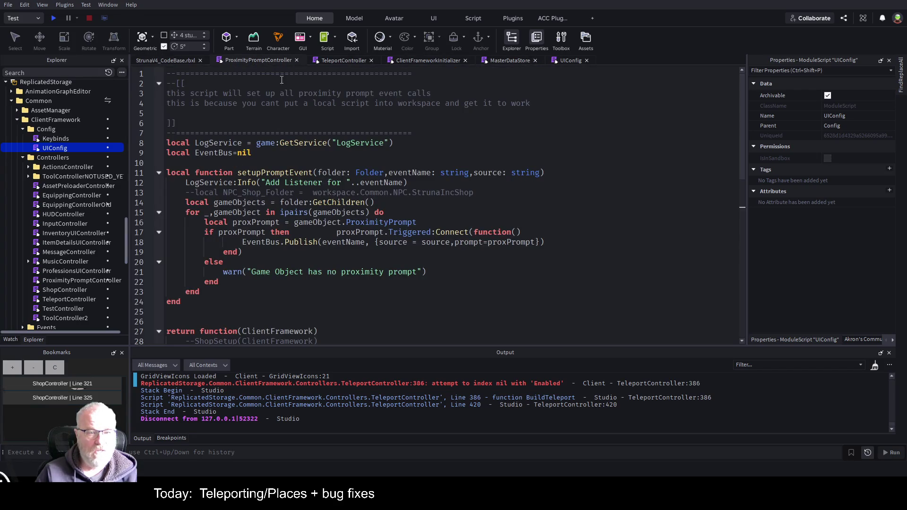
click(340, 61)
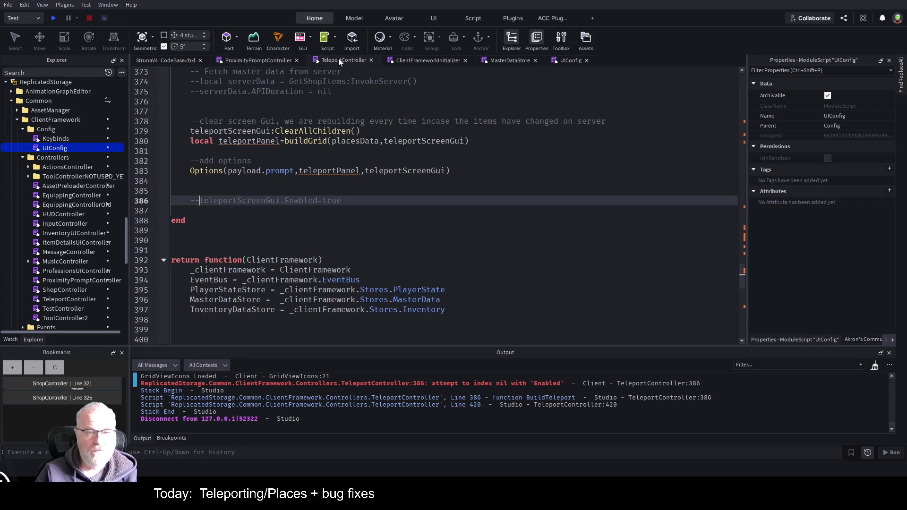
click(220, 171)
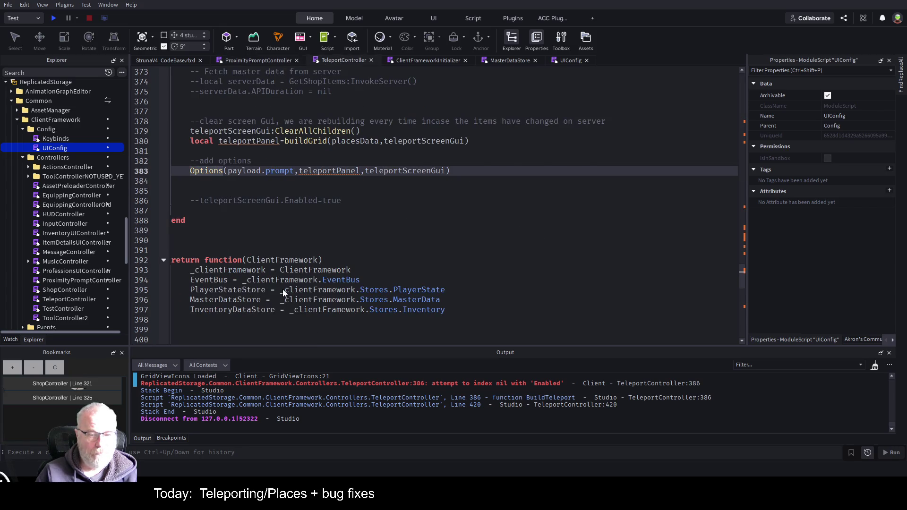
Step: Delete the CreateBuyButton call inside Options and the whole CreateBuyButton function
key(F12)
click(529, 251)
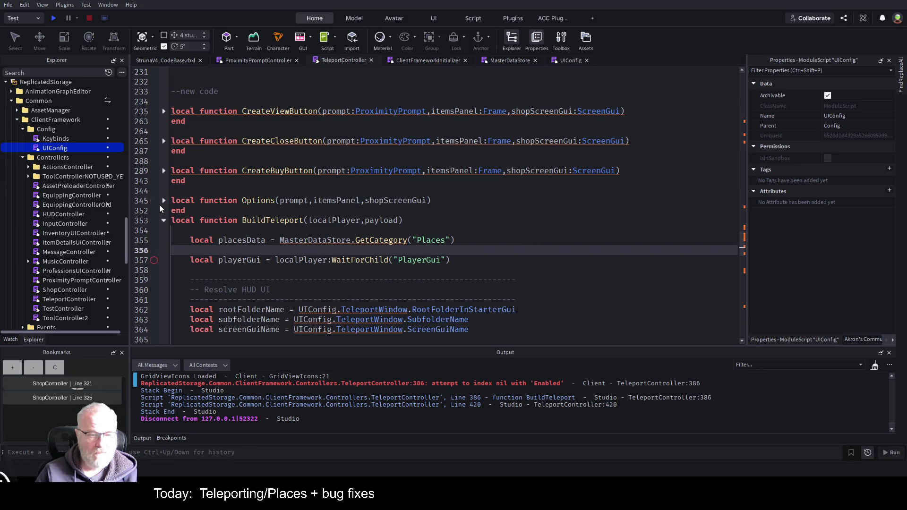
click(164, 202)
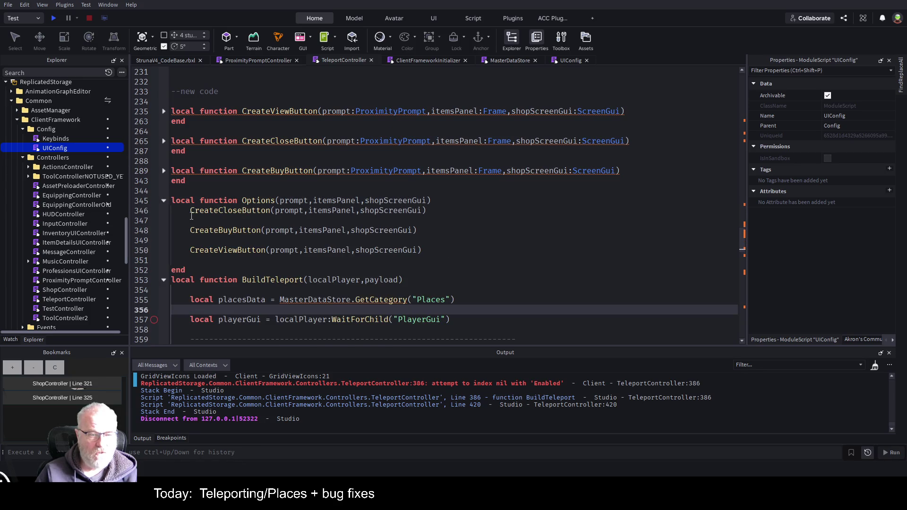
drag(189, 232, 445, 232)
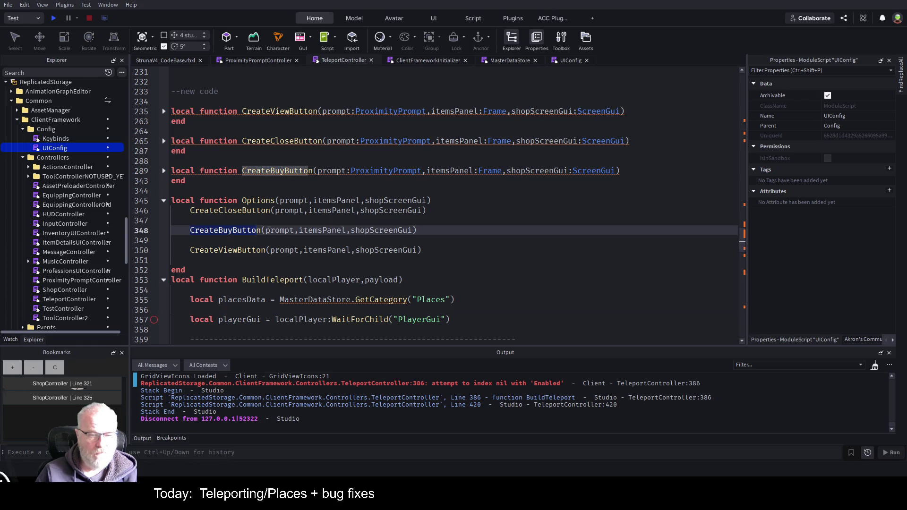
key(BackSpace)
key(Up)
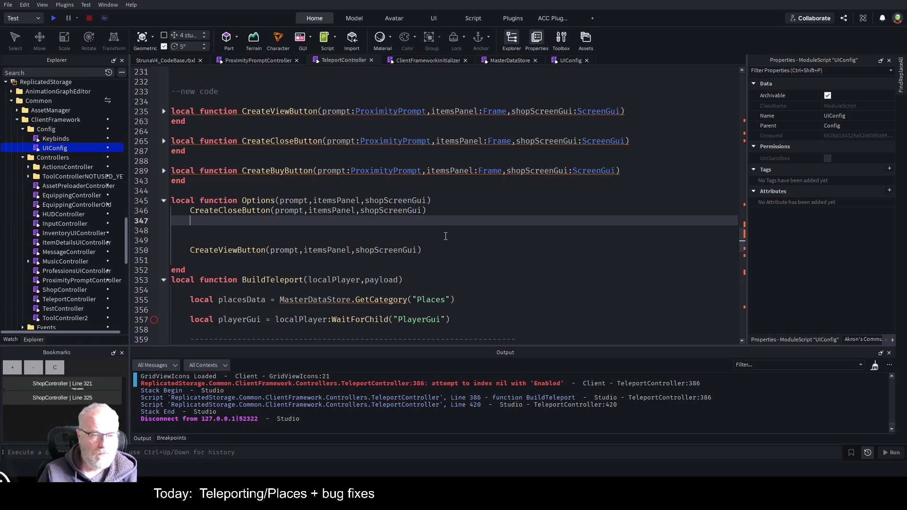
key(Down)
key(Down)
key(BackSpace)
key(BackSpace)
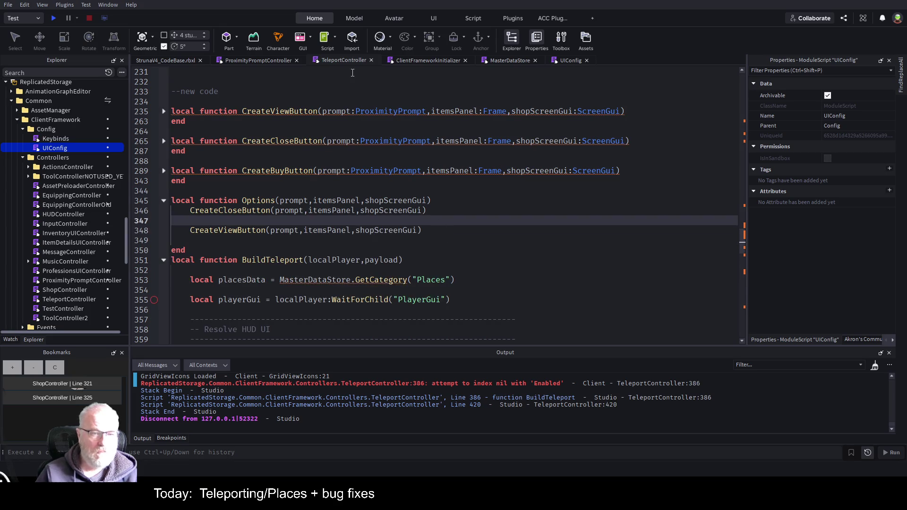
drag(183, 186, 170, 167)
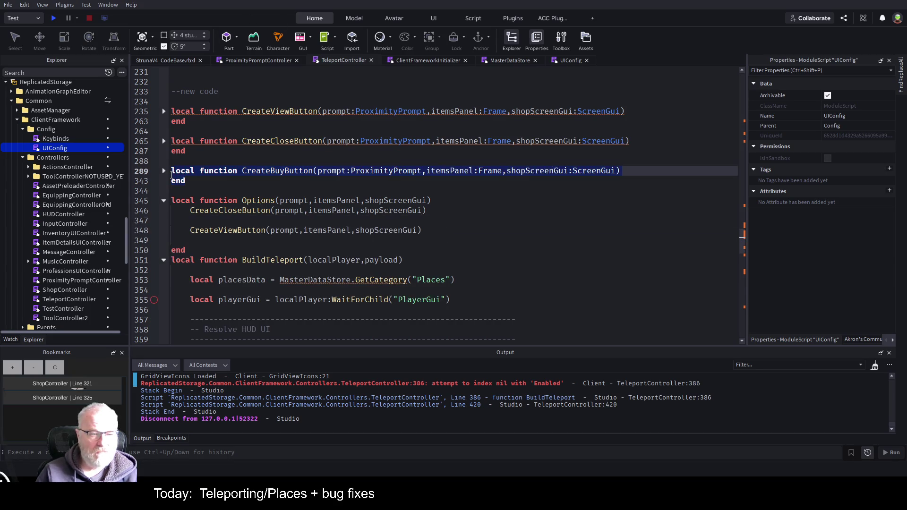
key(Delete)
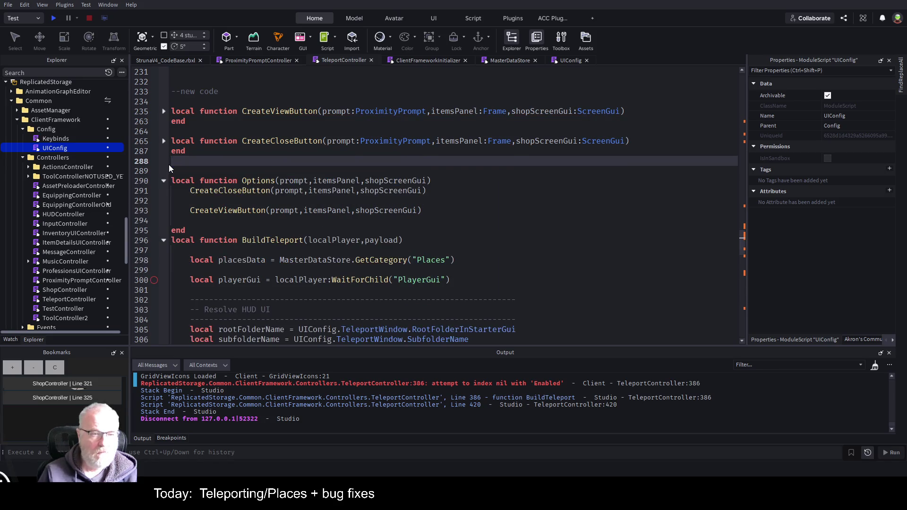
Step: Rename CreateViewButton to CreateTeleportButton in the call and line 235 definition, then save
click(218, 210)
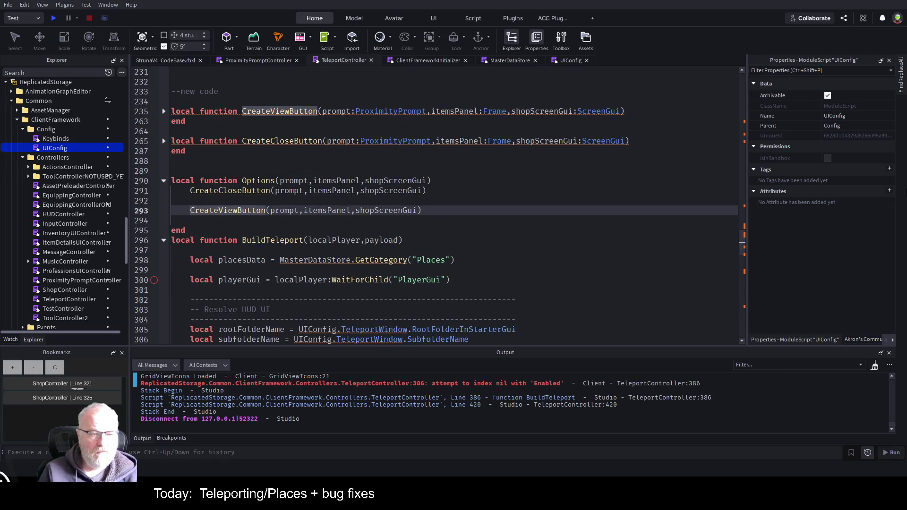
key(Delete)
key(Delete)
key(Delete)
text(Tel)
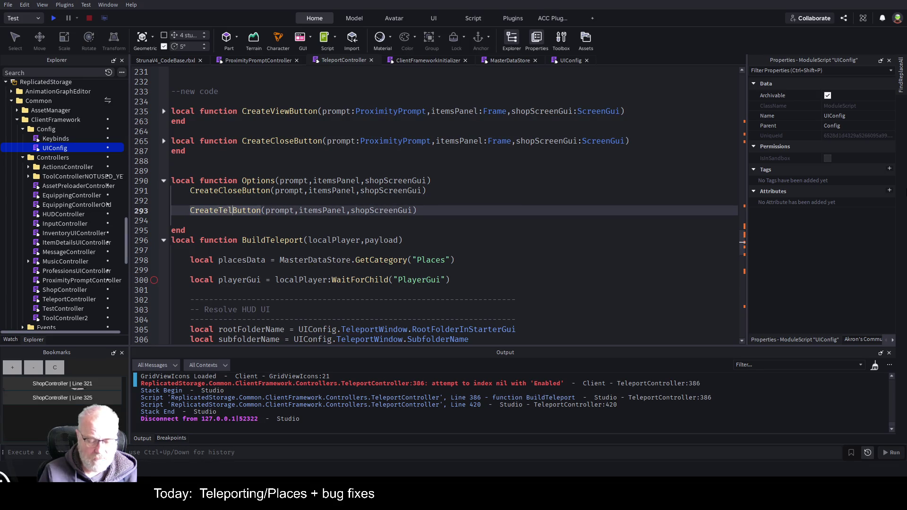
text(eport)
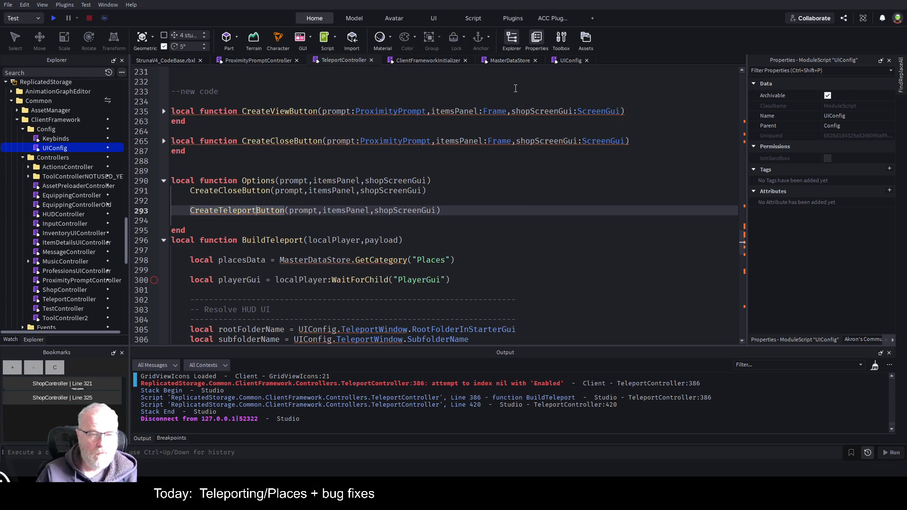
click(270, 111)
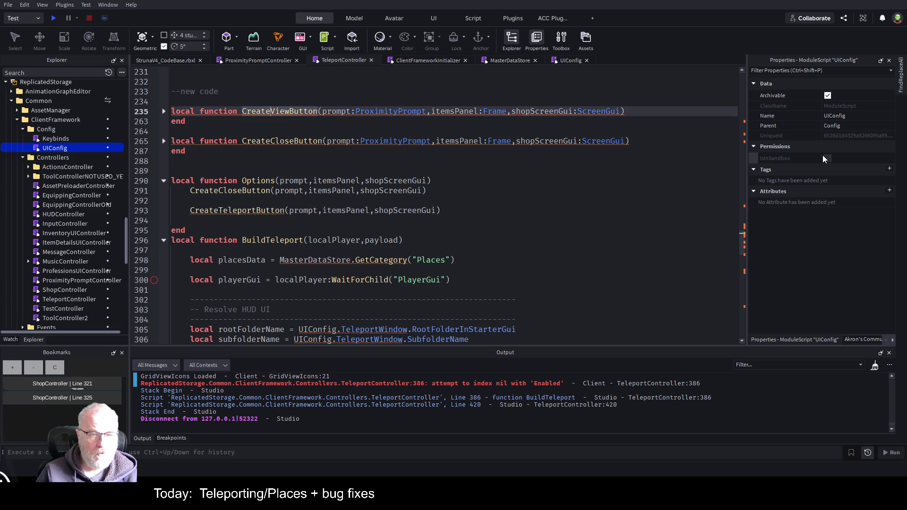
key(Delete)
key(Delete)
key(Delete)
text(Teleport)
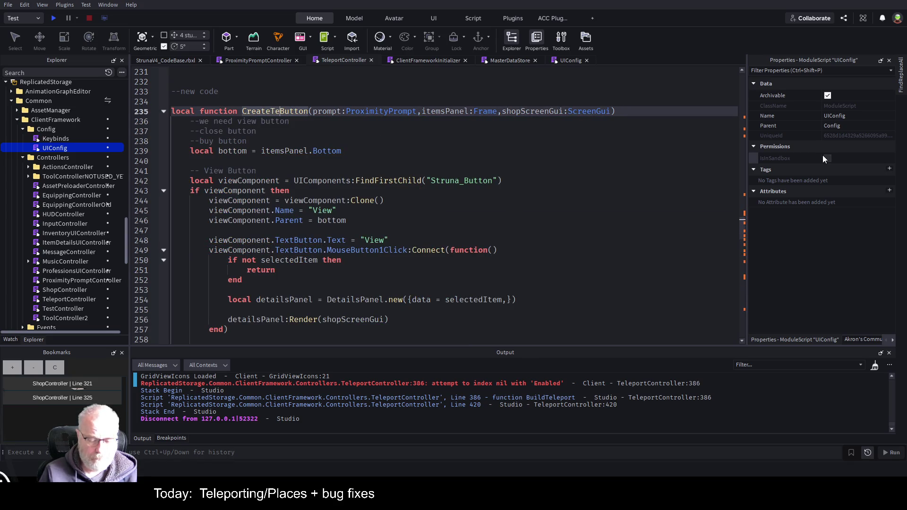
key(Down)
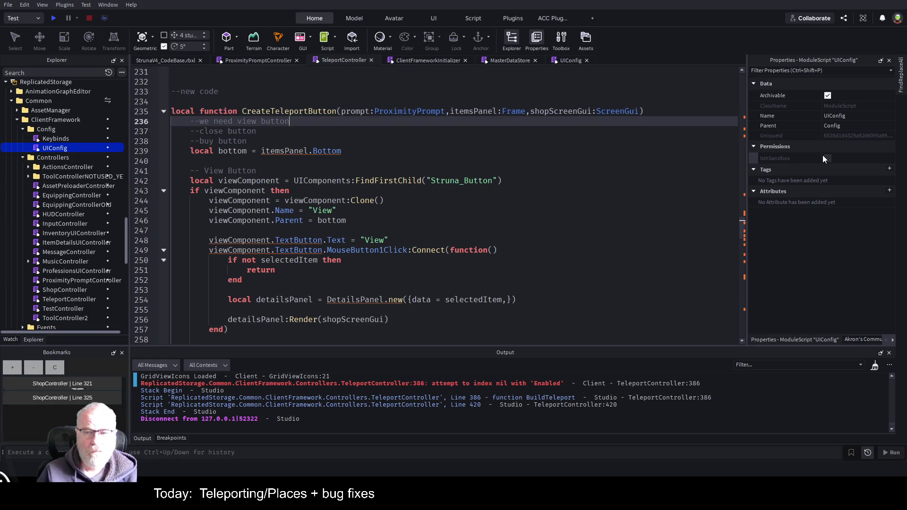
key(ctrl+s)
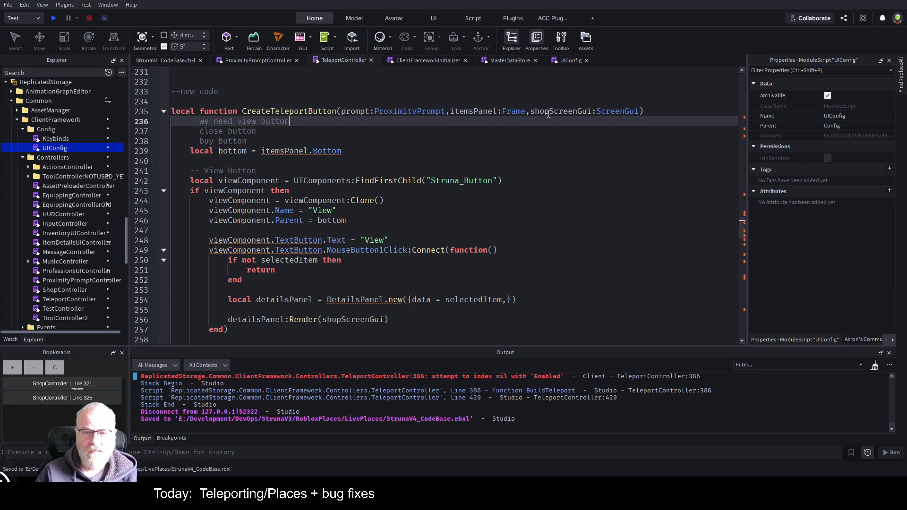
Step: Search the TeleportController script for remaining 'shop' references
double_click(549, 112)
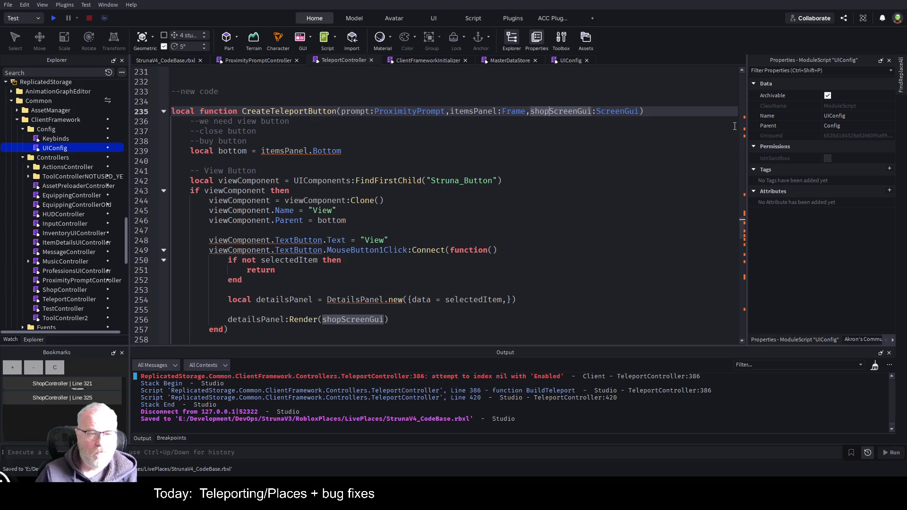
click(510, 202)
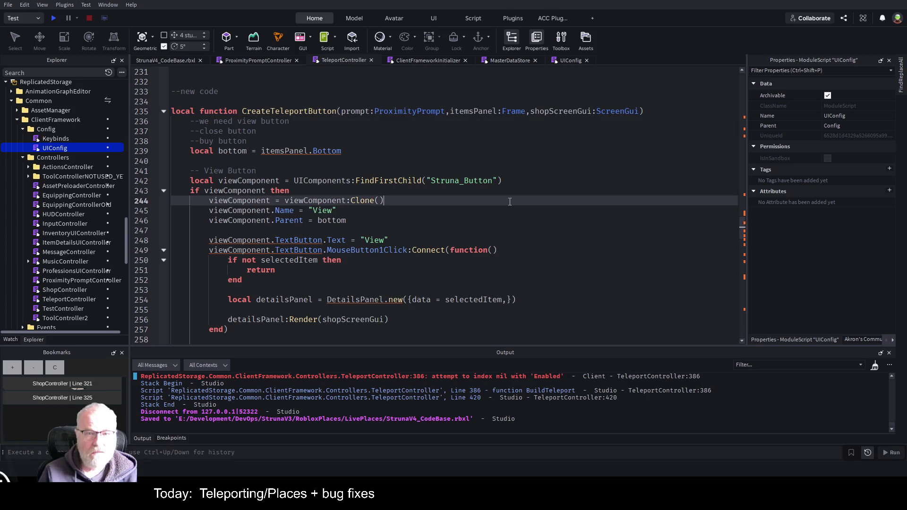
key(ctrl+f)
text(shop)
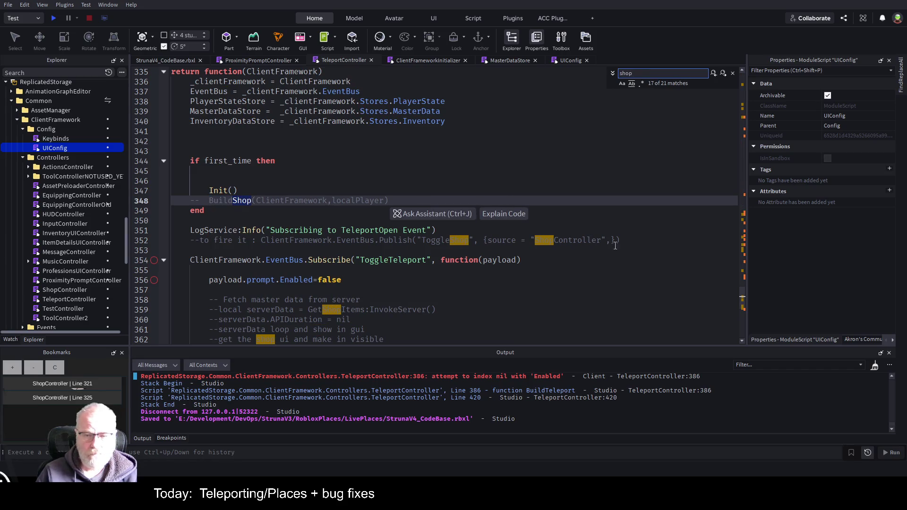
Step: Delete the commented ToggleShop publish example and shop comment lines around BuildTeleport
click(636, 242)
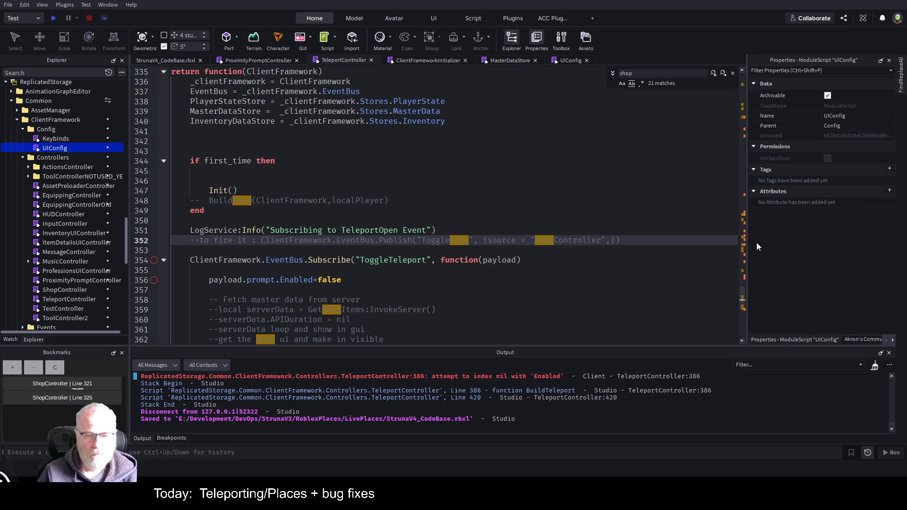
key(shift+Home)
key(BackSpace)
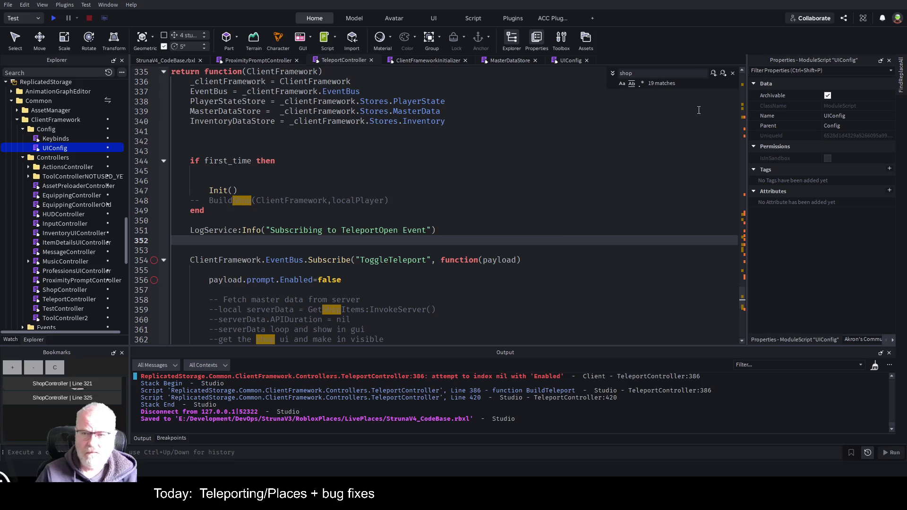
click(723, 74)
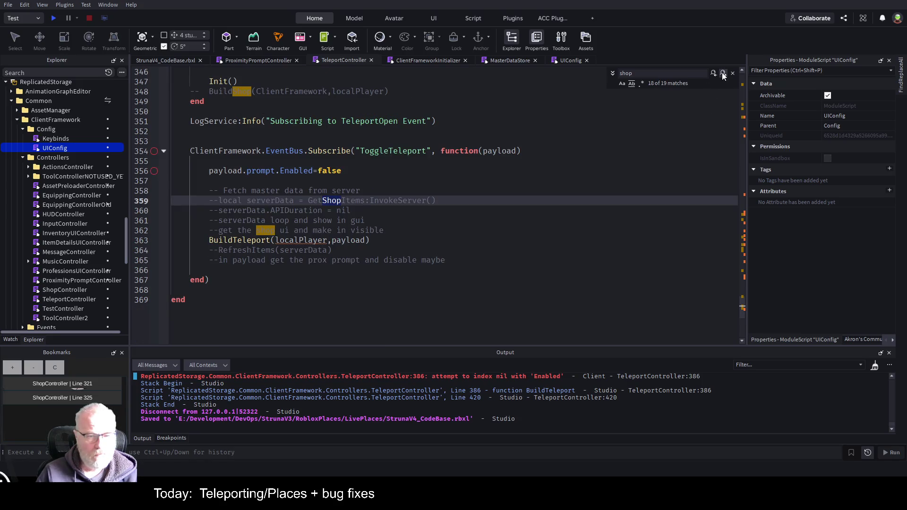
mouse_move(203, 189)
mouse_down()
mouse_move(311, 191)
mouse_move(383, 231)
mouse_up()
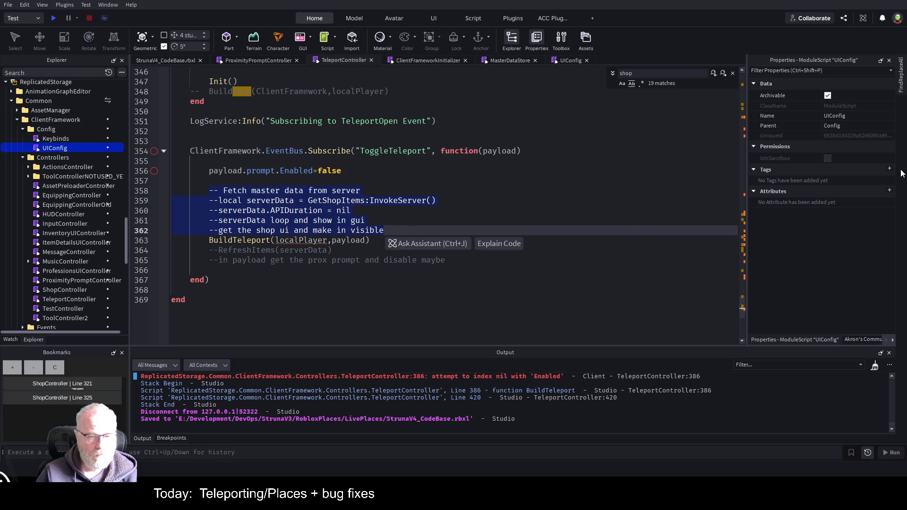
key(BackSpace)
key(Up)
key(Down)
key(BackSpace)
key(Down)
key(Down)
key(shift+Down)
key(shift+Down)
key(BackSpace)
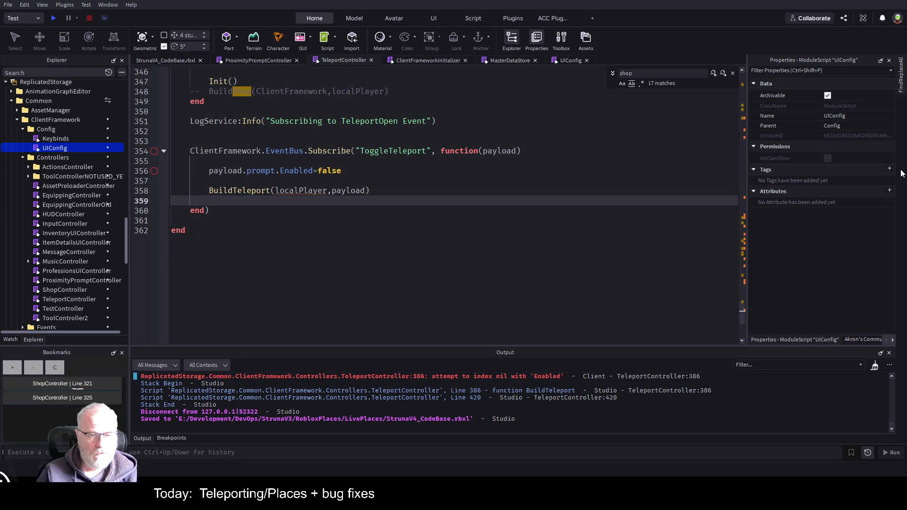
Step: Remove the commented BuildShop line and the blank lines around the Init() call
click(713, 75)
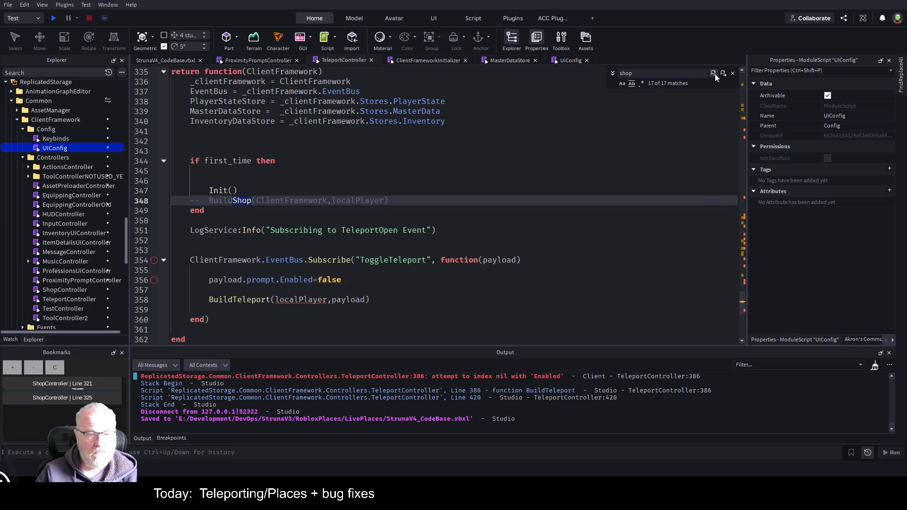
click(447, 159)
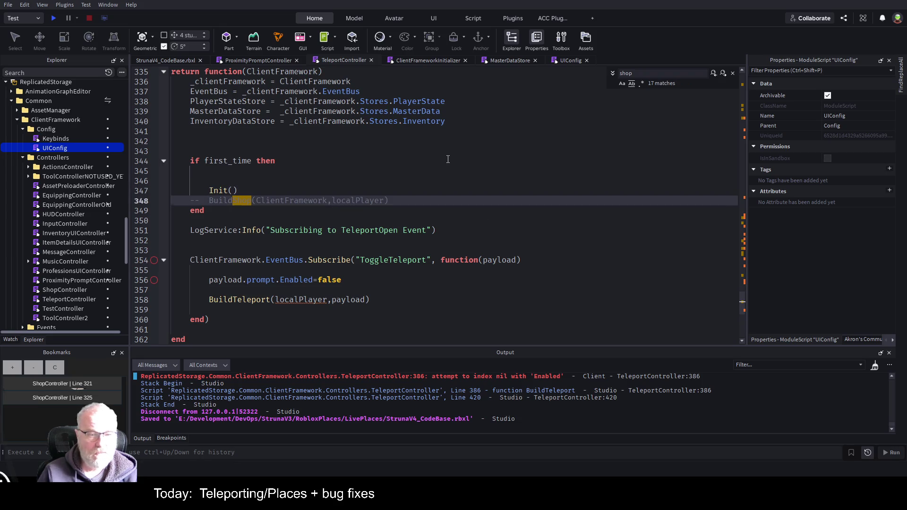
key(shift+Home)
key(BackSpace)
key(Up)
key(Up)
key(Up)
key(Down)
key(Down)
key(BackSpace)
key(BackSpace)
key(Down)
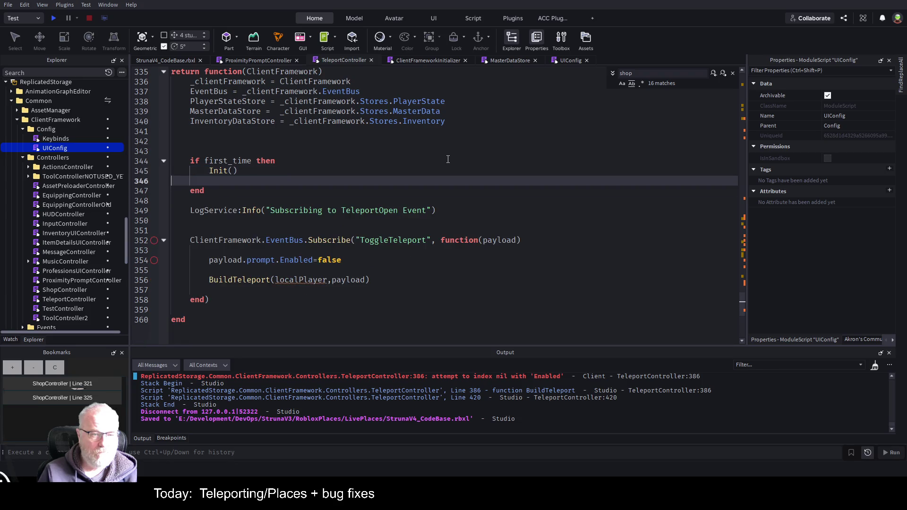
key(Down)
key(BackSpace)
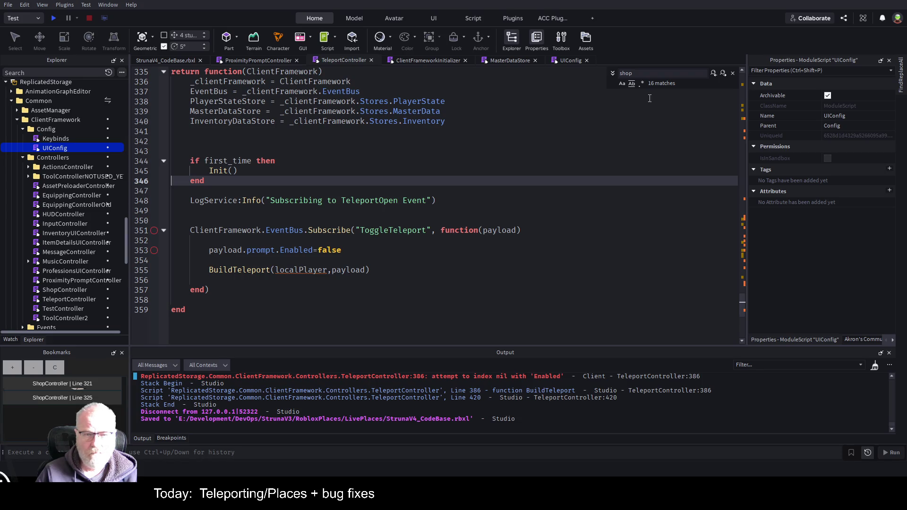
Step: Comment out the local GetShopItems declaration on line 14 with '--'
click(725, 74)
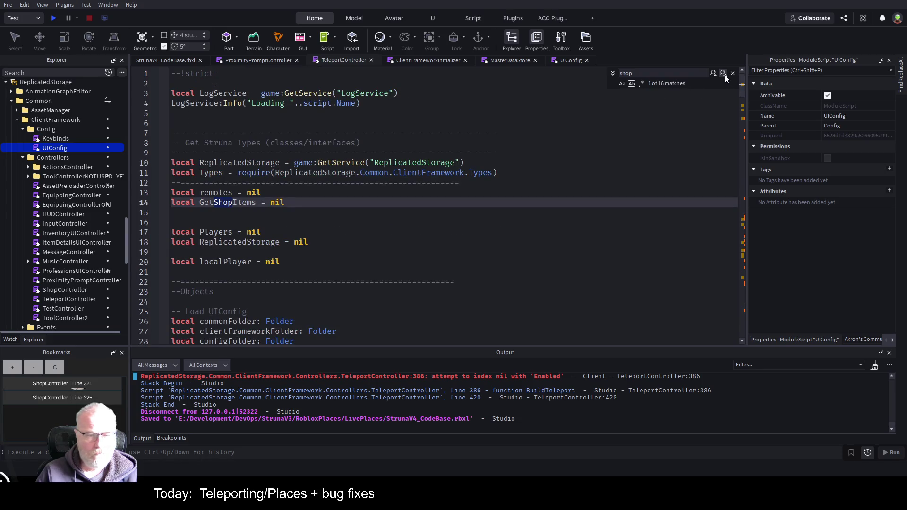
key(Home)
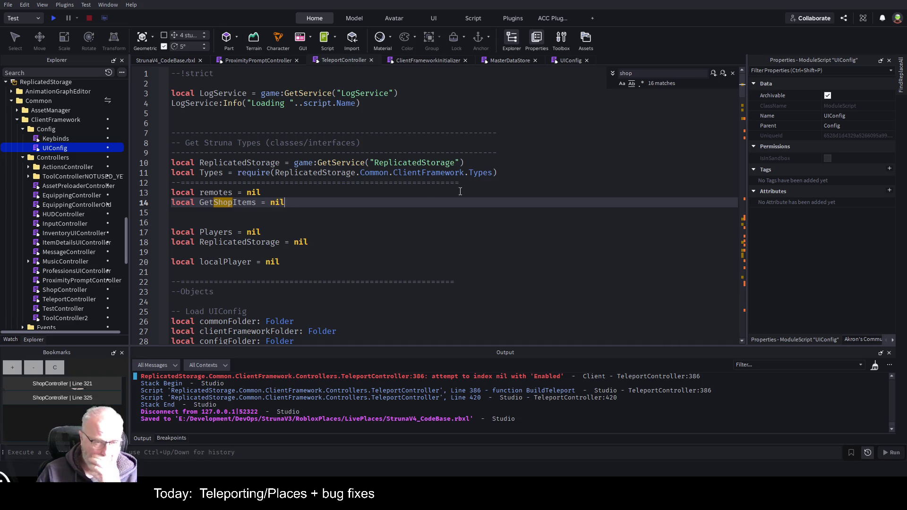
text(--)
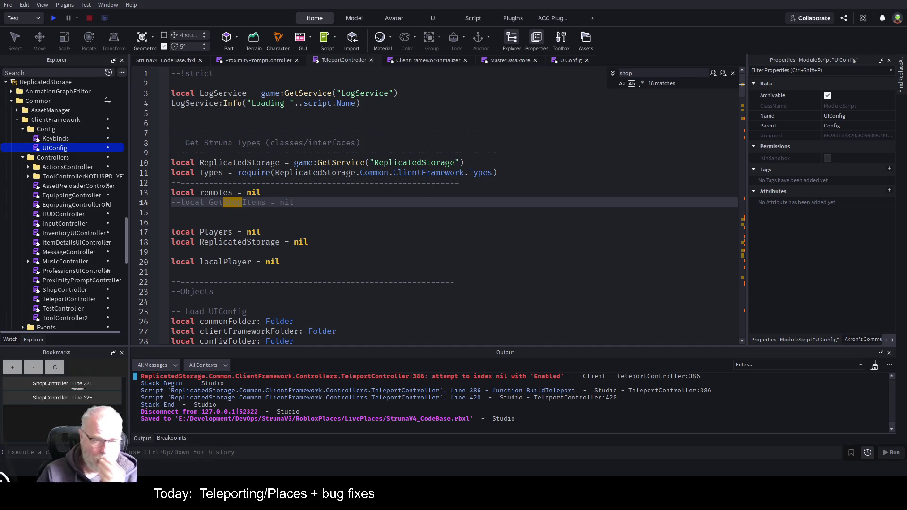
click(721, 75)
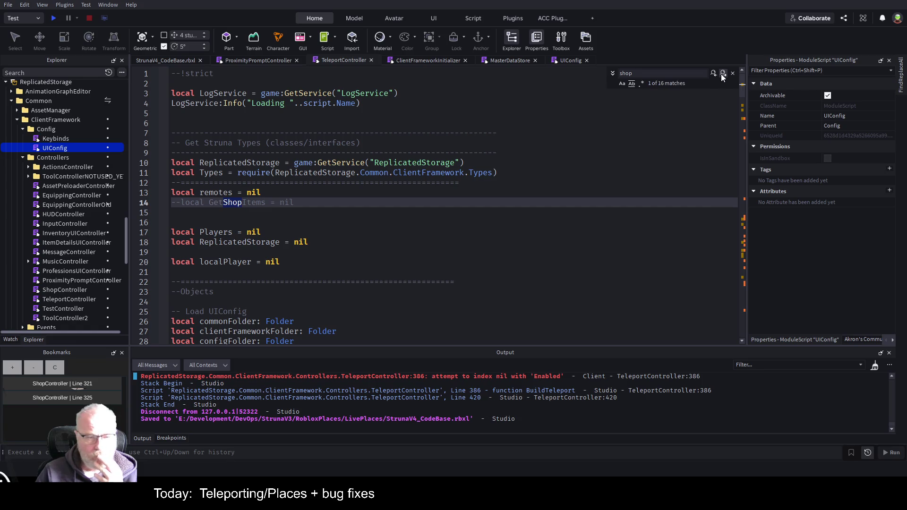
click(721, 76)
Step: Rename shopScreenGui to teleportScreenGui on line 38 and save the place
click(343, 200)
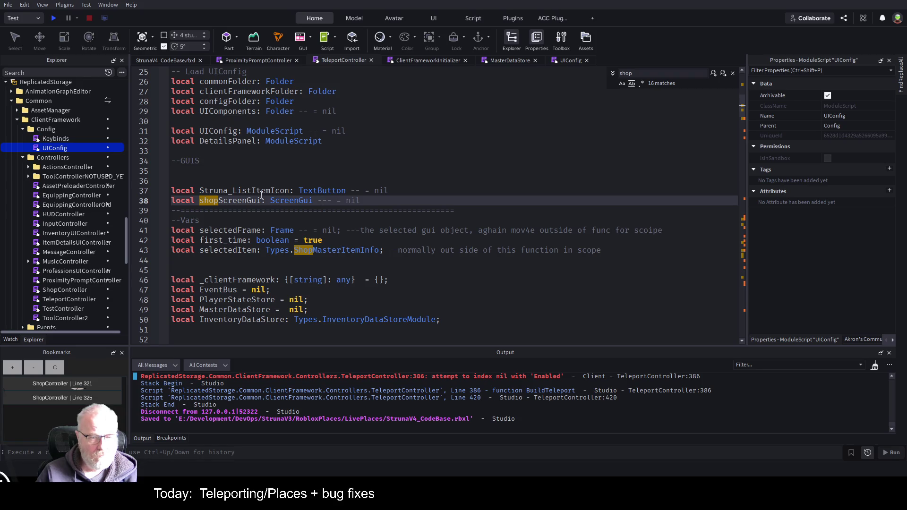
key(BackSpace)
key(BackSpace)
key(BackSpace)
key(BackSpace)
text(teleport)
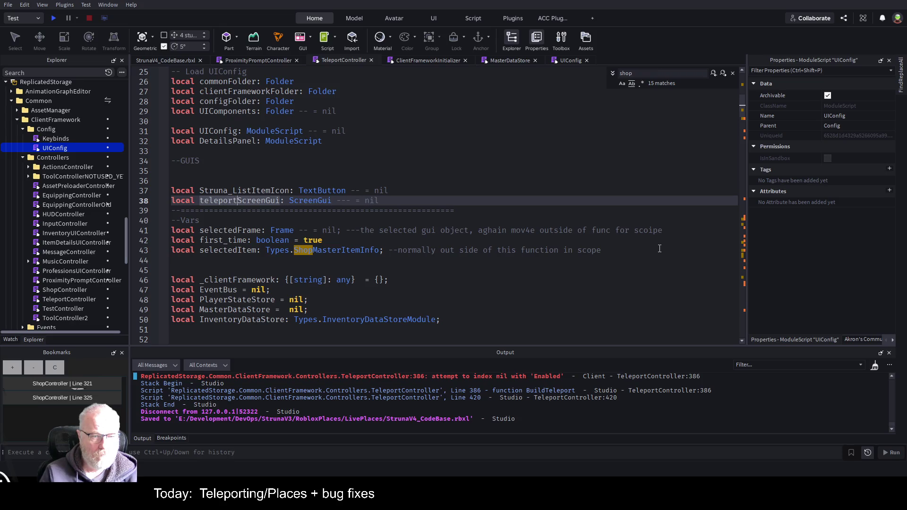
click(443, 191)
click(441, 201)
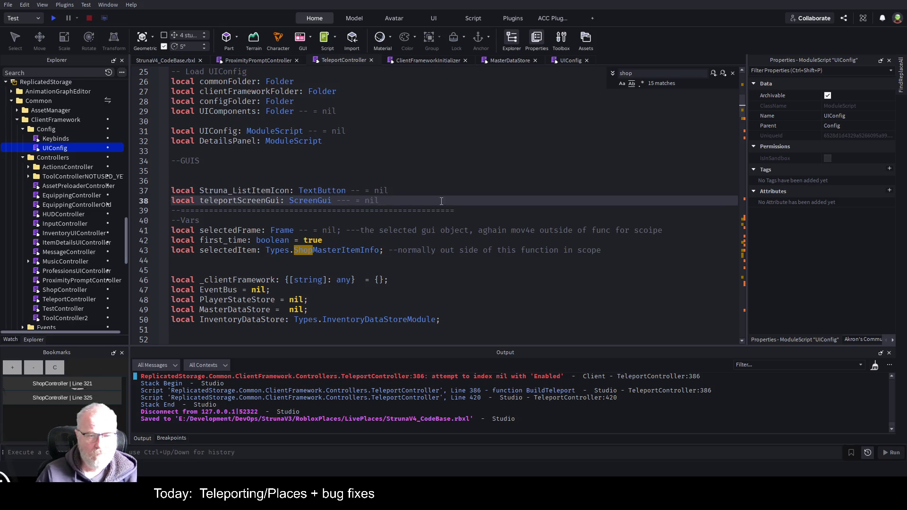
key(ctrl+s)
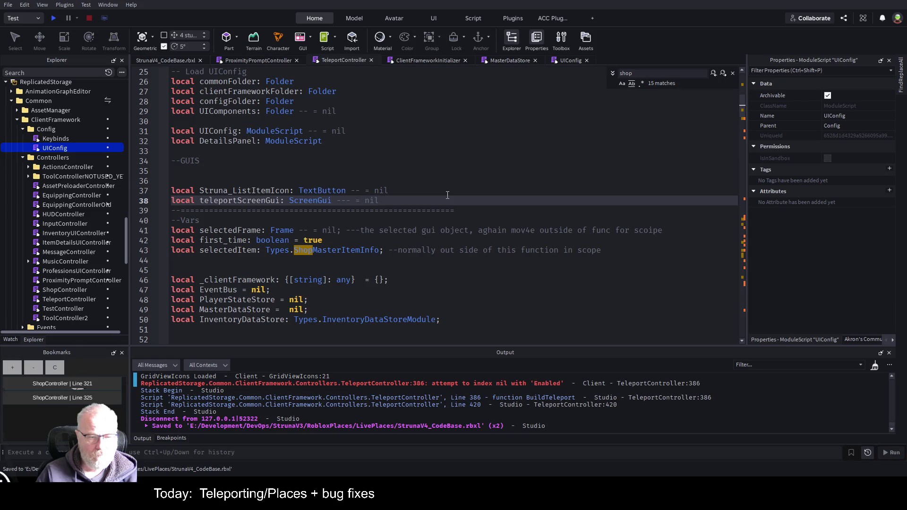
Step: Insert '--Types.TeleportItem (todo)' after selectedItem on line 43 and save again
scroll(447, 195, down, 2)
click(723, 74)
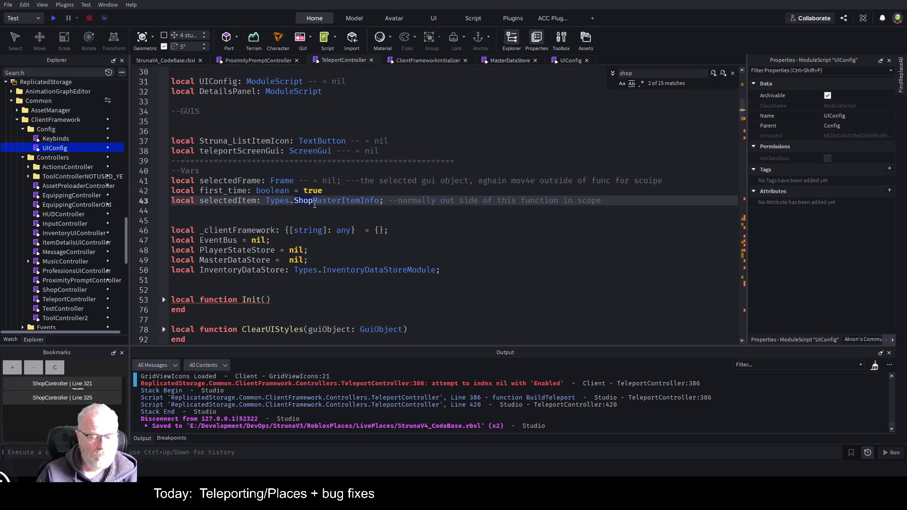
click(425, 218)
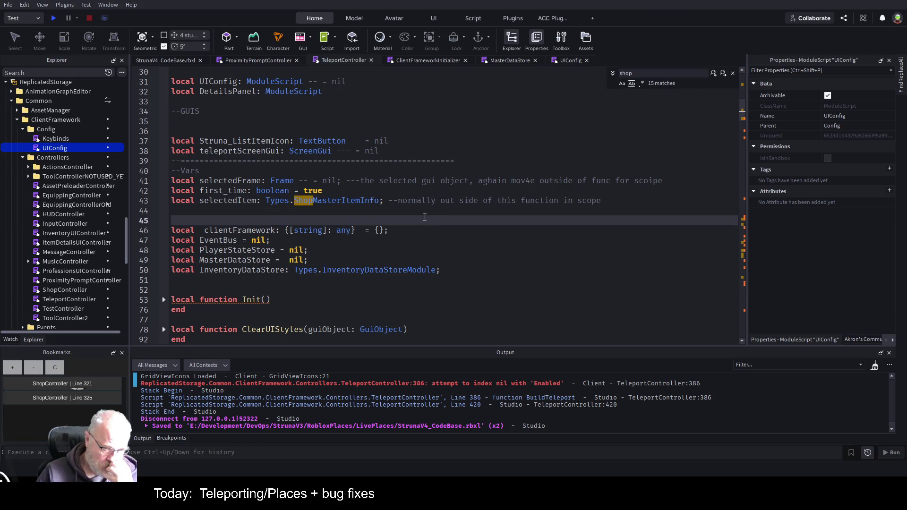
double_click(320, 201)
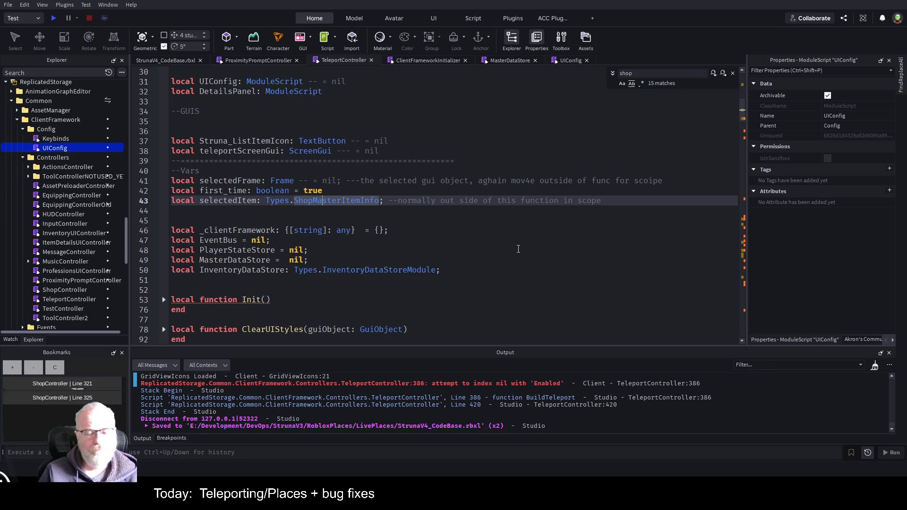
key(Left)
key(Left)
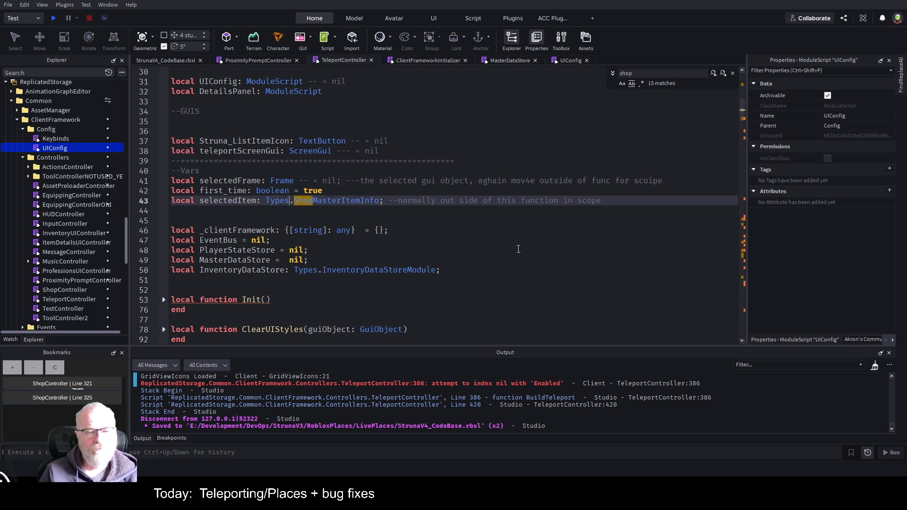
key(shift+End)
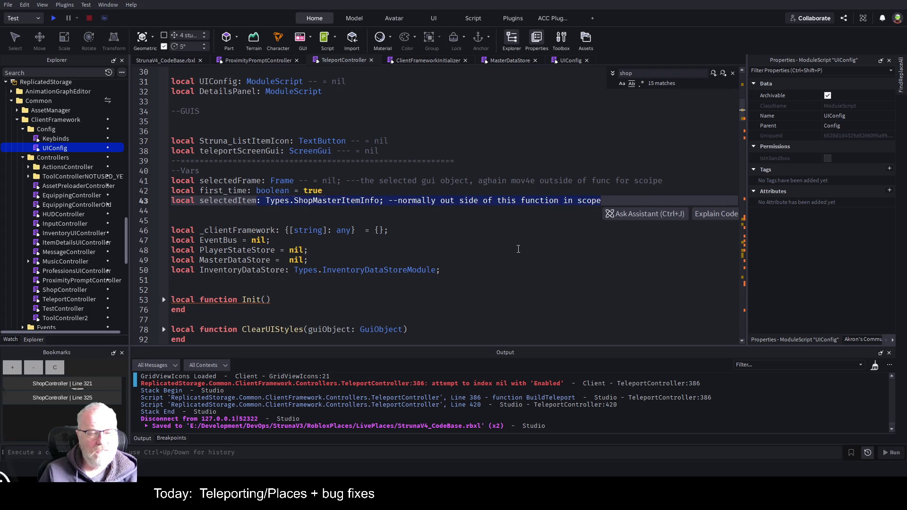
key(Left)
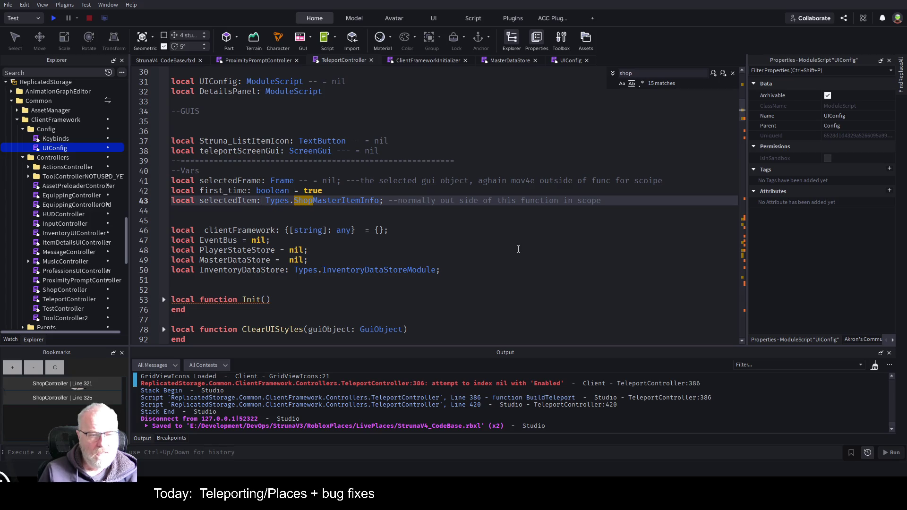
text(--)
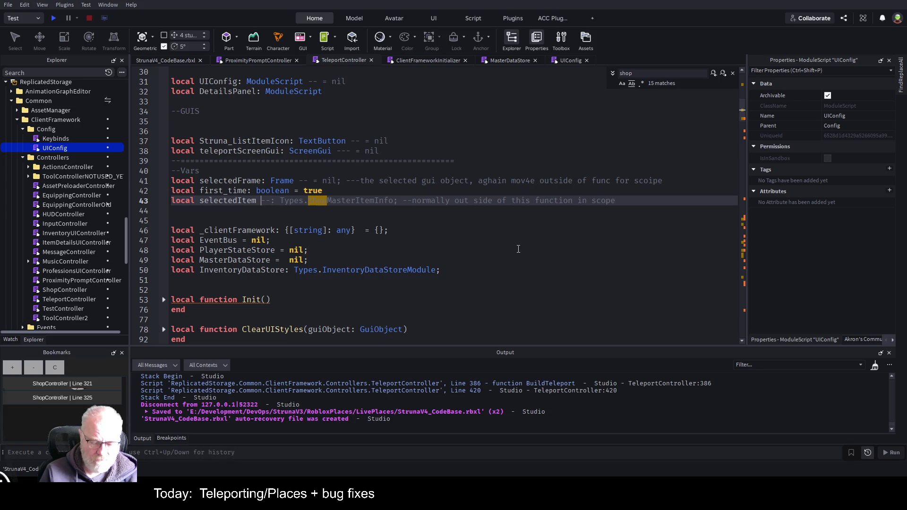
text(Types.)
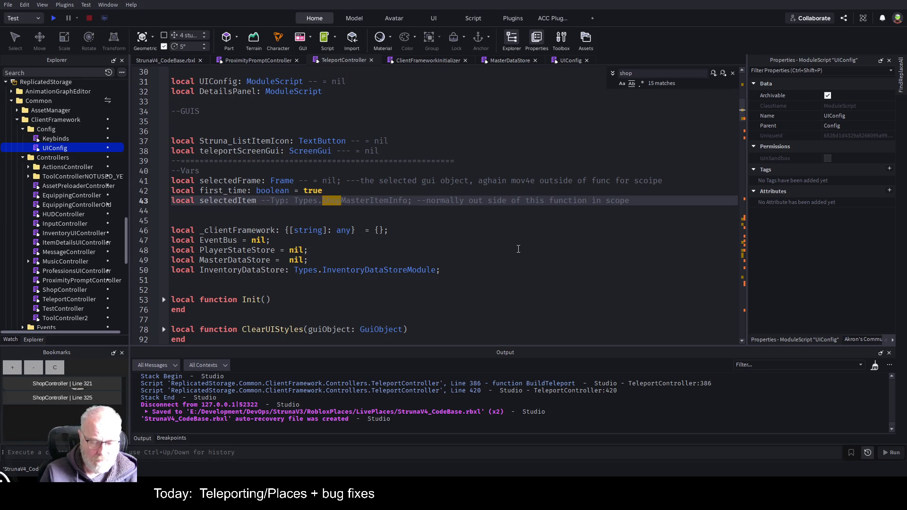
text(TeleportItem (todo))
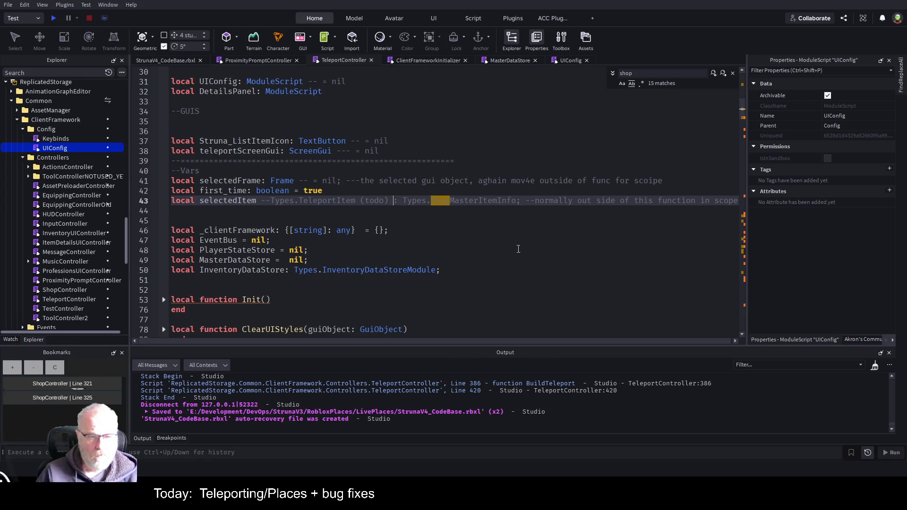
key(ctrl+s)
double_click(352, 200)
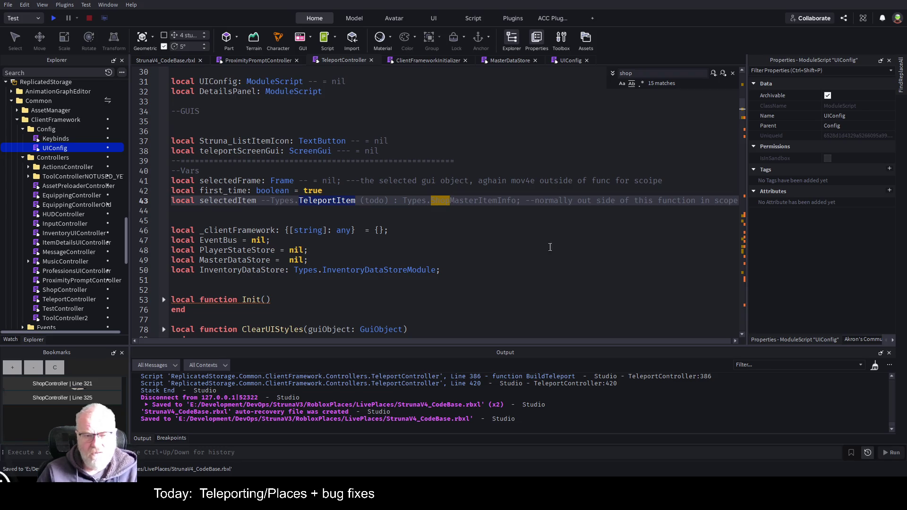
click(515, 250)
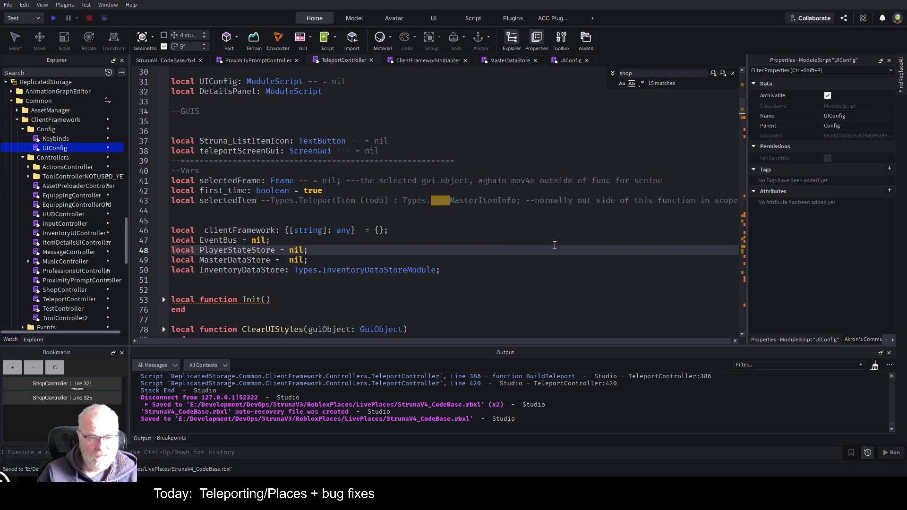
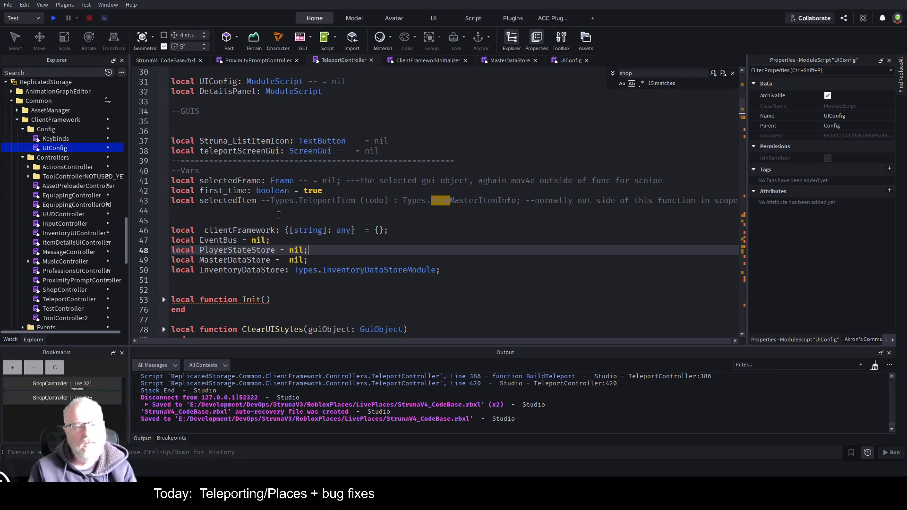
Step: Look over lines 15 and 50 of the UIConfig script, then go back to the StrunaV4_CodeBase.rbxl game view
scroll(306, 195, up, 4)
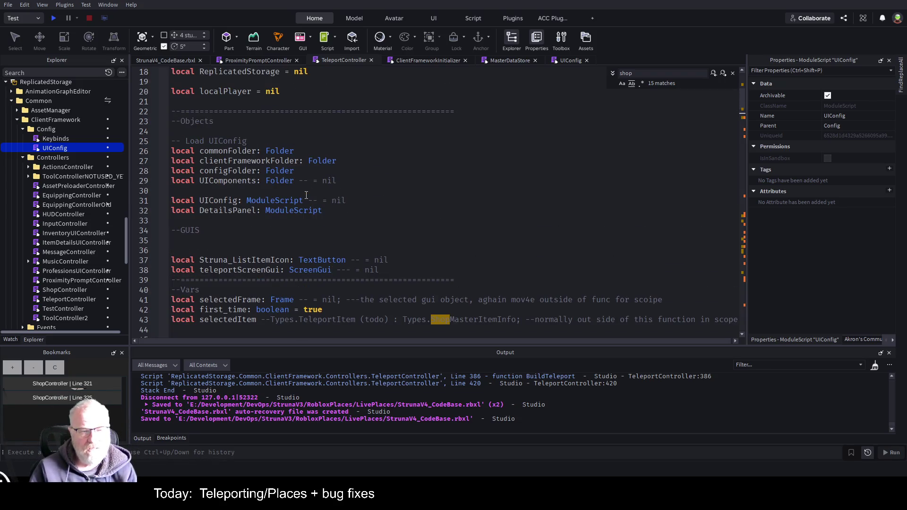
scroll(306, 195, up, 3)
scroll(452, 207, up, 3)
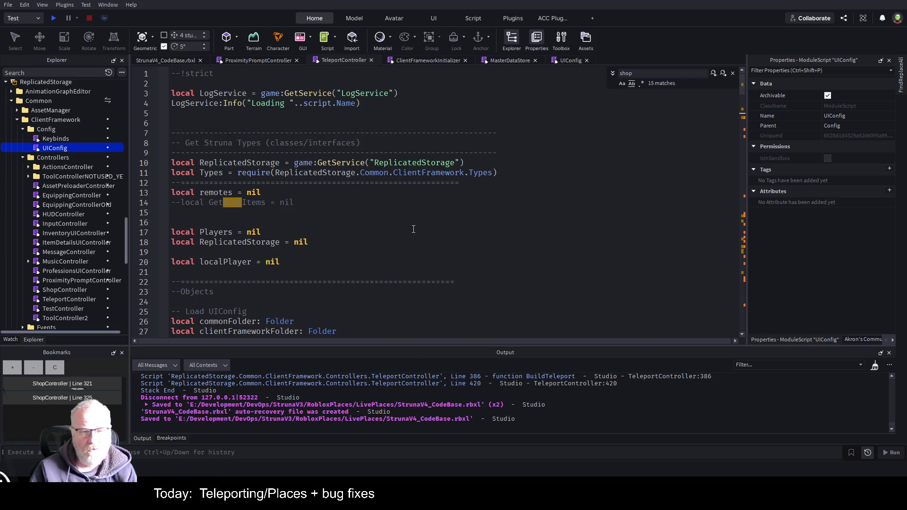
click(372, 212)
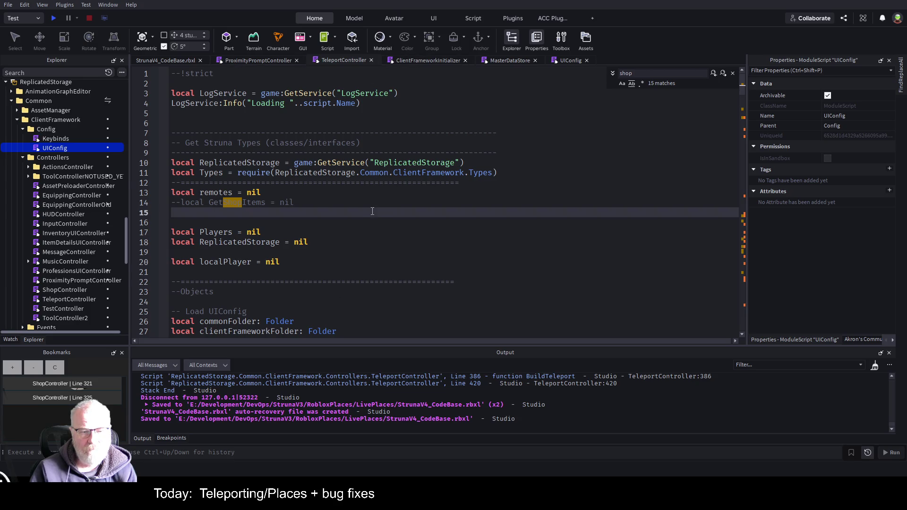
scroll(381, 211, down, 7)
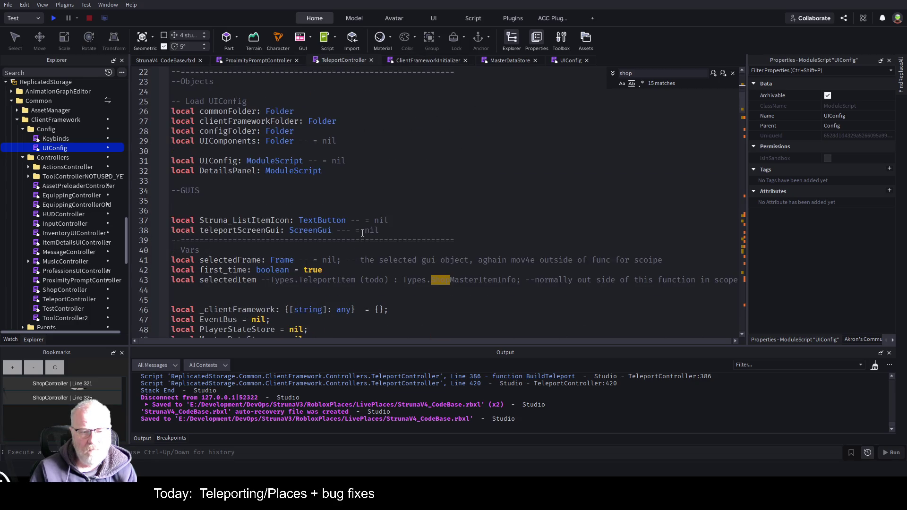
scroll(362, 233, down, 3)
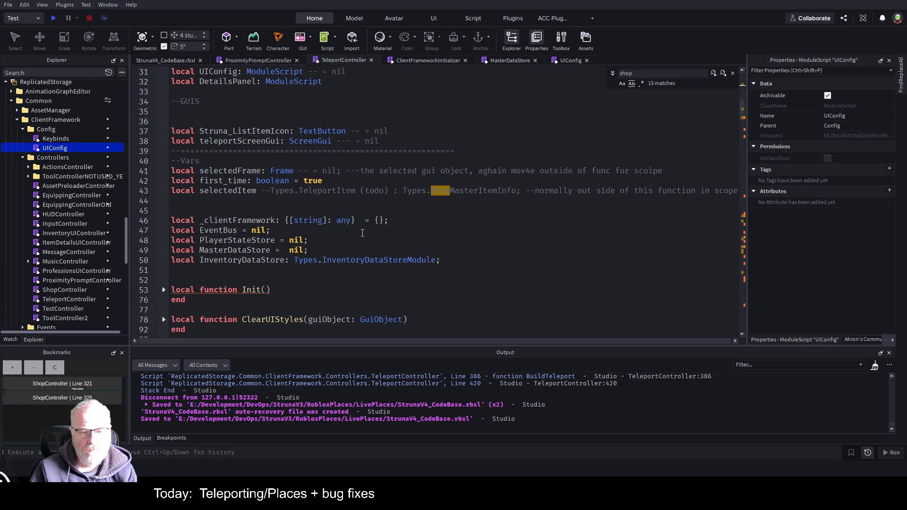
click(468, 258)
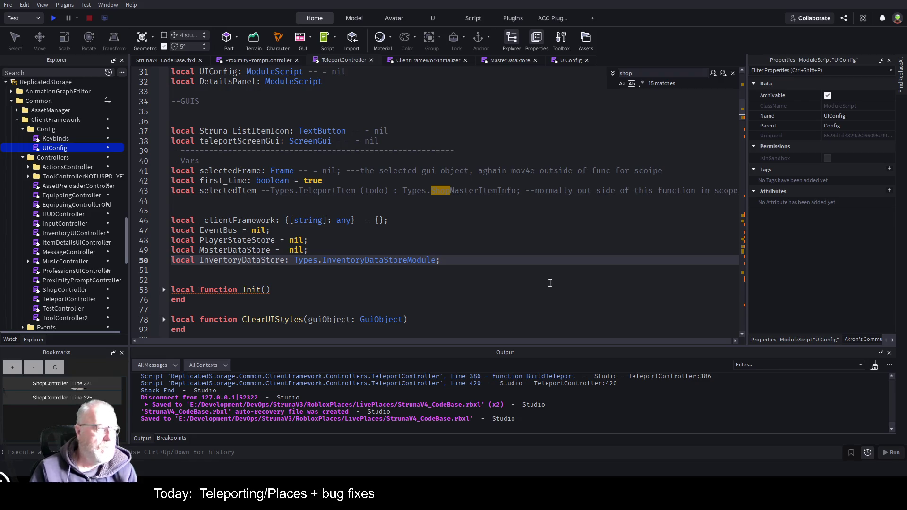
click(172, 61)
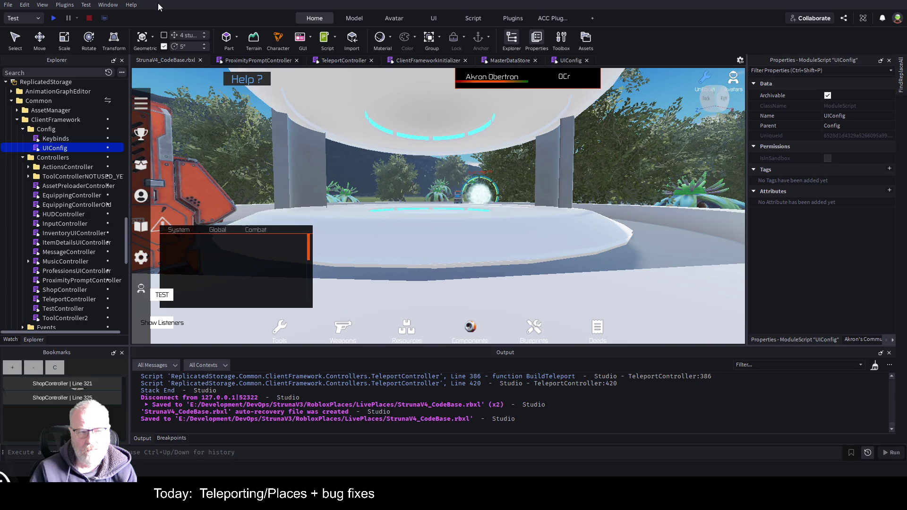
Step: Duplicate Struna_InventoryPanel in UIComponents and rename the copy Struna_TeleportPanel
scroll(77, 197, down, 15)
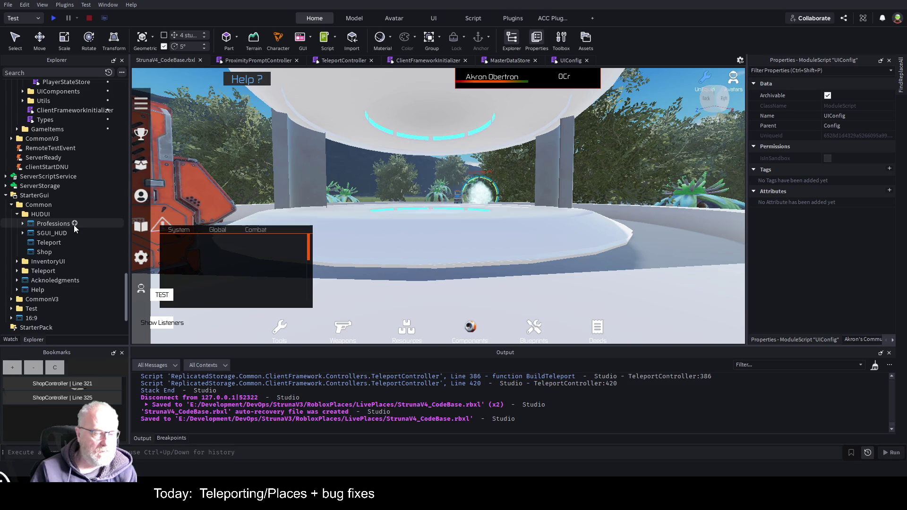
scroll(74, 225, up, 4)
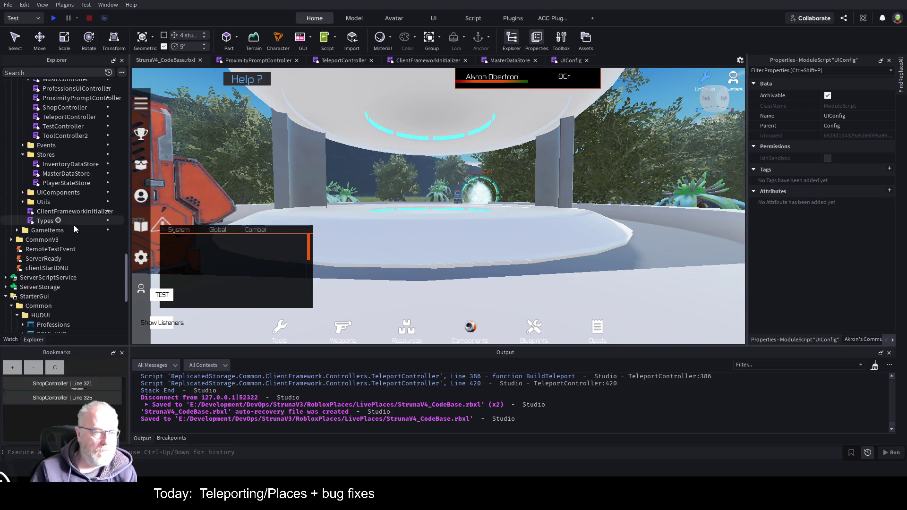
click(22, 193)
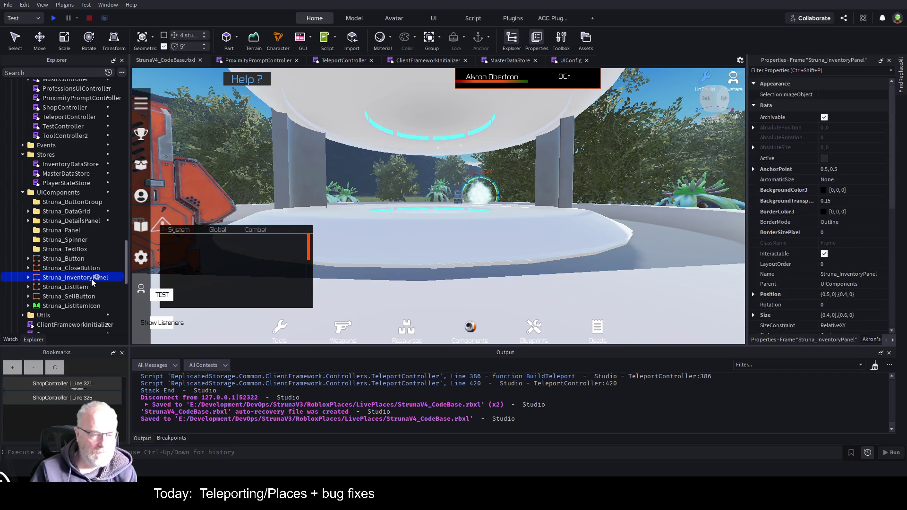
key(ctrl+d)
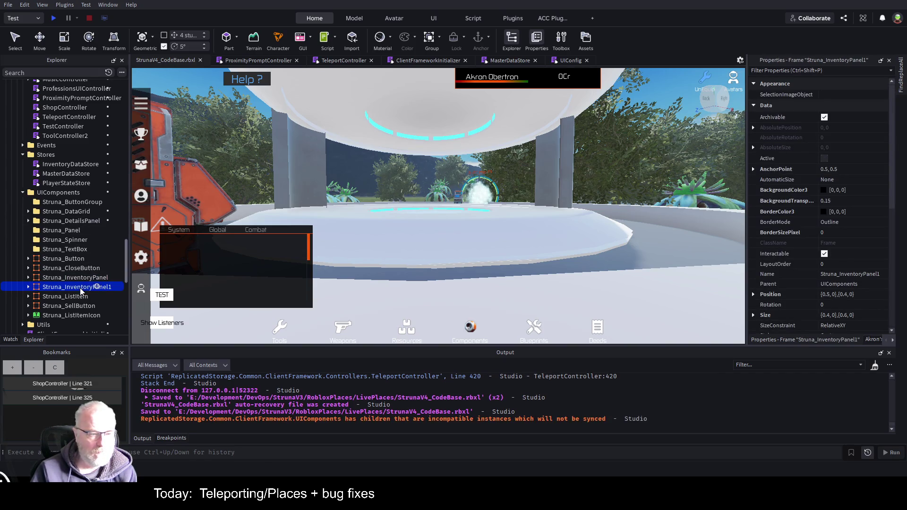
click(89, 287)
key(End)
key(BackSpace)
key(BackSpace)
key(BackSpace)
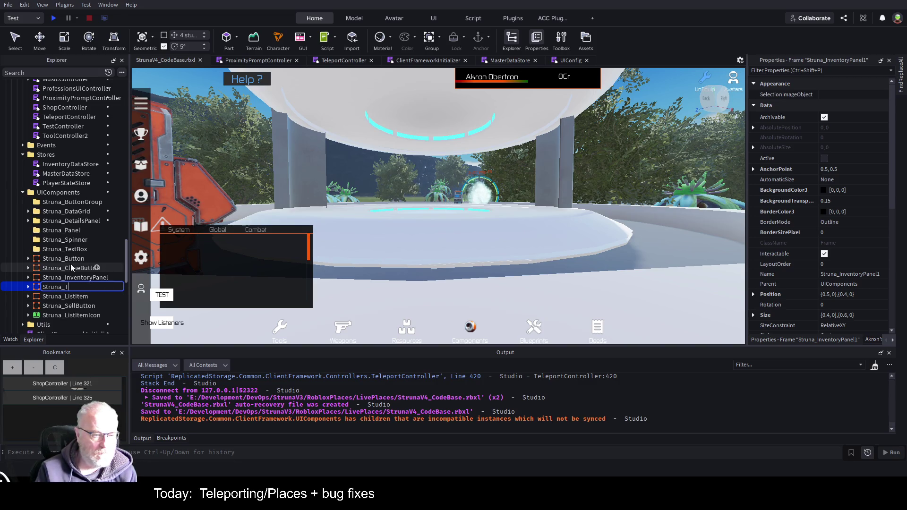
text(eleportP)
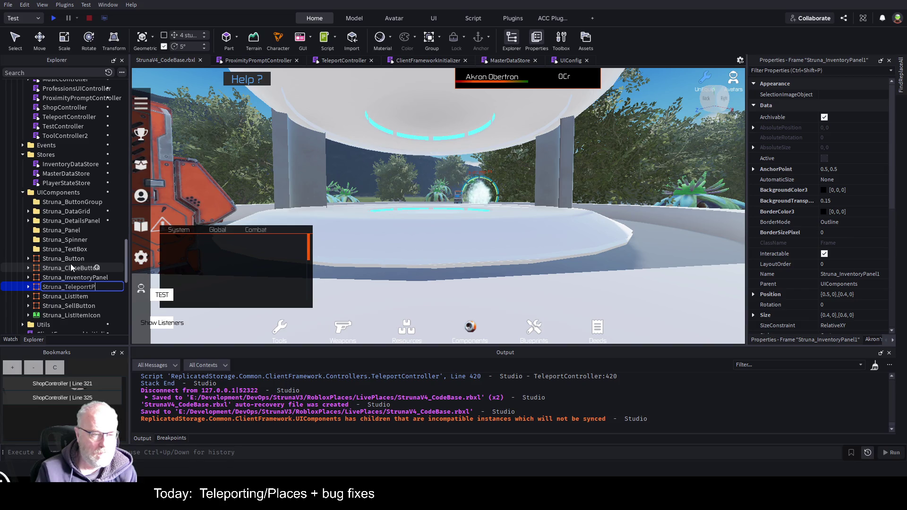
text(anel)
key(Return)
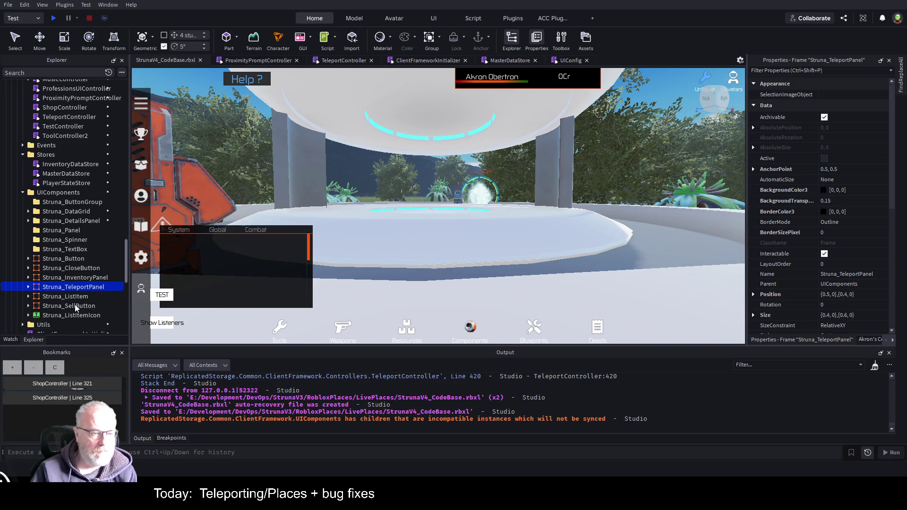
scroll(86, 222, down, 10)
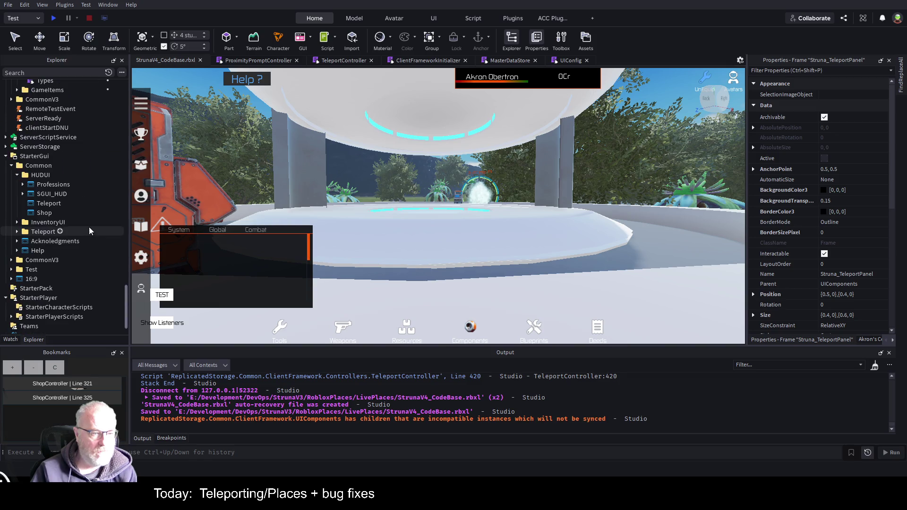
Step: Paste Struna_TeleportPanel into HUDUI's Teleport ScreenGui and expand it
click(41, 202)
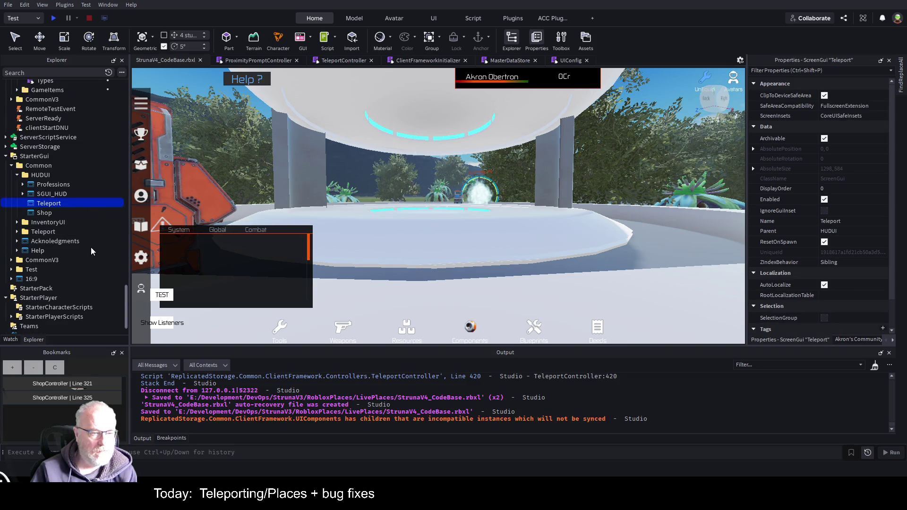
key(ctrl+shift+v)
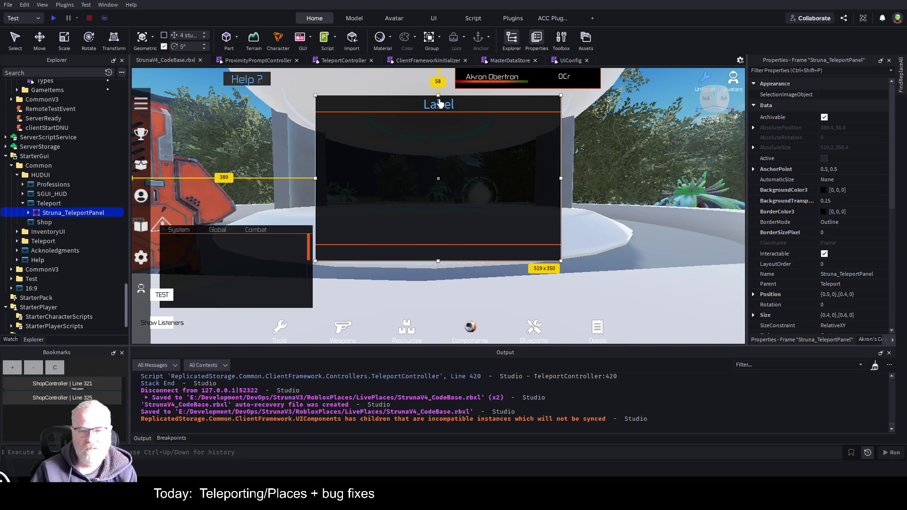
click(29, 212)
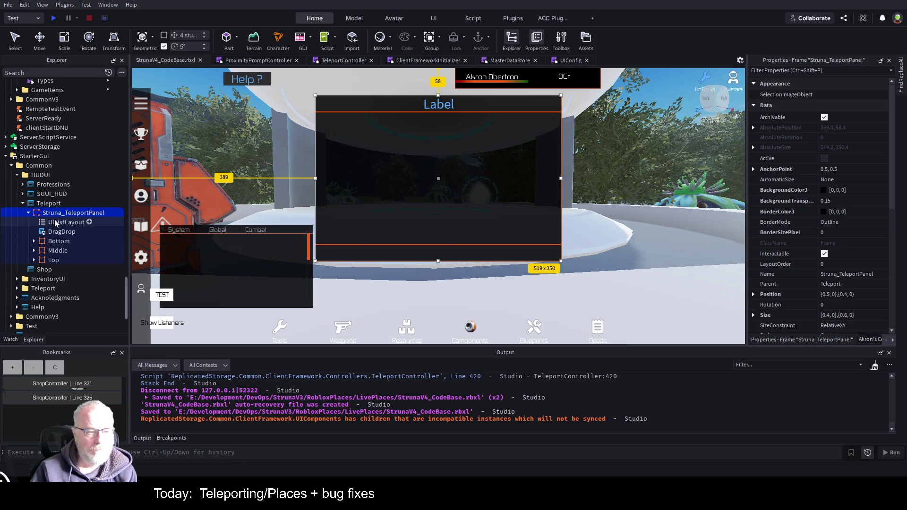
Step: Select the Title label under Top and scroll its Properties to the font settings
click(35, 260)
click(58, 279)
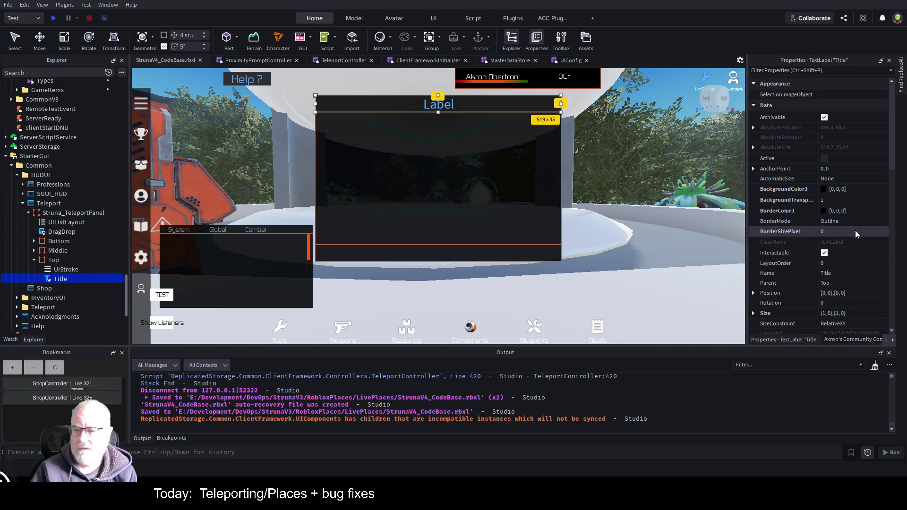
scroll(855, 233, down, 3)
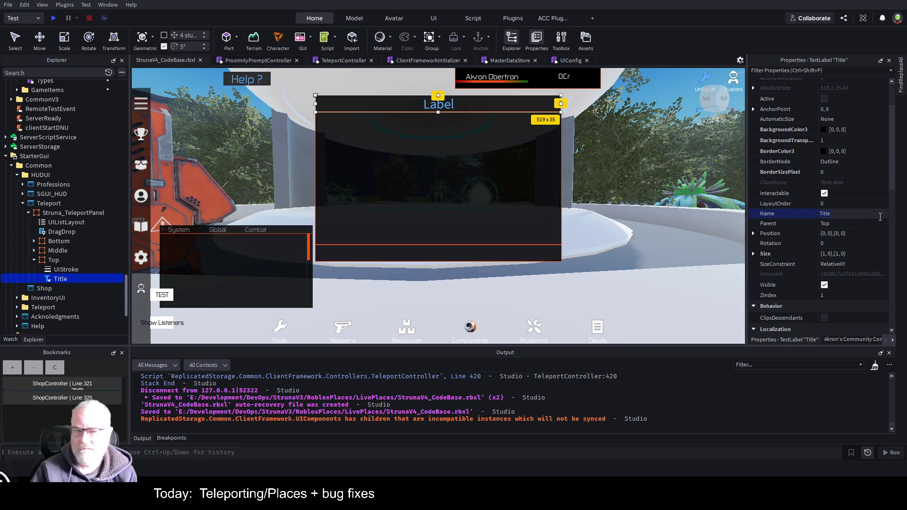
scroll(849, 243, down, 3)
scroll(837, 230, down, 10)
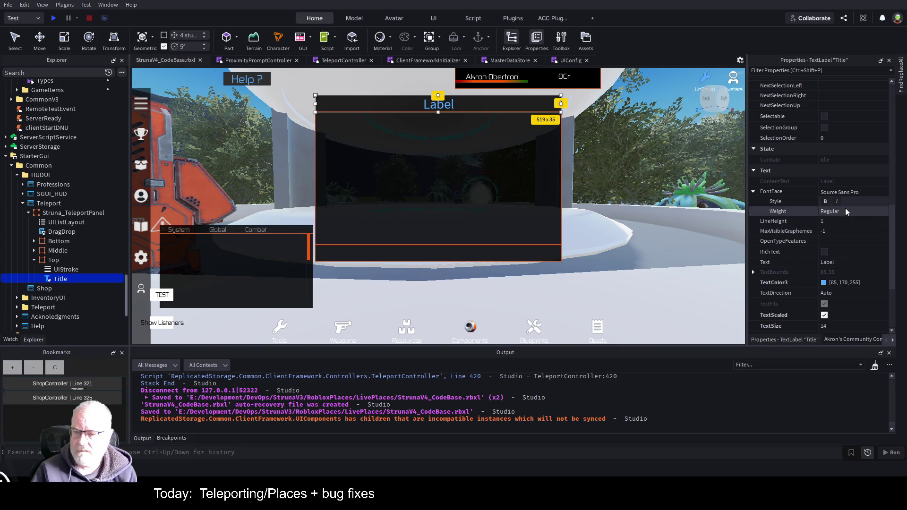
click(859, 193)
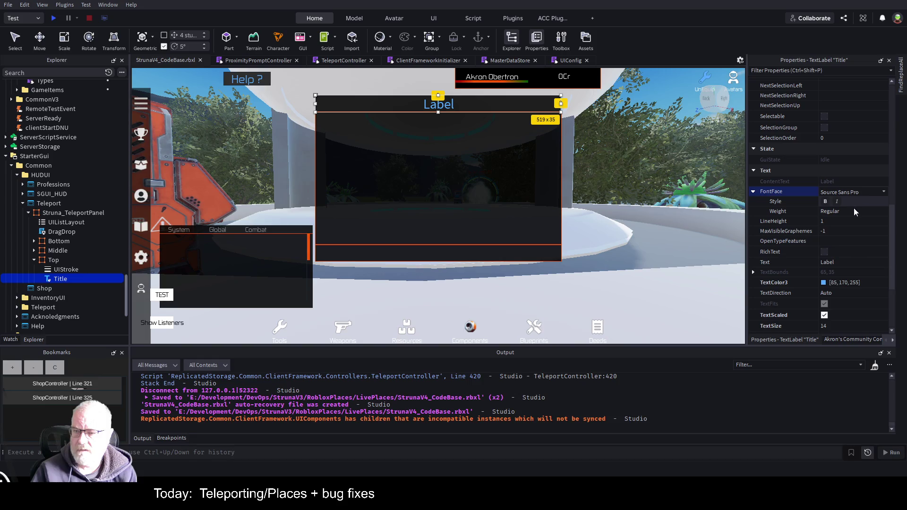
Step: Set the title's FontFace to Zekton and change its Text from 'Label' to 'Teleport'
click(838, 351)
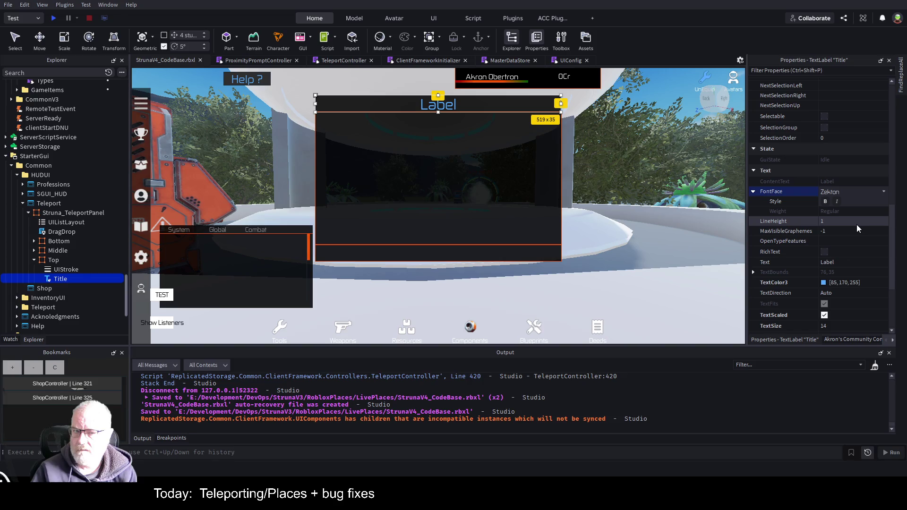
click(836, 264)
text(Te)
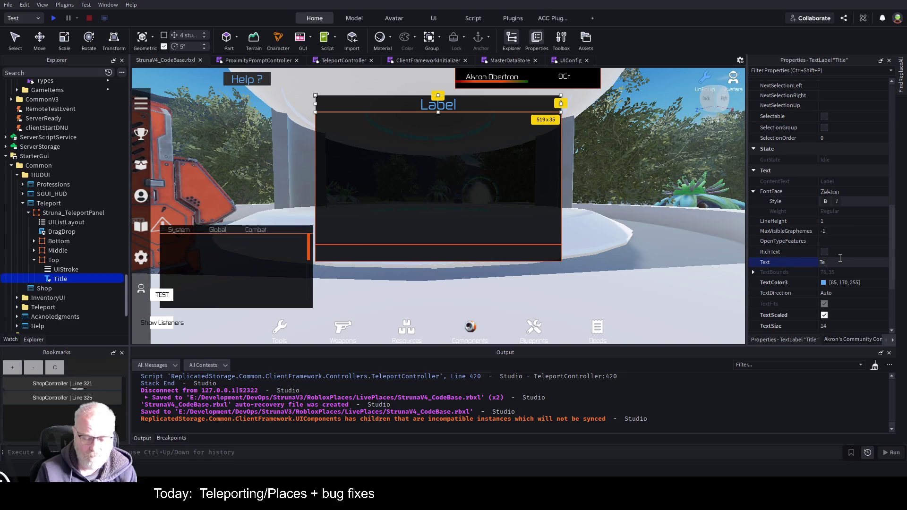
text(leport)
key(Return)
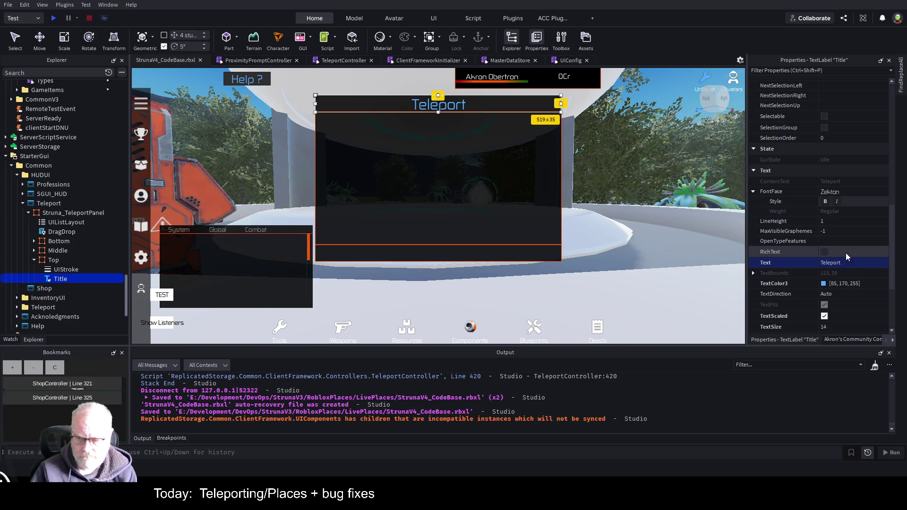
click(845, 262)
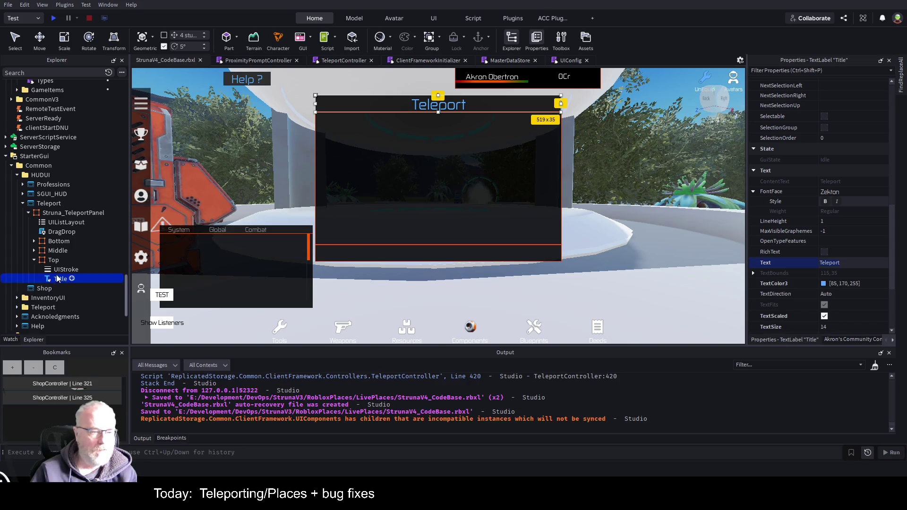
Step: Copy Struna_CloseButton from UIComponents and paste it into the teleport panel's Bottom frame
click(34, 240)
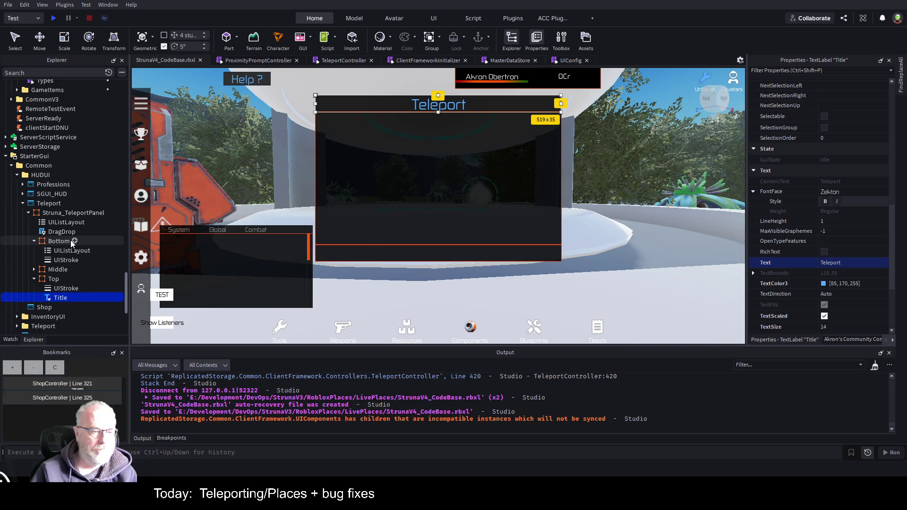
click(75, 239)
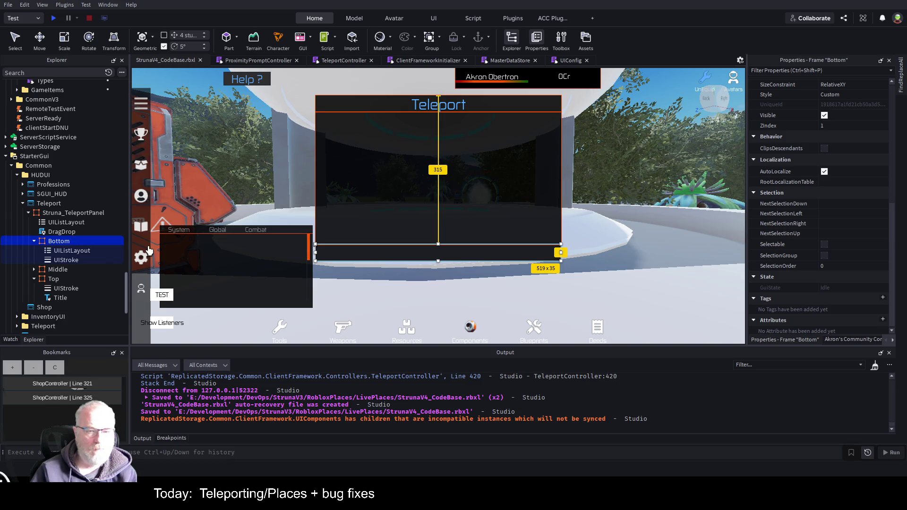
scroll(72, 202, up, 6)
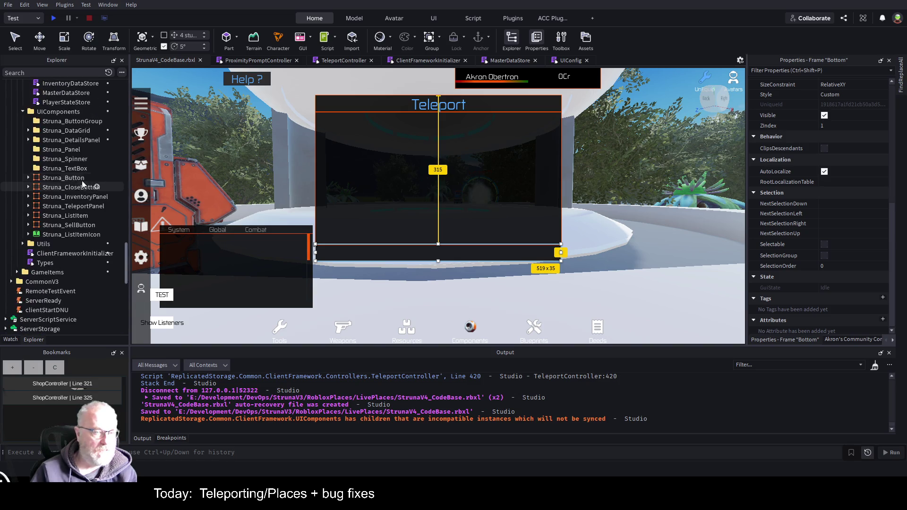
click(86, 187)
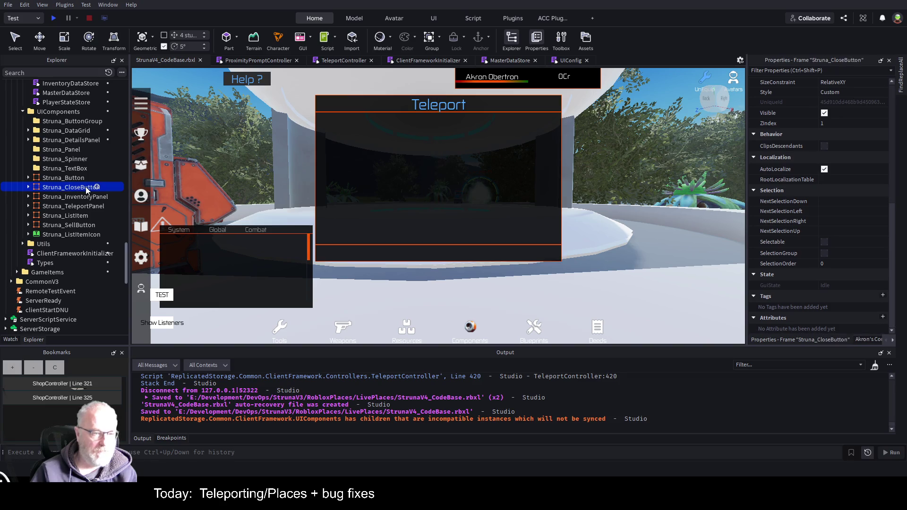
scroll(77, 200, down, 6)
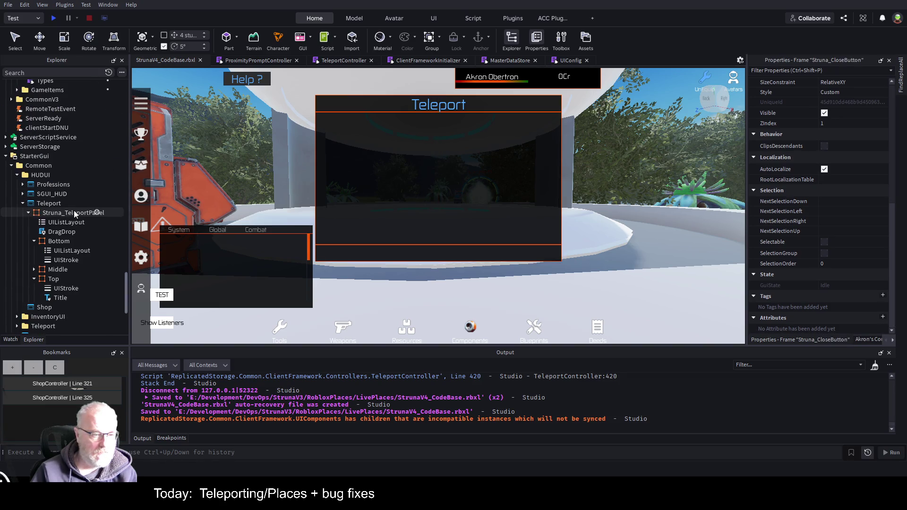
click(61, 241)
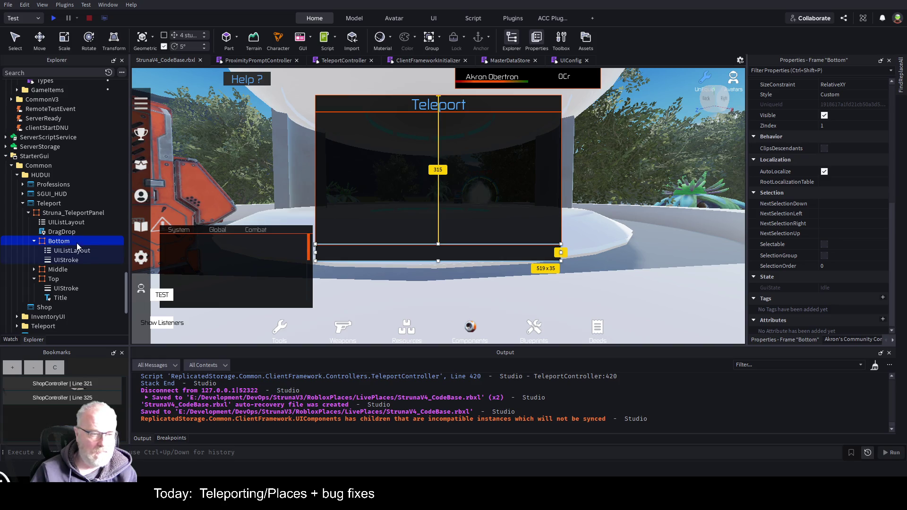
key(ctrl+shift+v)
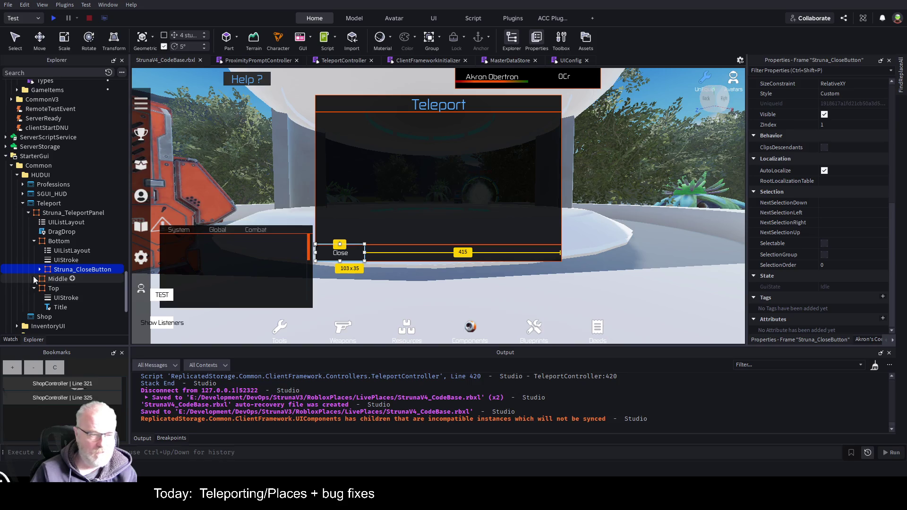
scroll(52, 192, up, 3)
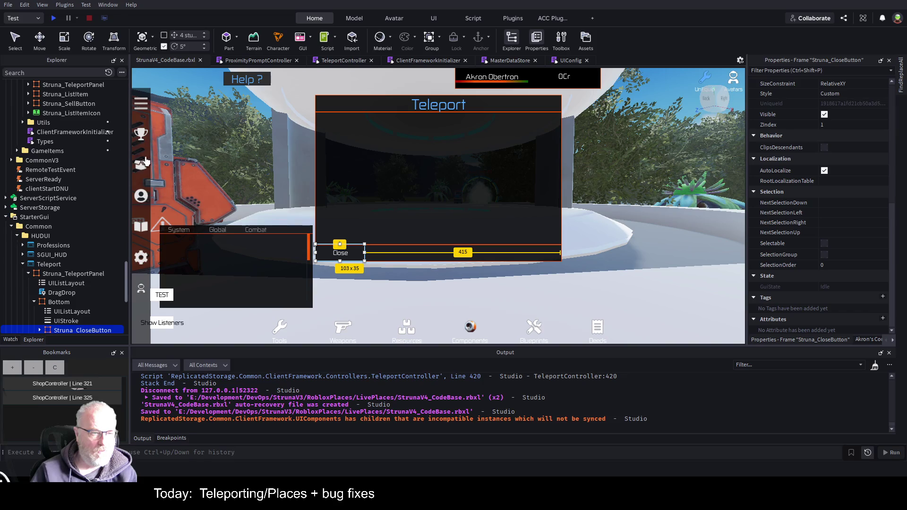
scroll(77, 226, up, 3)
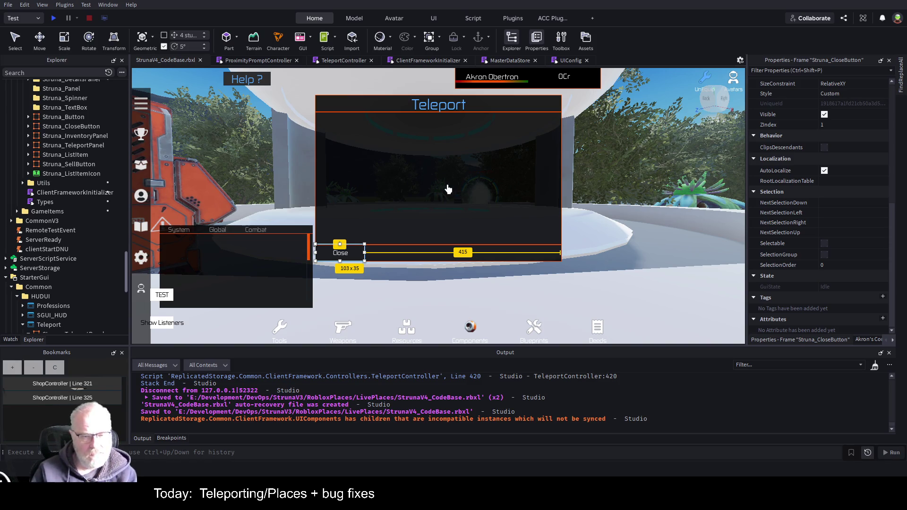
scroll(81, 219, down, 6)
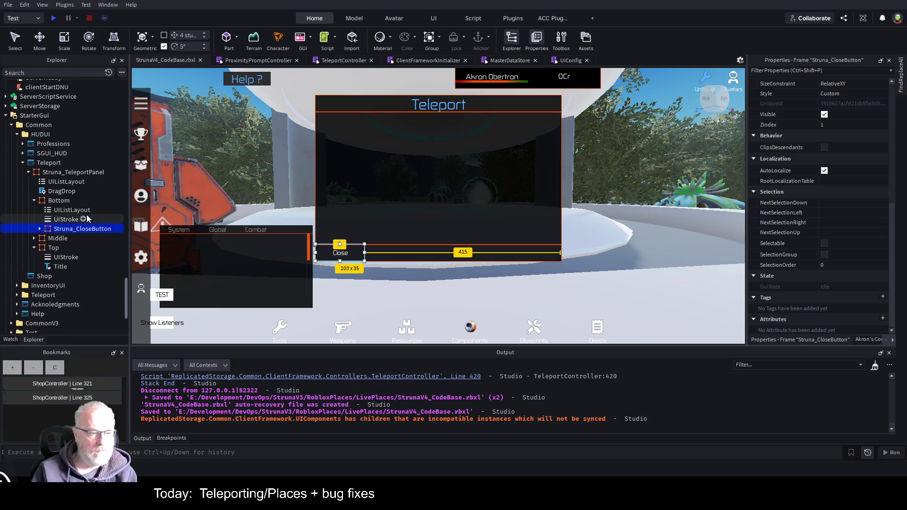